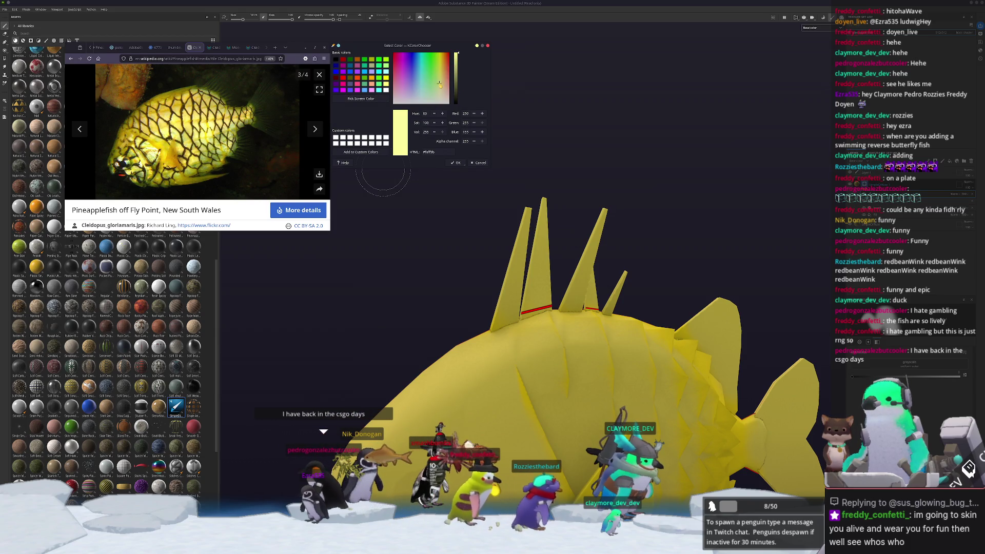
# - Pick pale yellow #ffff99 as the paint colour and orbit to a front three-quarter view
pyautogui.click(440, 84)
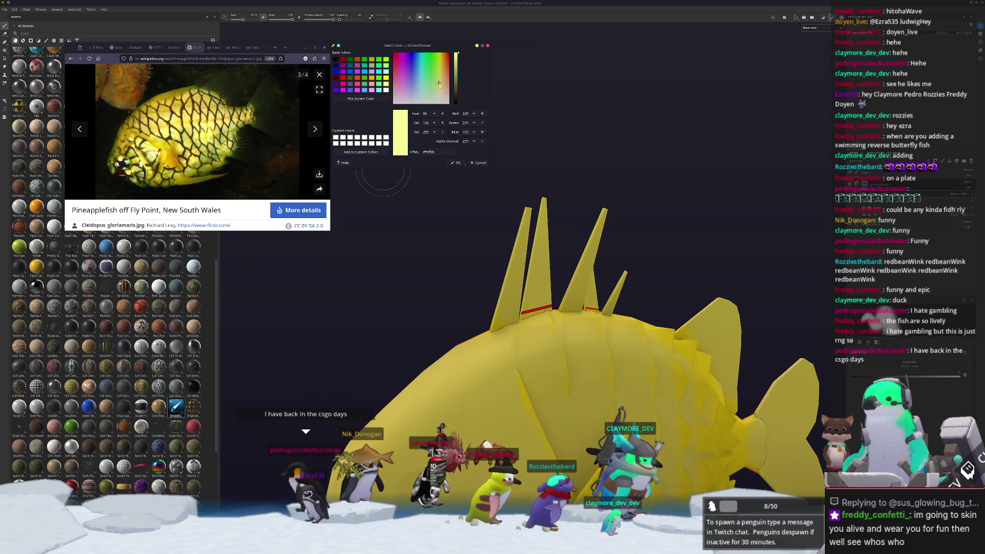
pyautogui.click(436, 152)
pyautogui.keyDown('alt'); pyautogui.moveTo(671, 281); pyautogui.dragTo(713, 308); pyautogui.keyUp('alt')
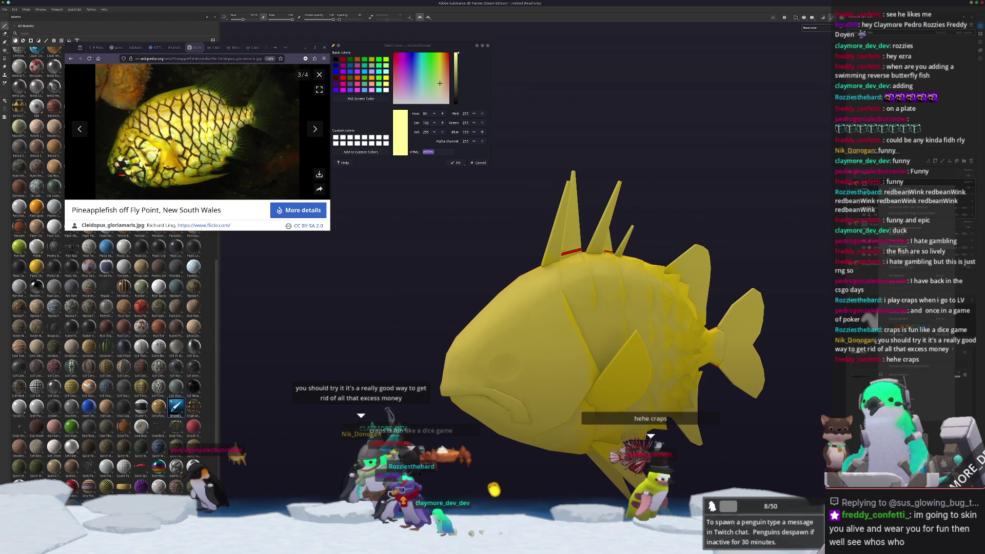
# - Toggle polygon fill and back, reframe the fish, and open then close the layer menu
pyautogui.press('4')
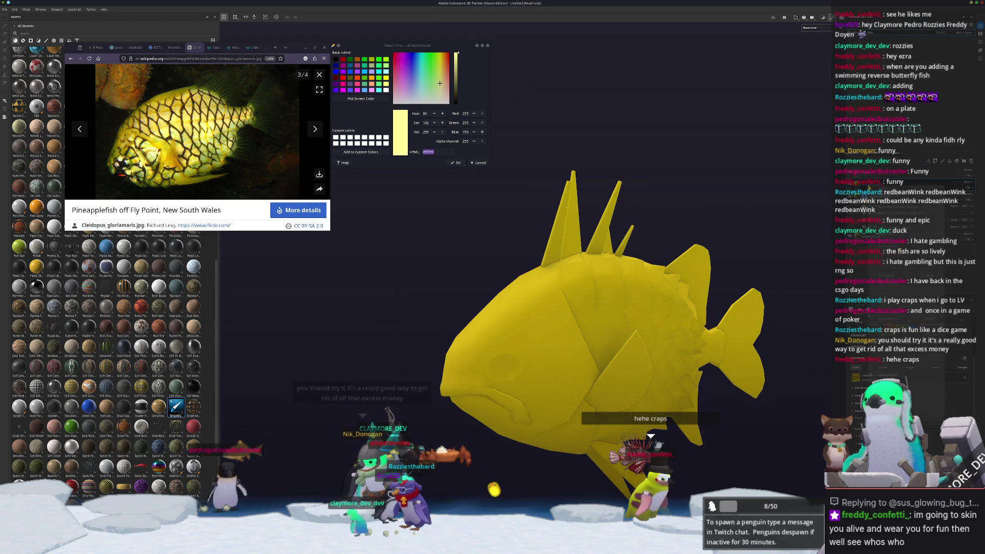
pyautogui.press('1')
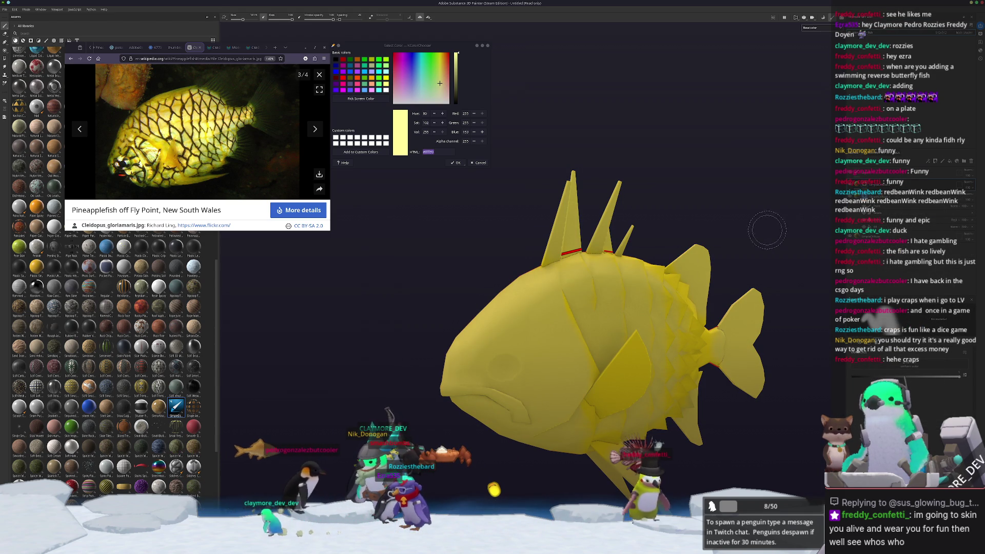
pyautogui.press('f')
pyautogui.rightClick(864, 186)
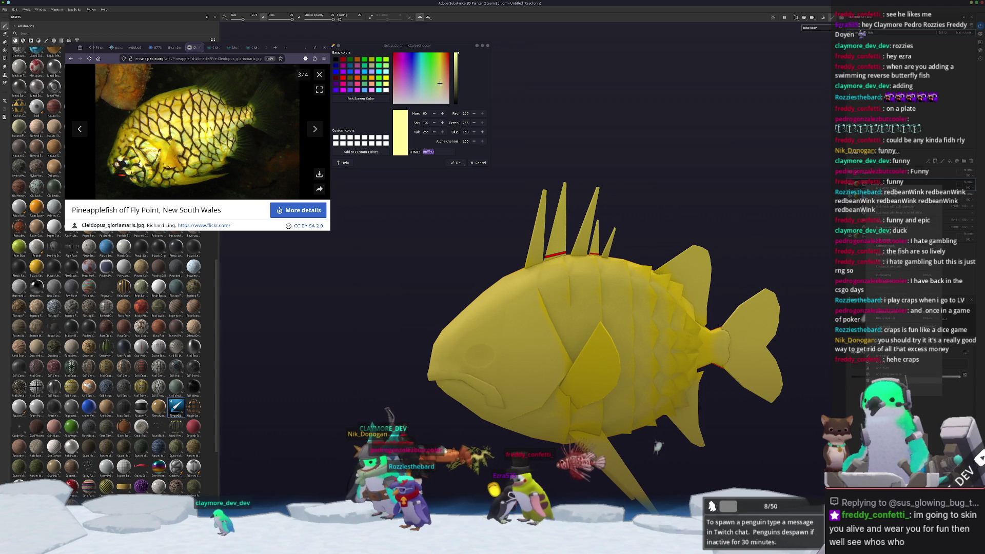
pyautogui.click(881, 324)
pyautogui.scroll(5, 809, 226)
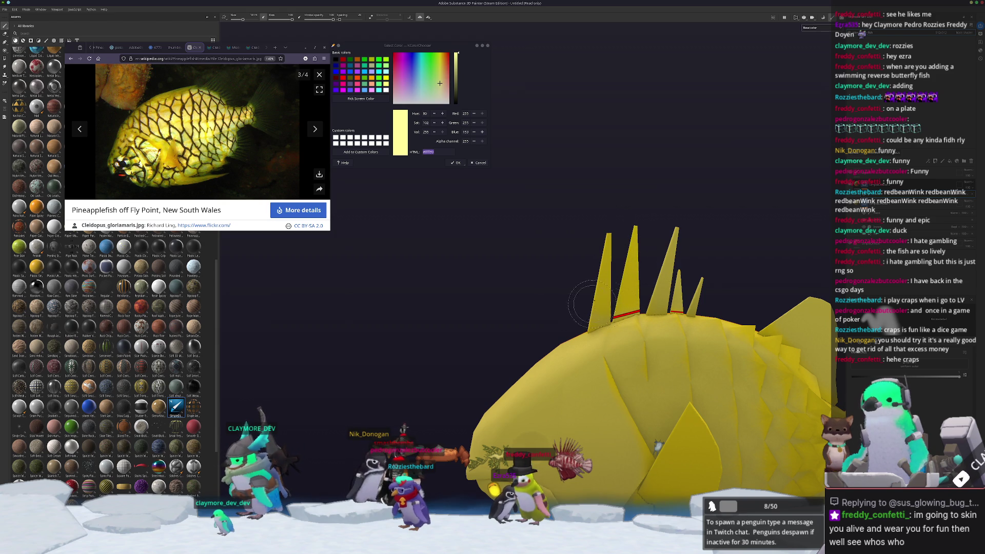
pyautogui.keyDown('alt'); pyautogui.moveTo(617, 263); pyautogui.dragTo(656, 276); pyautogui.keyUp('alt')
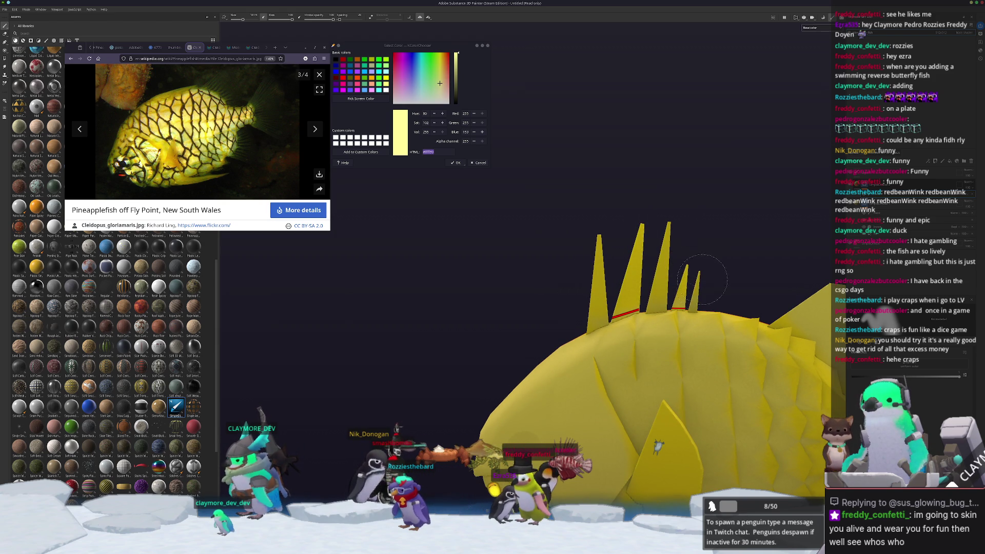
pyautogui.moveTo(596, 263)
pyautogui.keyDown('alt'); pyautogui.mouseDown()
pyautogui.moveTo(842, 268)
pyautogui.moveTo(802, 286)
pyautogui.moveTo(638, 306)
pyautogui.mouseUp(); pyautogui.keyUp('alt')
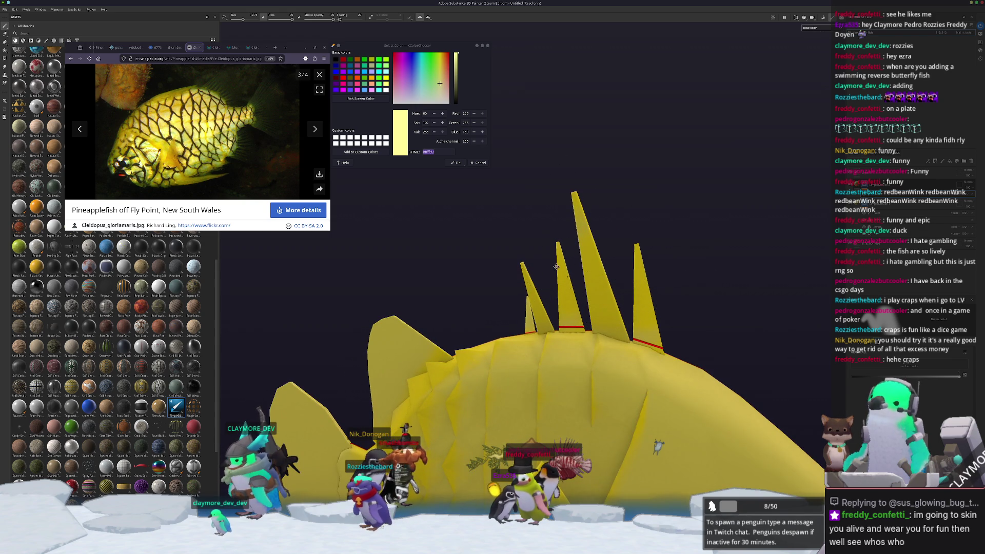
pyautogui.scroll(2, 552, 265)
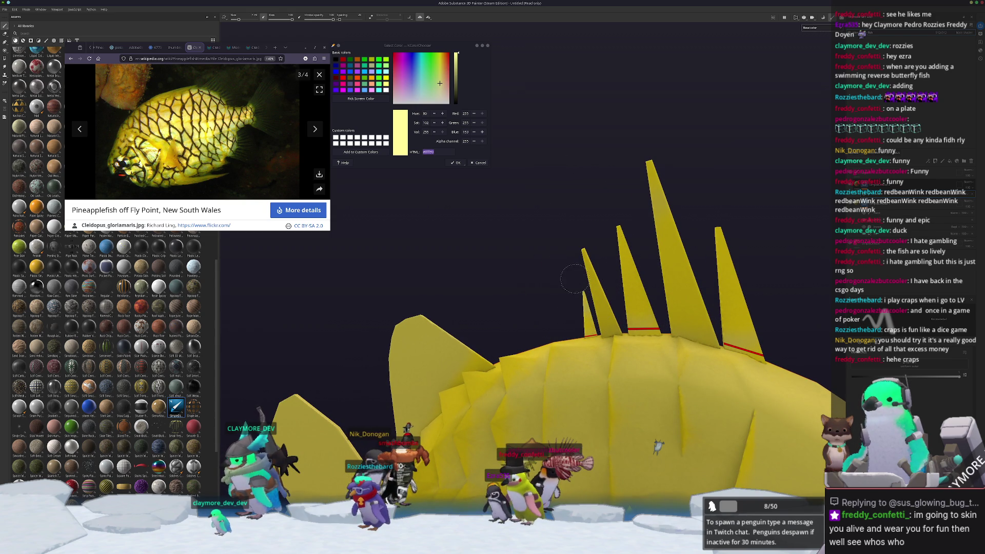
pyautogui.moveTo(581, 285)
pyautogui.keyDown('alt'); pyautogui.mouseDown()
pyautogui.moveTo(630, 253)
pyautogui.moveTo(707, 348)
pyautogui.mouseUp(); pyautogui.keyUp('alt')
# - Enlarge the brush size from 7.78 to about 18.8 while viewing the fish side-on
pyautogui.keyDown('ctrl'); pyautogui.moveTo(706, 348); pyautogui.dragTo(714, 349, button='right'); pyautogui.keyUp('ctrl')
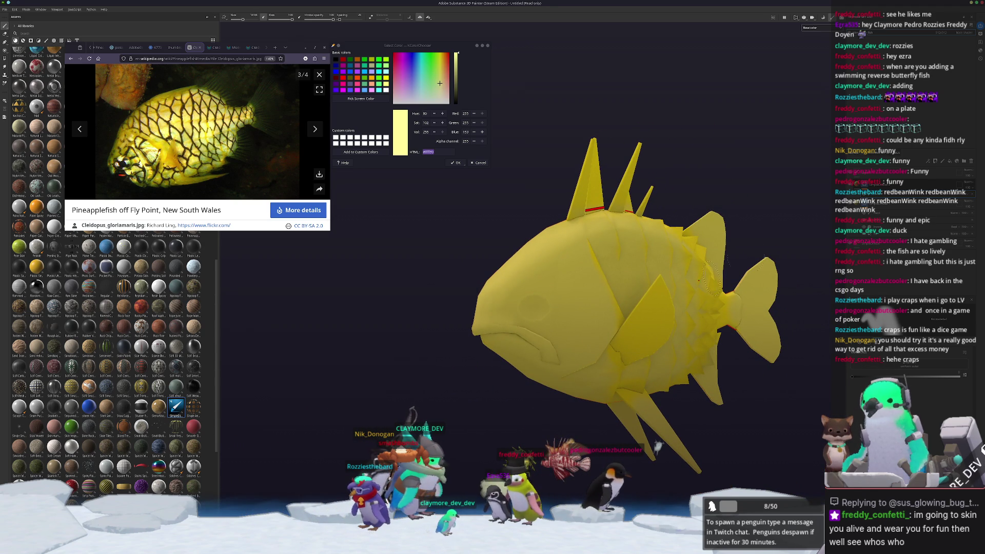
pyautogui.scroll(2, 636, 334)
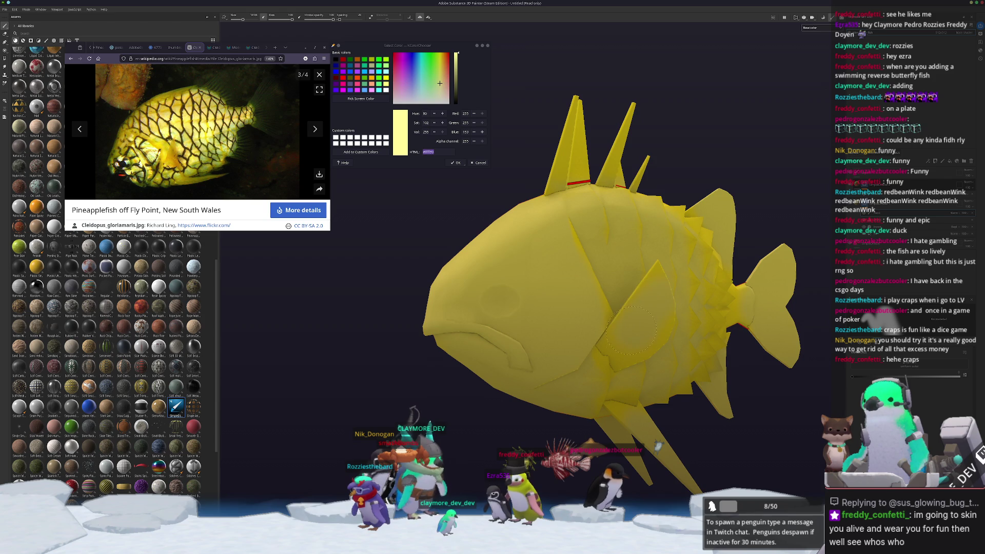
pyautogui.scroll(2, 658, 330)
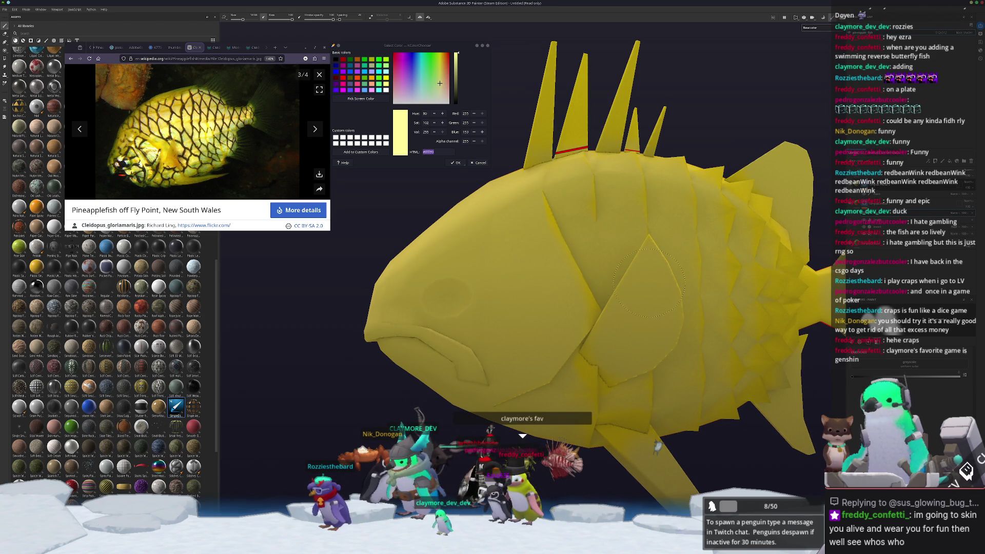
pyautogui.keyDown('alt'); pyautogui.moveTo(653, 308); pyautogui.dragTo(594, 319); pyautogui.keyUp('alt')
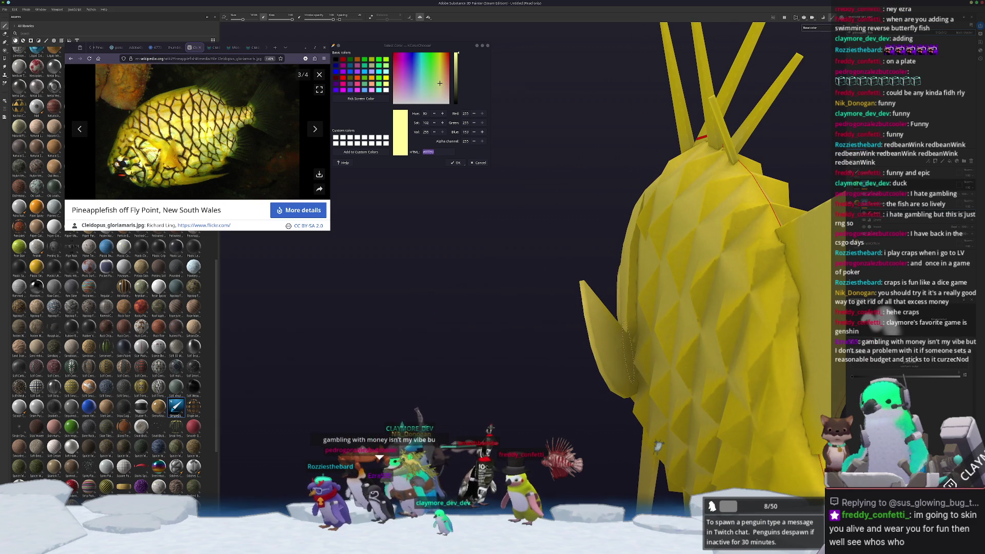
pyautogui.moveTo(623, 359)
pyautogui.keyDown('alt'); pyautogui.mouseDown()
pyautogui.moveTo(592, 369)
pyautogui.moveTo(613, 382)
pyautogui.moveTo(660, 360)
pyautogui.moveTo(610, 347)
pyautogui.moveTo(633, 359)
pyautogui.mouseUp(); pyautogui.keyUp('alt')
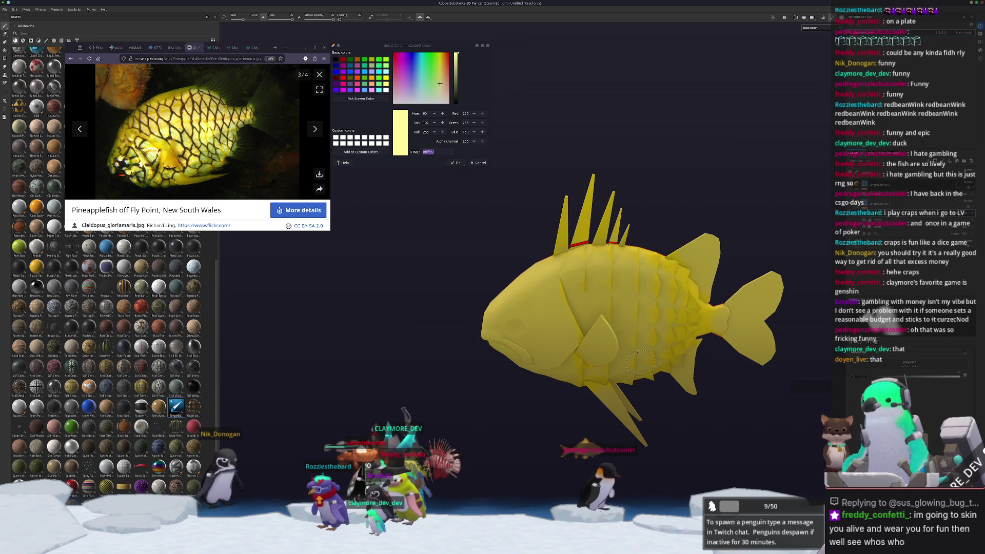
pyautogui.scroll(5, 616, 359)
pyautogui.scroll(2, 589, 355)
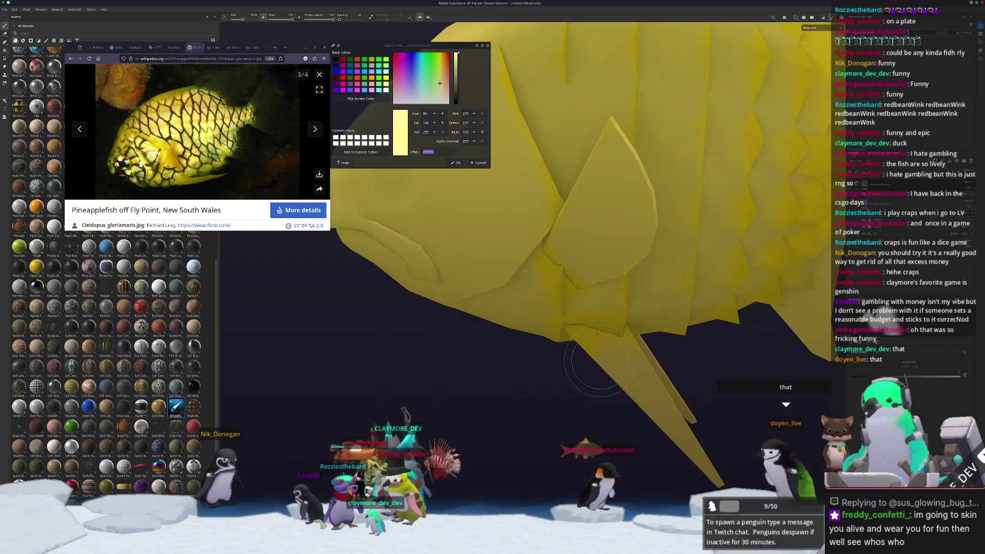
pyautogui.scroll(-5, 634, 381)
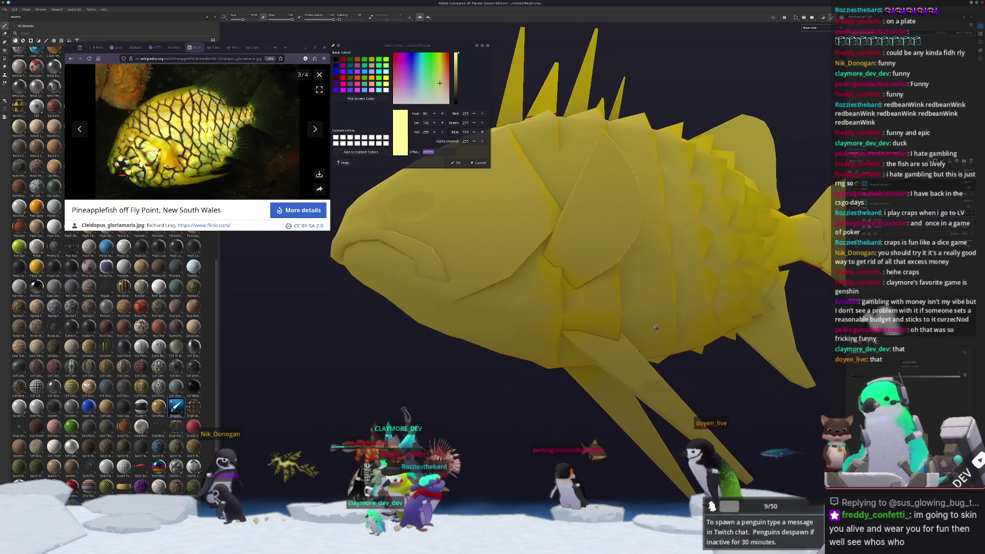
pyautogui.scroll(4, 590, 416)
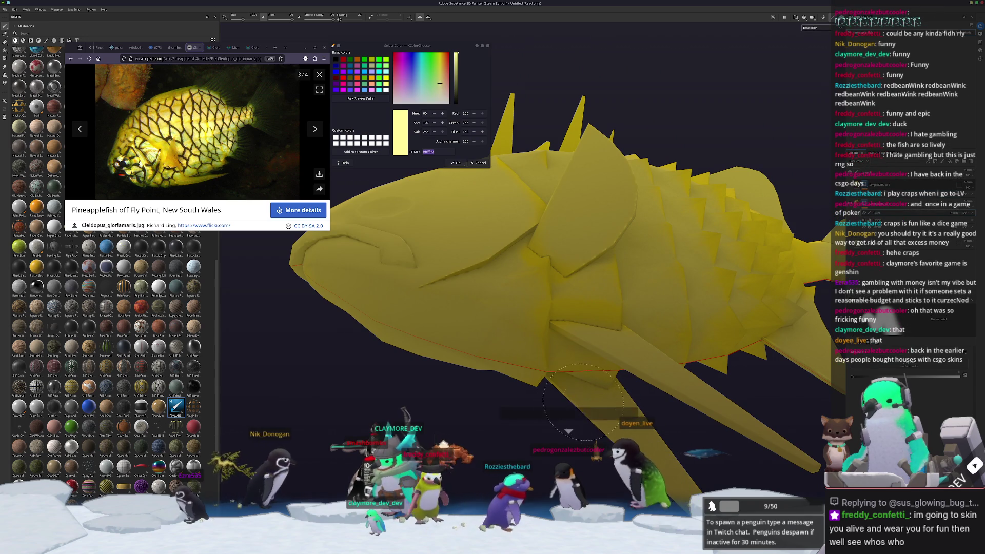
pyautogui.scroll(-3, 585, 410)
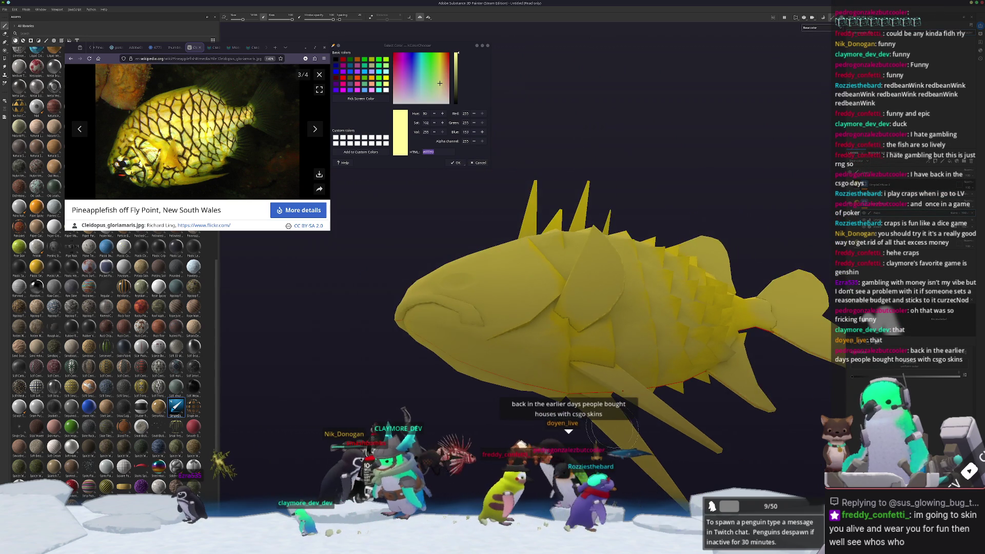
pyautogui.scroll(1, 595, 426)
pyautogui.scroll(2, 646, 459)
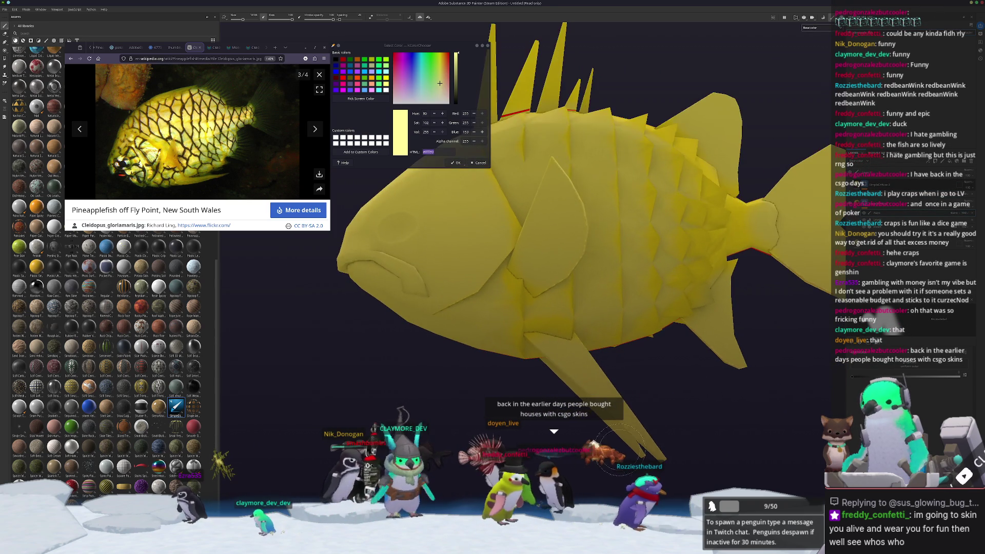
pyautogui.scroll(-3, 645, 426)
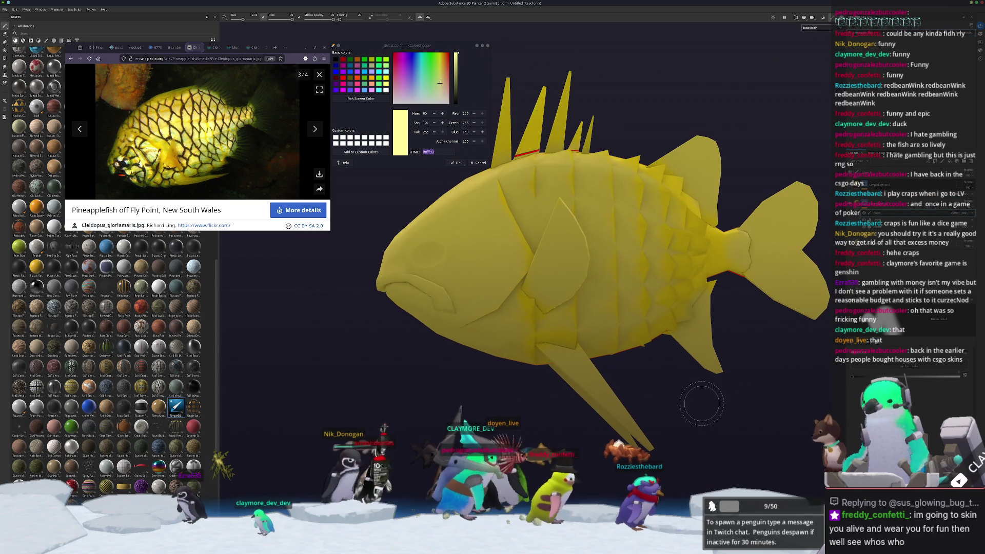
pyautogui.scroll(3, 699, 403)
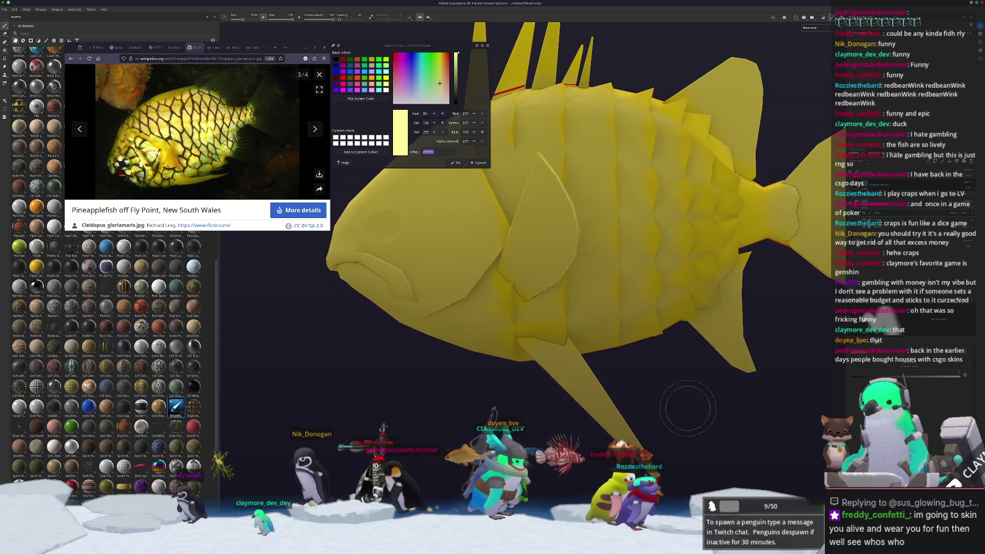
pyautogui.scroll(-3, 677, 396)
pyautogui.keyDown('alt'); pyautogui.moveTo(663, 394); pyautogui.dragTo(734, 246); pyautogui.keyUp('alt')
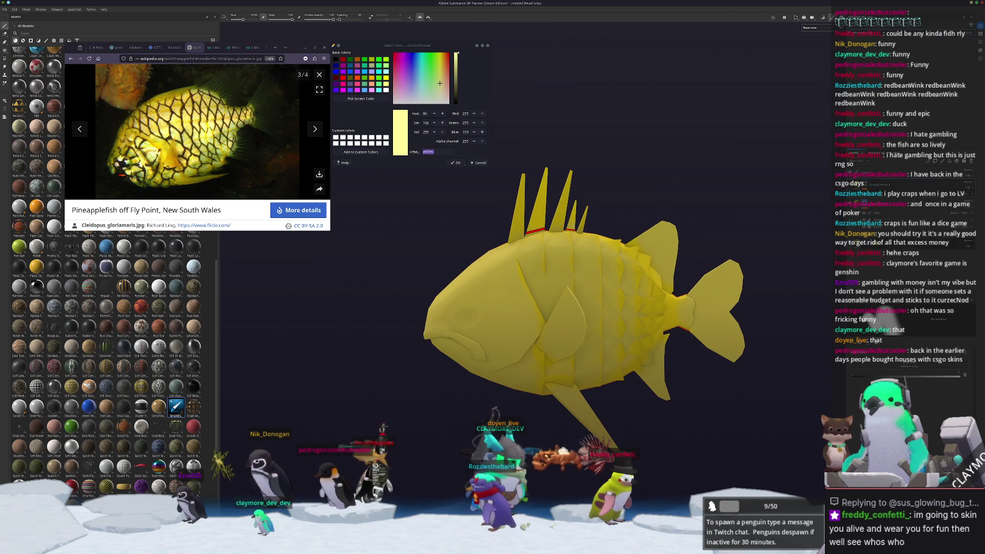
pyautogui.press('4')
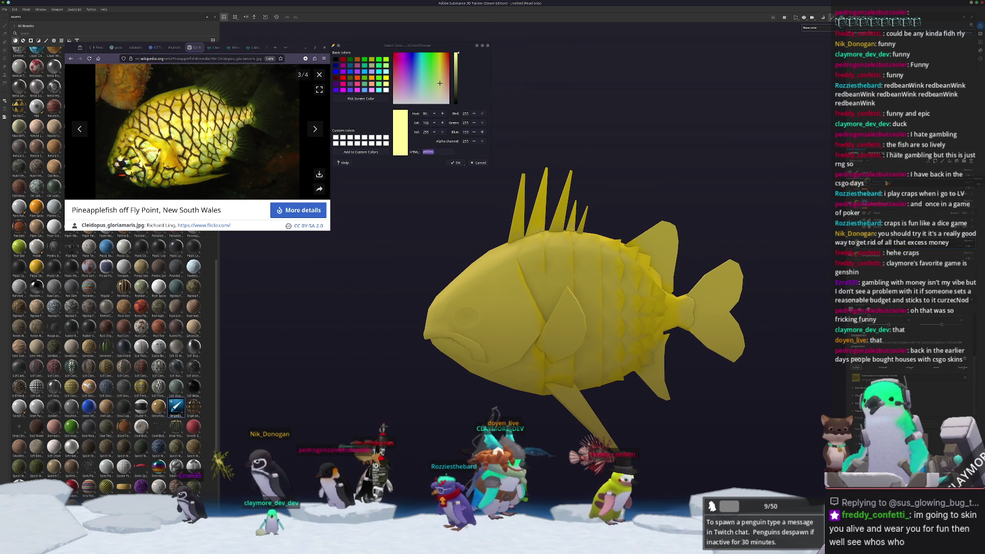
# - Polygon-fill the fish's body, tail, fins and dorsal spines with pale yellow #ffff99
pyautogui.click(442, 152)
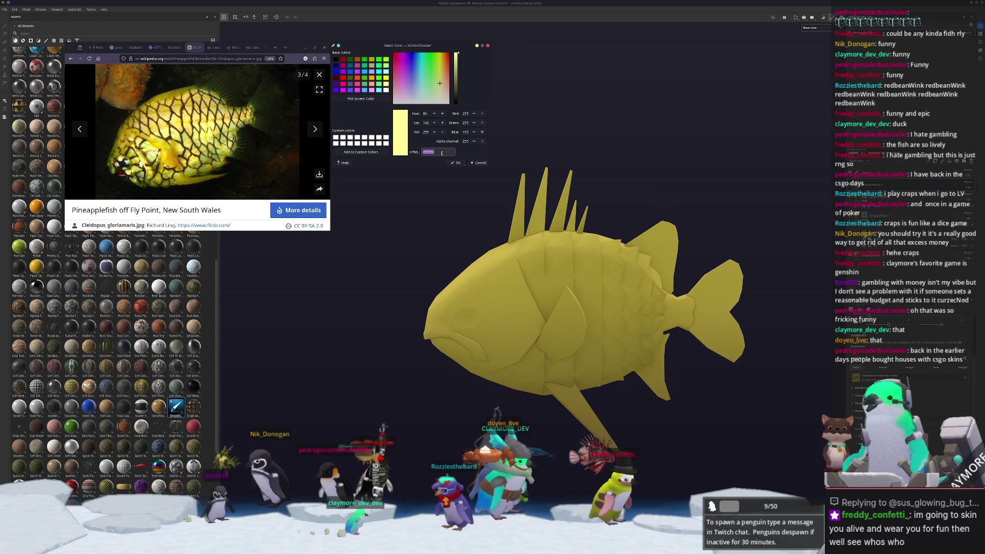
pyautogui.hotkey('alt', 'Tab')
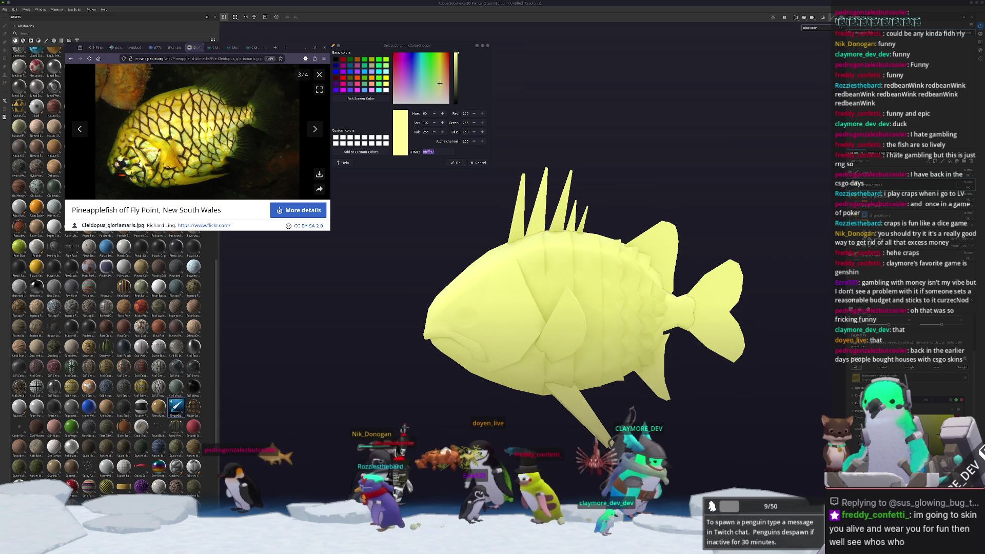
pyautogui.rightClick(872, 184)
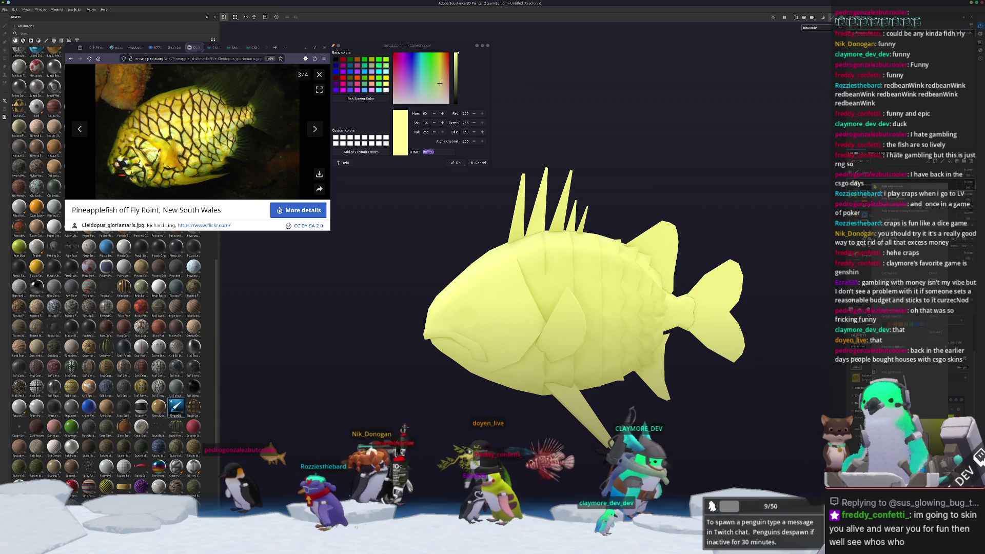
pyautogui.click(872, 195)
pyautogui.moveTo(616, 308)
pyautogui.keyDown('alt'); pyautogui.mouseDown()
pyautogui.moveTo(676, 322)
pyautogui.moveTo(682, 302)
pyautogui.mouseUp(); pyautogui.keyUp('alt')
# - Paint the upper tail and the tail base pale yellow
pyautogui.scroll(3, 682, 302)
pyautogui.moveTo(649, 205)
pyautogui.mouseDown()
pyautogui.moveTo(649, 287)
pyautogui.moveTo(690, 267)
pyautogui.moveTo(682, 313)
pyautogui.moveTo(697, 298)
pyautogui.moveTo(636, 185)
pyautogui.moveTo(620, 276)
pyautogui.moveTo(611, 285)
pyautogui.moveTo(626, 205)
pyautogui.mouseUp()
pyautogui.moveTo(614, 338)
pyautogui.keyDown('alt'); pyautogui.mouseDown()
pyautogui.moveTo(585, 339)
pyautogui.moveTo(603, 380)
pyautogui.moveTo(570, 308)
pyautogui.moveTo(599, 277)
pyautogui.moveTo(554, 344)
pyautogui.moveTo(579, 279)
pyautogui.moveTo(614, 243)
pyautogui.moveTo(595, 303)
pyautogui.moveTo(607, 361)
pyautogui.moveTo(600, 333)
pyautogui.moveTo(615, 298)
pyautogui.moveTo(590, 231)
pyautogui.moveTo(564, 267)
pyautogui.moveTo(549, 231)
pyautogui.moveTo(605, 211)
pyautogui.moveTo(645, 222)
pyautogui.mouseUp(); pyautogui.keyUp('alt')
pyautogui.scroll(3, 573, 338)
pyautogui.scroll(-5, 585, 373)
pyautogui.scroll(5, 615, 297)
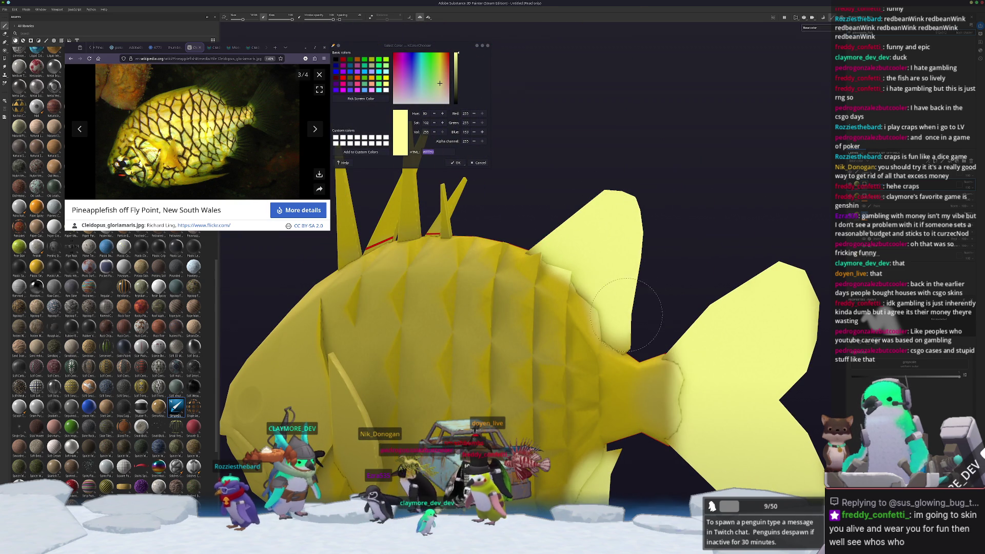
pyautogui.moveTo(625, 310); pyautogui.dragTo(627, 331)
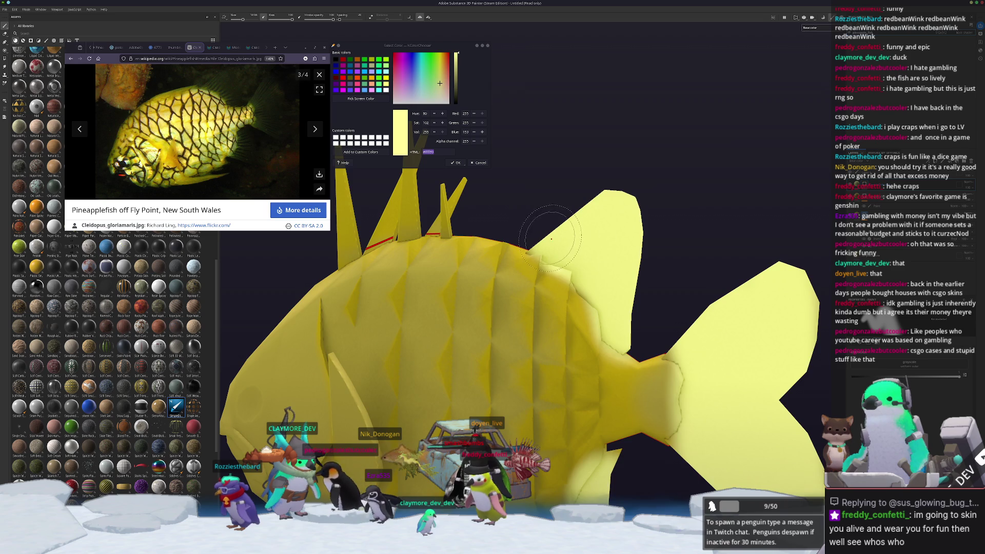
# - Inspect the yellow fish from several angles, then switch to polygon fill
pyautogui.moveTo(553, 241)
pyautogui.keyDown('alt'); pyautogui.mouseDown()
pyautogui.moveTo(580, 246)
pyautogui.moveTo(458, 390)
pyautogui.mouseUp(); pyautogui.keyUp('alt')
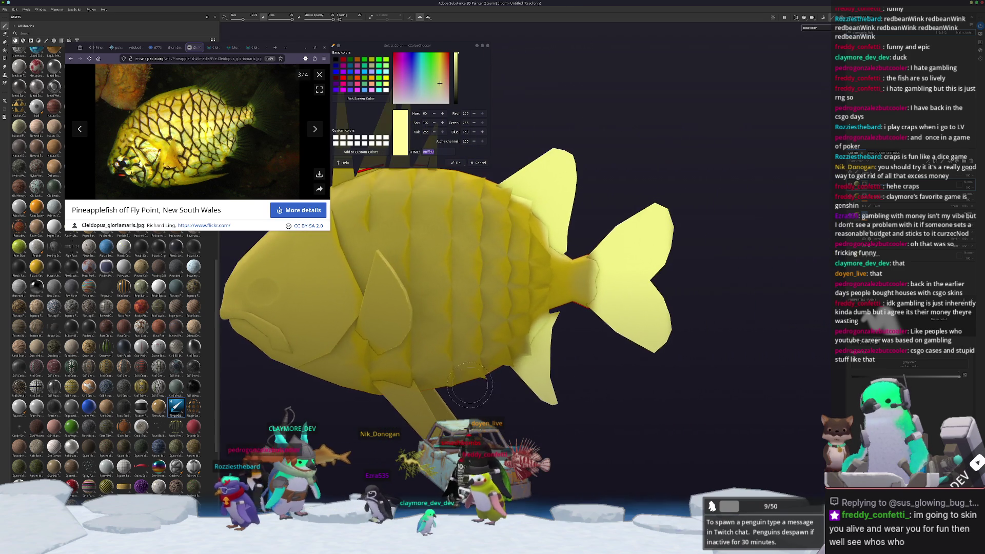
pyautogui.keyDown('alt'); pyautogui.moveTo(622, 347); pyautogui.dragTo(600, 348); pyautogui.keyUp('alt')
pyautogui.moveTo(803, 381)
pyautogui.keyDown('alt'); pyautogui.mouseDown()
pyautogui.moveTo(740, 407)
pyautogui.moveTo(522, 338)
pyautogui.mouseUp(); pyautogui.keyUp('alt')
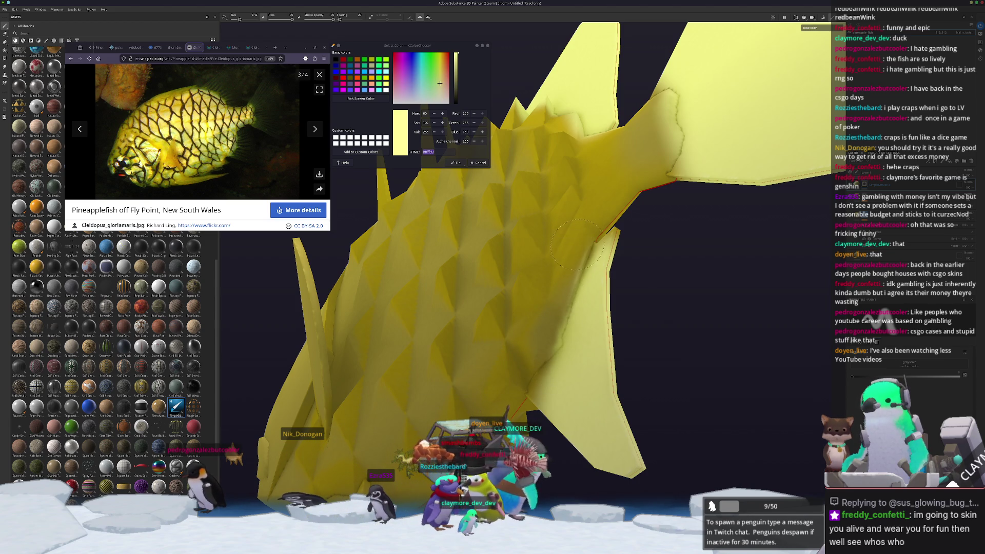
pyautogui.press('f')
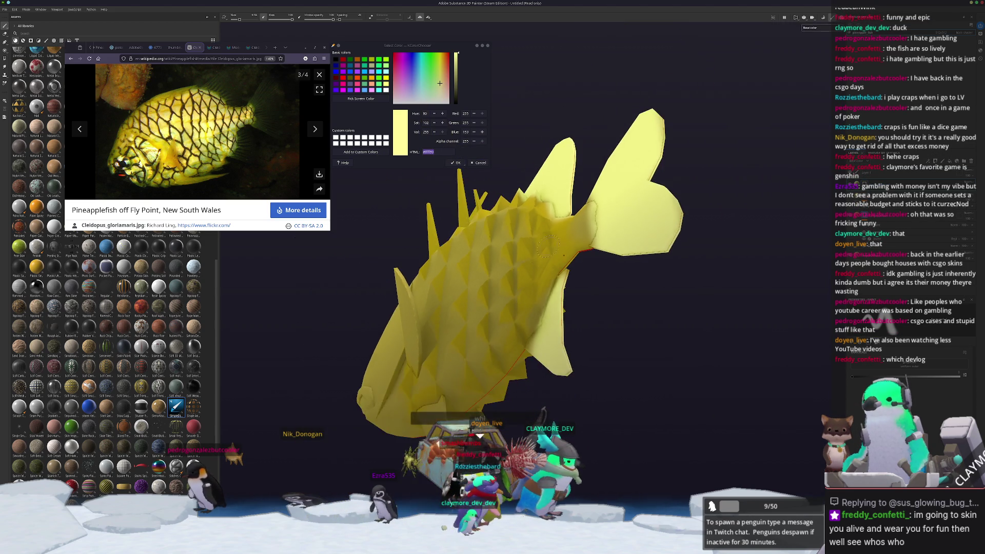
pyautogui.scroll(5, 632, 235)
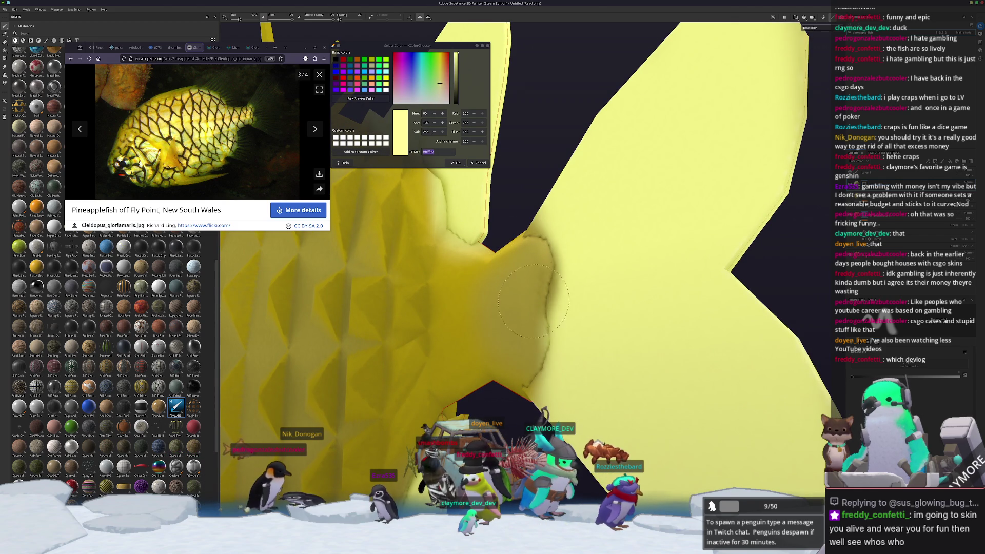
pyautogui.scroll(-5, 505, 389)
pyautogui.moveTo(505, 388)
pyautogui.keyDown('alt'); pyautogui.mouseDown()
pyautogui.moveTo(380, 323)
pyautogui.moveTo(482, 359)
pyautogui.mouseUp(); pyautogui.keyUp('alt')
pyautogui.scroll(3, 490, 323)
pyautogui.scroll(1, 488, 323)
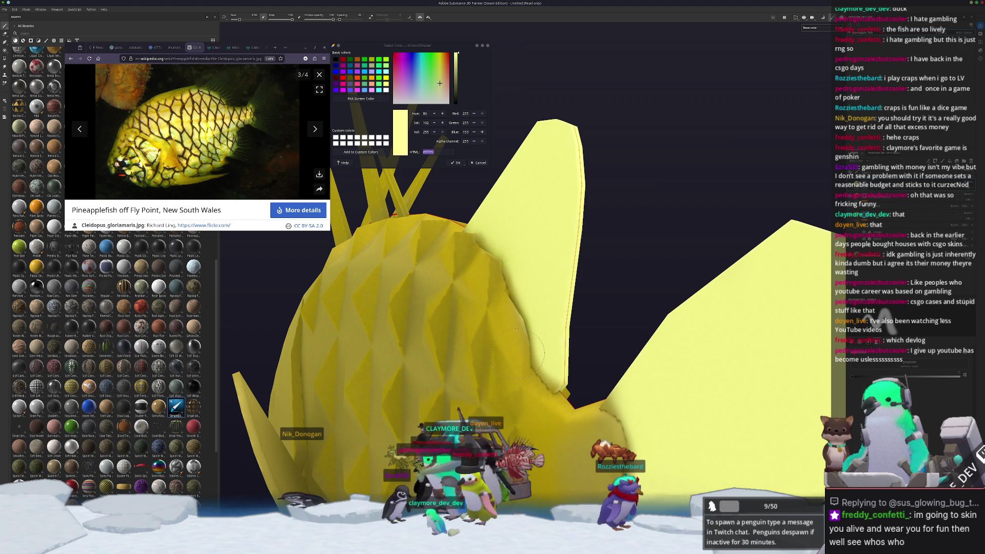
pyautogui.keyDown('alt'); pyautogui.moveTo(453, 313); pyautogui.dragTo(442, 339); pyautogui.keyUp('alt')
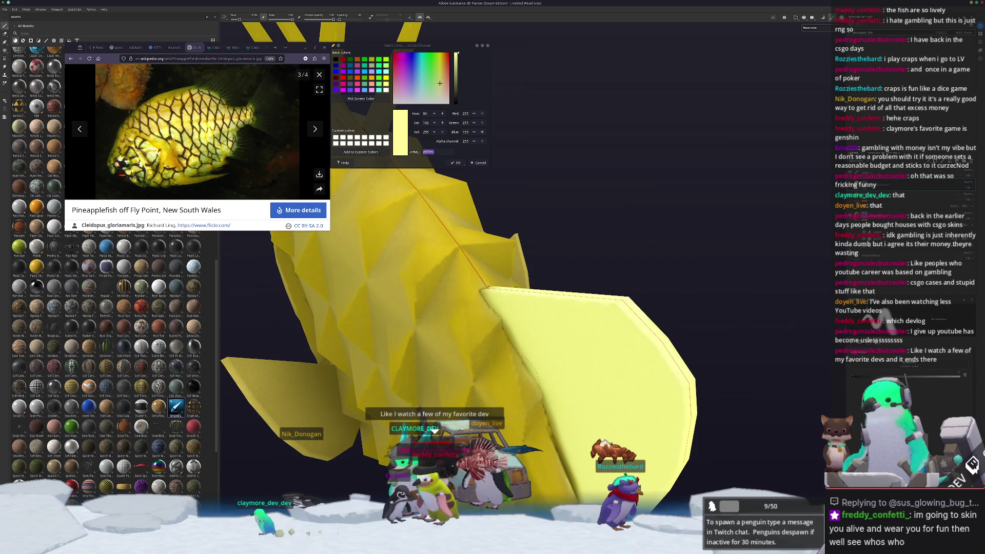
pyautogui.moveTo(495, 398)
pyautogui.keyDown('alt'); pyautogui.mouseDown()
pyautogui.moveTo(495, 413)
pyautogui.moveTo(503, 379)
pyautogui.moveTo(554, 340)
pyautogui.moveTo(570, 348)
pyautogui.mouseUp(); pyautogui.keyUp('alt')
pyautogui.scroll(-3, 590, 359)
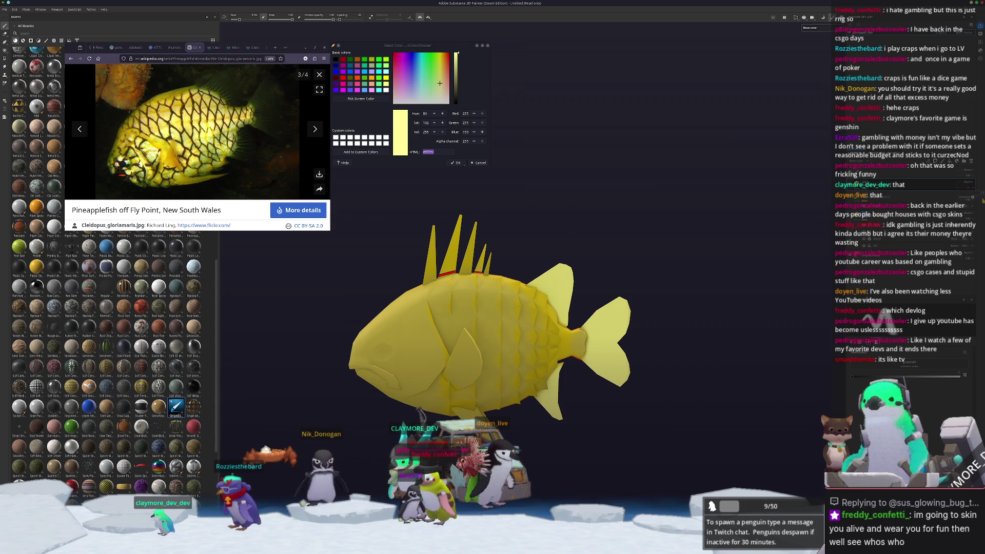
pyautogui.keyDown('alt'); pyautogui.moveTo(750, 324); pyautogui.dragTo(443, 288); pyautogui.keyUp('alt')
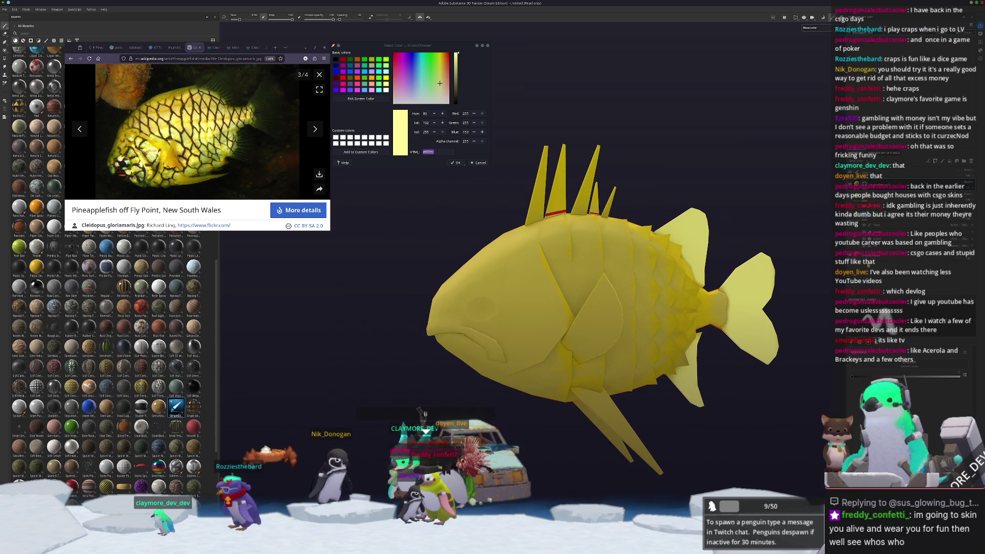
pyautogui.press('4')
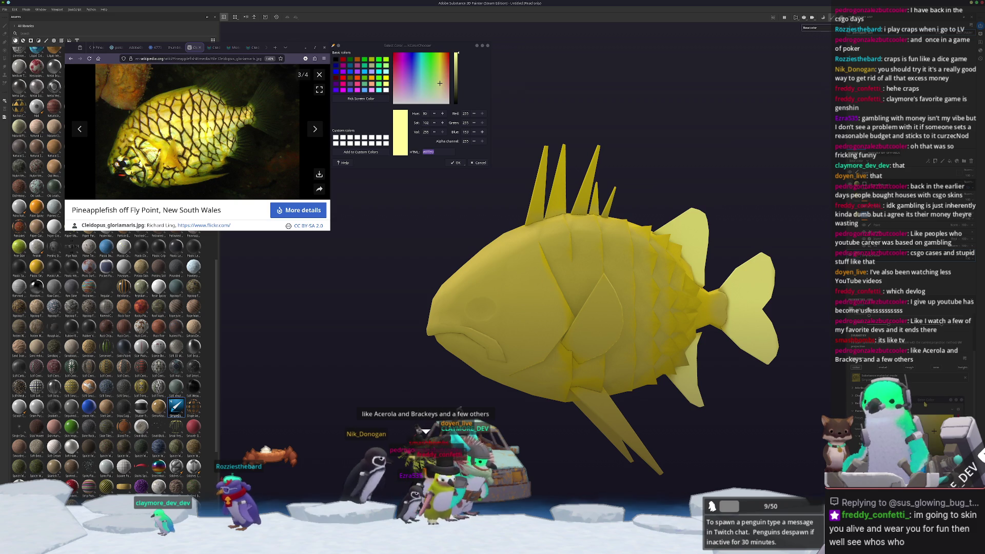
# - Brighten the fish's Base Color yellow to CCBA64
pyautogui.click(925, 405)
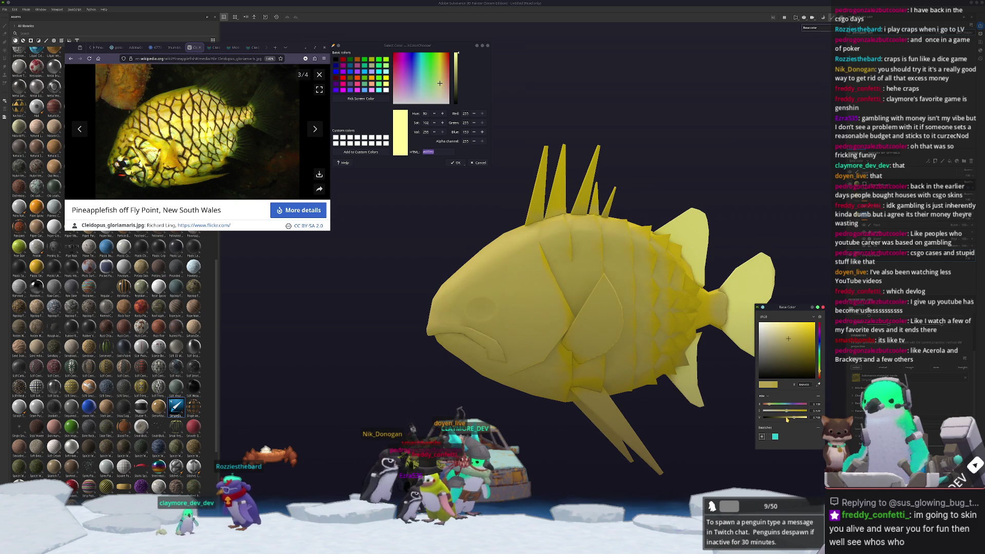
pyautogui.click(798, 418)
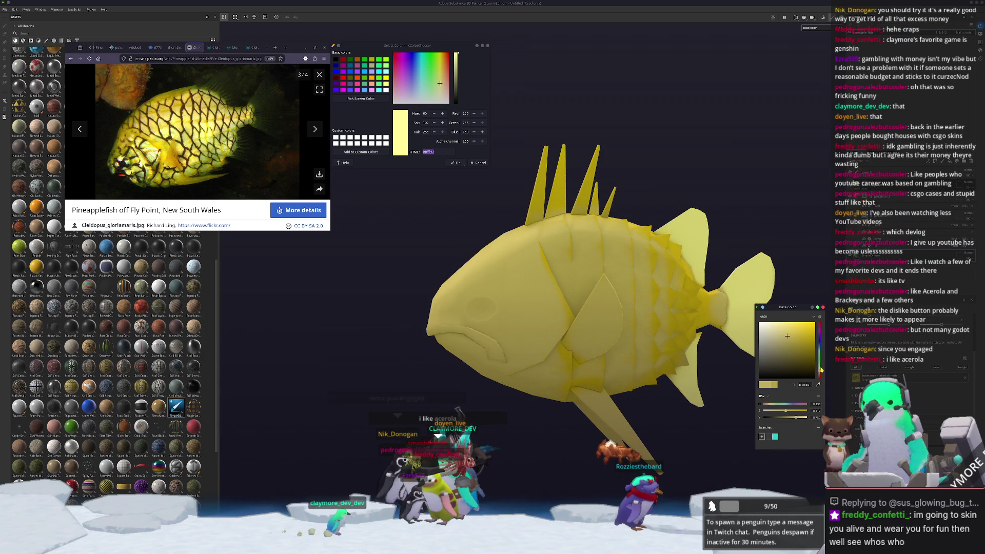
pyautogui.click(824, 308)
pyautogui.moveTo(713, 354)
pyautogui.keyDown('alt'); pyautogui.mouseDown()
pyautogui.moveTo(605, 370)
pyautogui.moveTo(728, 377)
pyautogui.moveTo(620, 381)
pyautogui.mouseUp(); pyautogui.keyUp('alt')
pyautogui.scroll(-2, 632, 382)
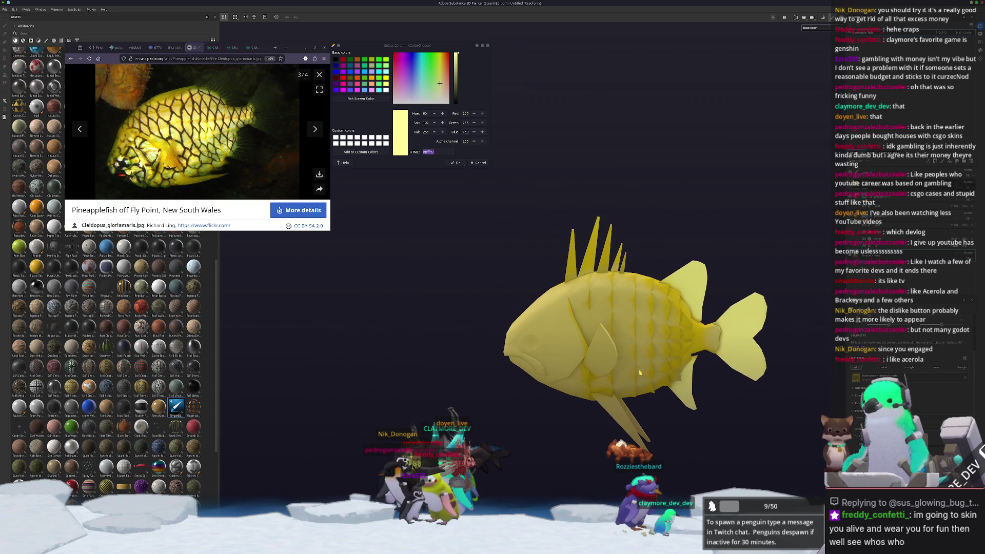
# - Sample dark olive #5c4b14 from the reference photo's pattern as the paint colour
pyautogui.click(361, 98)
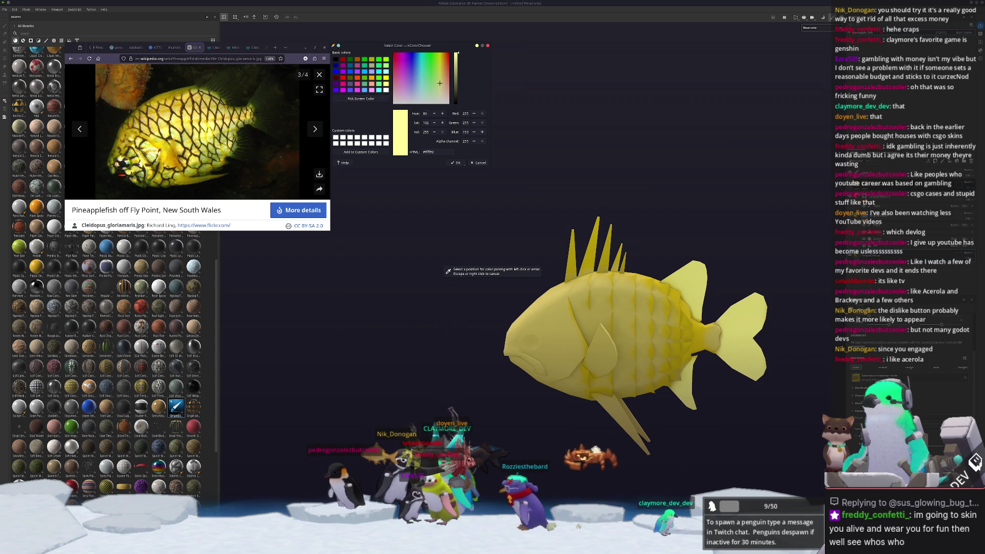
pyautogui.click(405, 153)
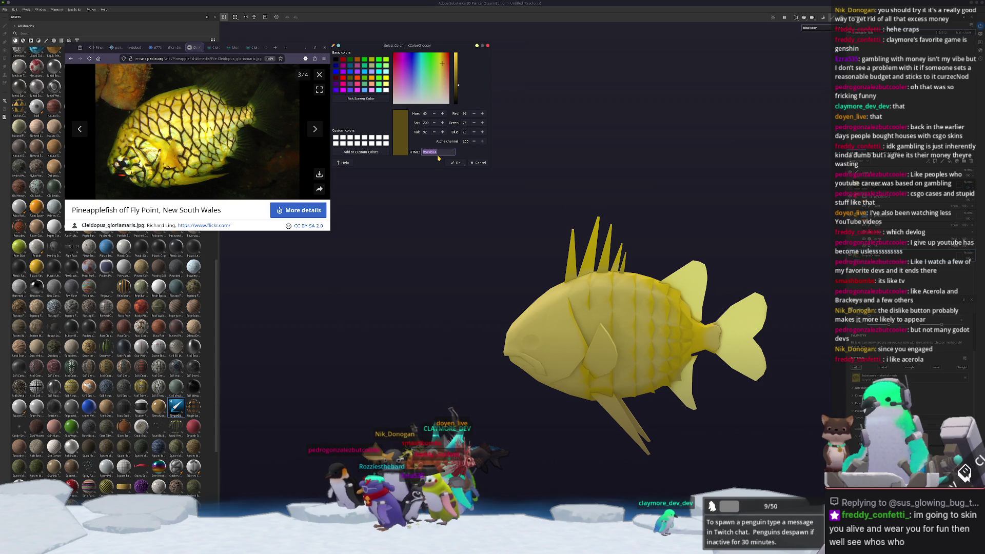
pyautogui.moveTo(433, 232)
pyautogui.keyDown('alt'); pyautogui.mouseDown()
pyautogui.moveTo(648, 265)
pyautogui.moveTo(669, 281)
pyautogui.moveTo(578, 312)
pyautogui.moveTo(549, 292)
pyautogui.moveTo(601, 303)
pyautogui.mouseUp(); pyautogui.keyUp('alt')
pyautogui.scroll(2, 548, 291)
pyautogui.moveTo(669, 300)
pyautogui.keyDown('alt'); pyautogui.mouseDown()
pyautogui.moveTo(712, 309)
pyautogui.moveTo(662, 308)
pyautogui.mouseUp(); pyautogui.keyUp('alt')
pyautogui.press('1')
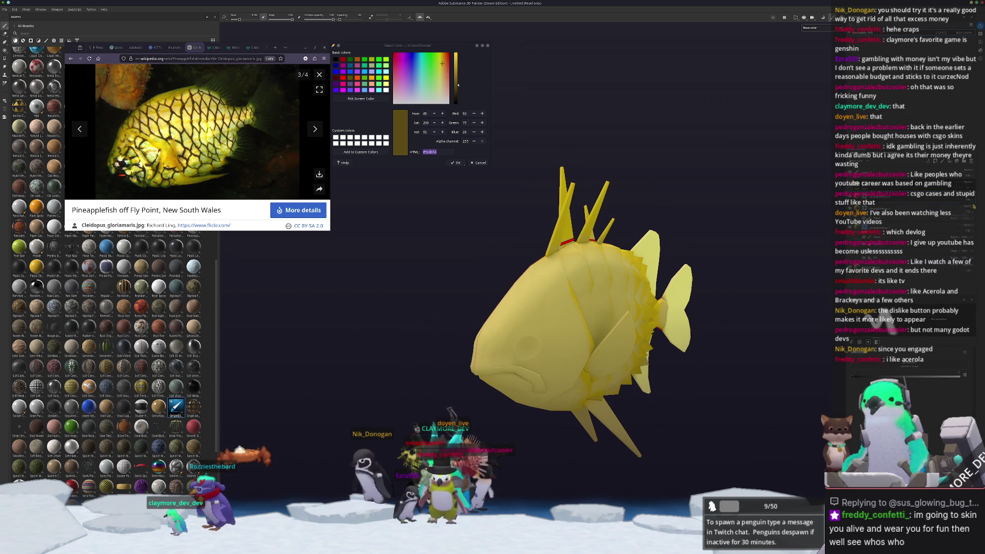
pyautogui.press('4')
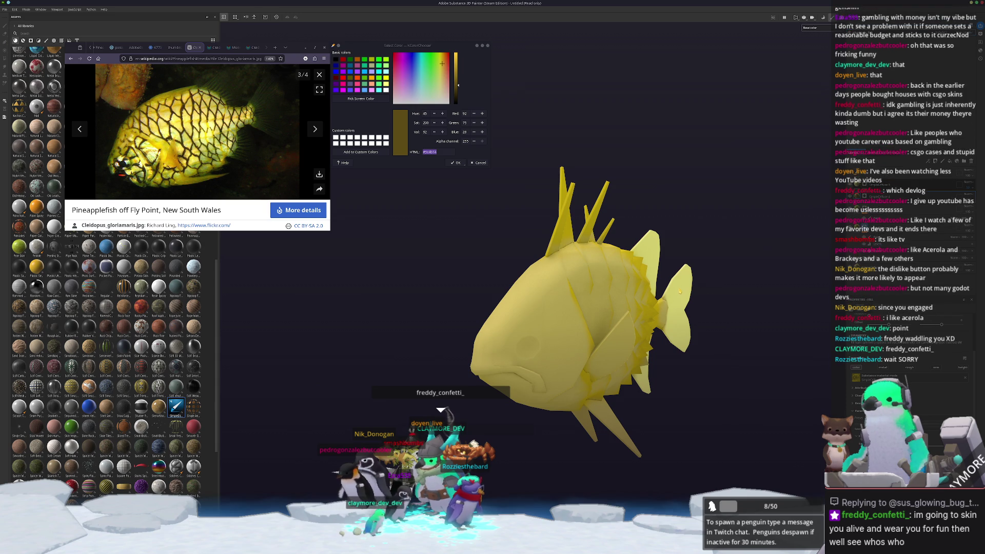
pyautogui.keyDown('alt'); pyautogui.moveTo(706, 262); pyautogui.dragTo(787, 222); pyautogui.keyUp('alt')
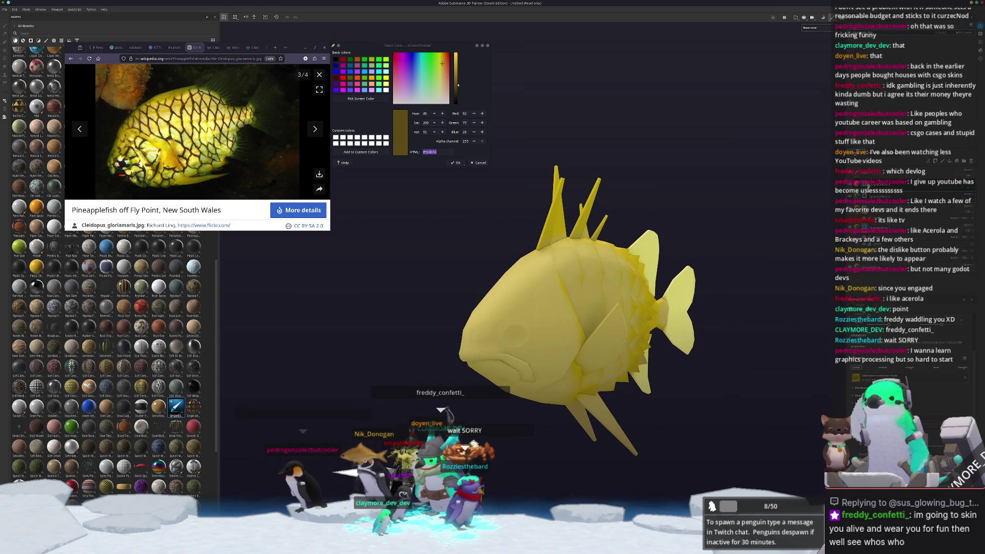
pyautogui.press('1')
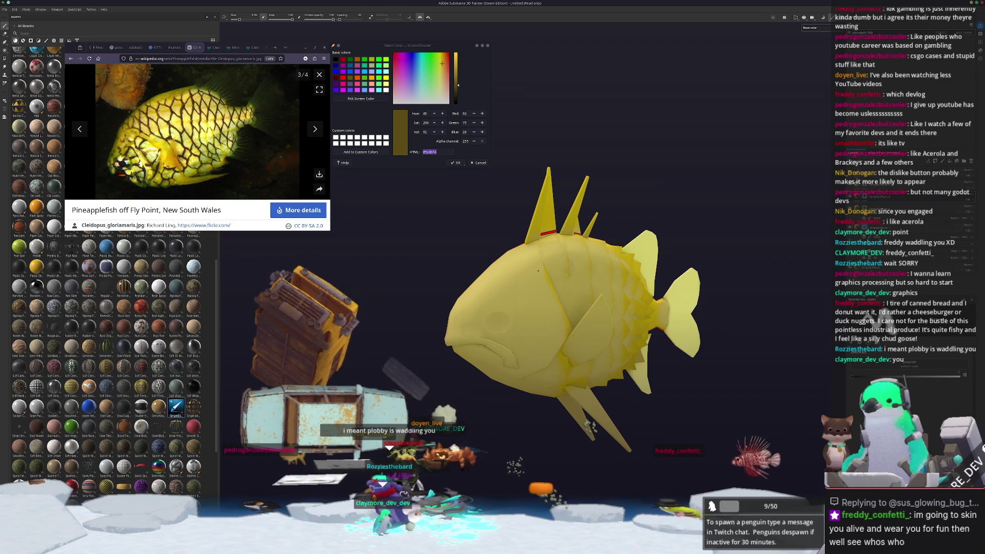
pyautogui.keyDown('alt'); pyautogui.moveTo(675, 286); pyautogui.dragTo(649, 289); pyautogui.keyUp('alt')
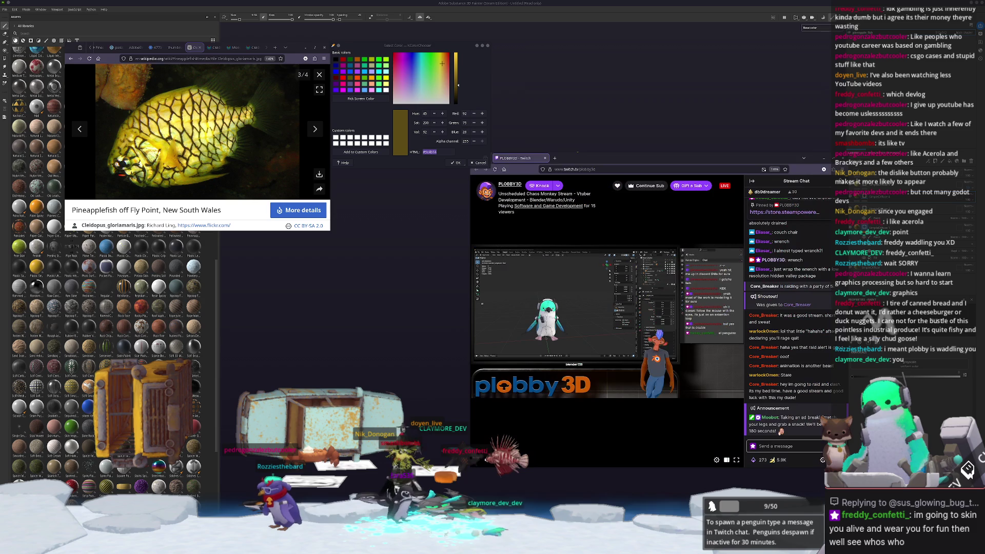
# - Play the paused Twitch stream, then close its window to bring back the fish model
pyautogui.click(614, 418)
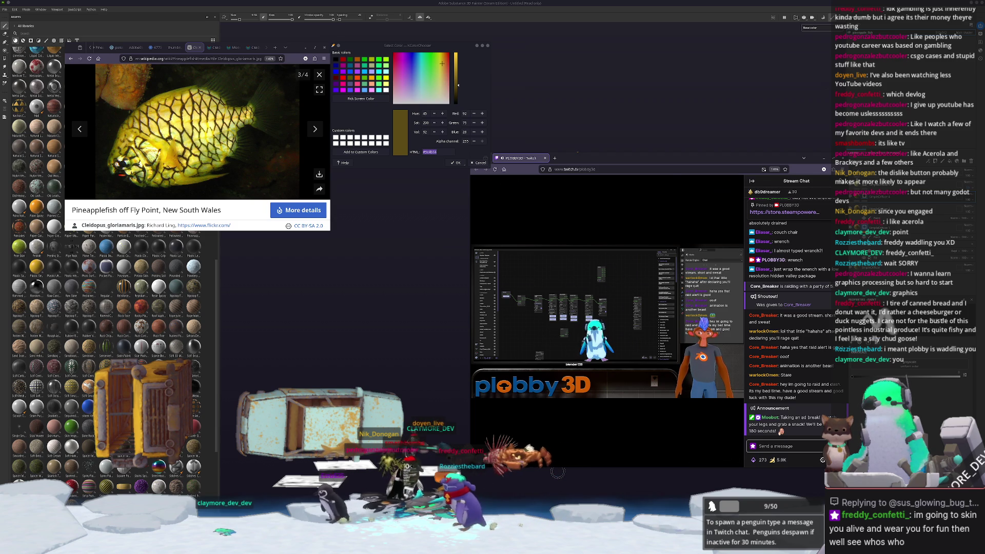
pyautogui.moveTo(610, 380)
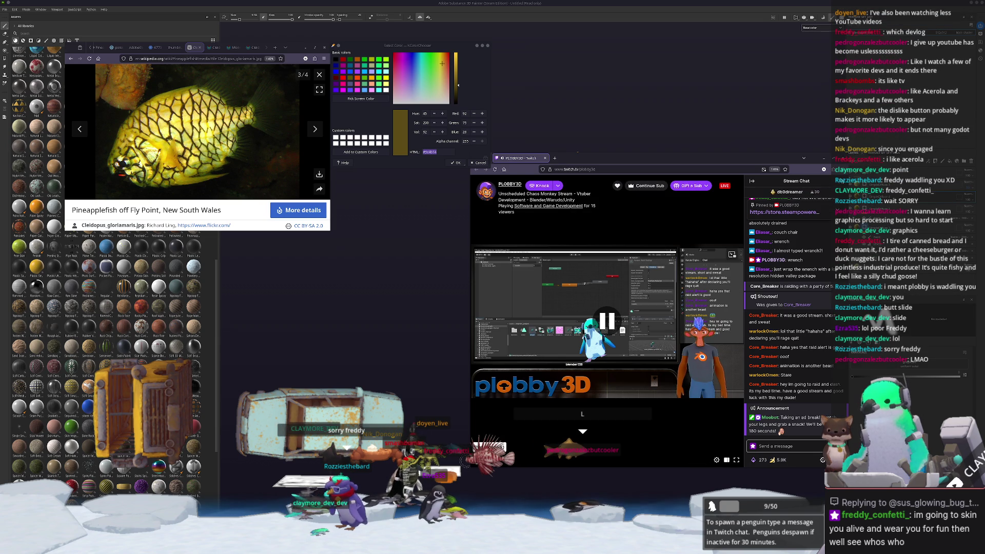
pyautogui.click(616, 497)
pyautogui.keyDown('alt'); pyautogui.moveTo(652, 443); pyautogui.dragTo(637, 441); pyautogui.keyUp('alt')
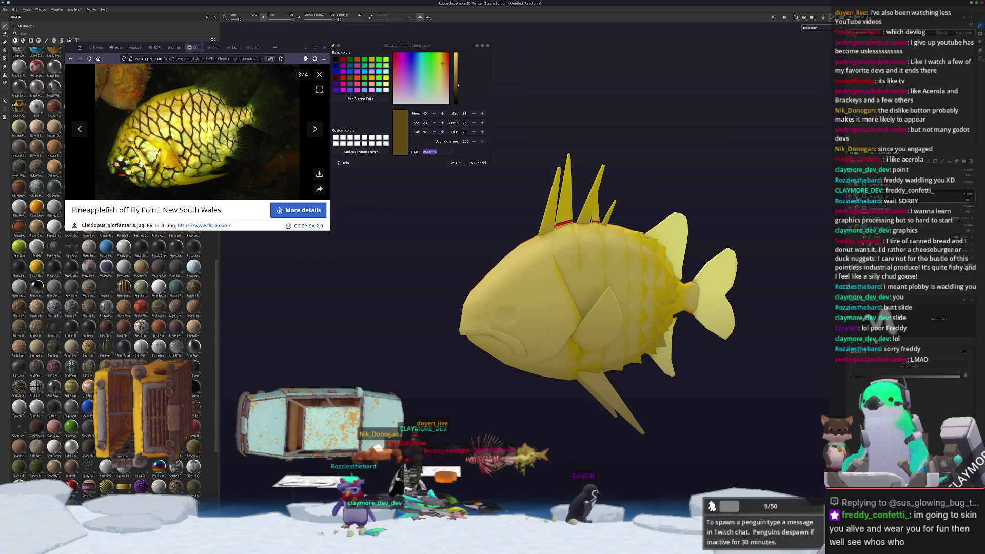
# - Switch between the brush and polygon fill while orbiting closer around the fish
pyautogui.keyDown('alt'); pyautogui.moveTo(631, 323); pyautogui.dragTo(595, 322); pyautogui.keyUp('alt')
pyautogui.press('1')
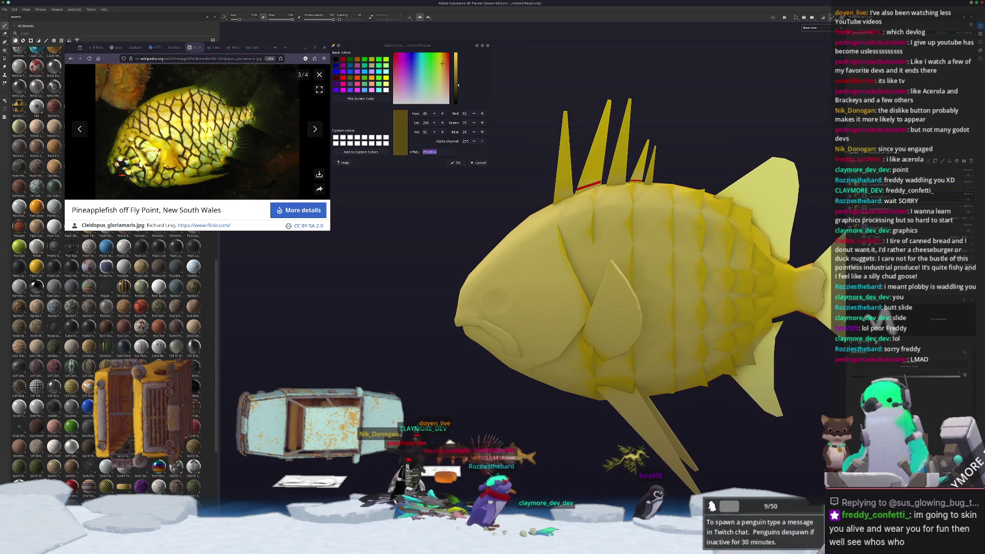
pyautogui.scroll(3, 555, 393)
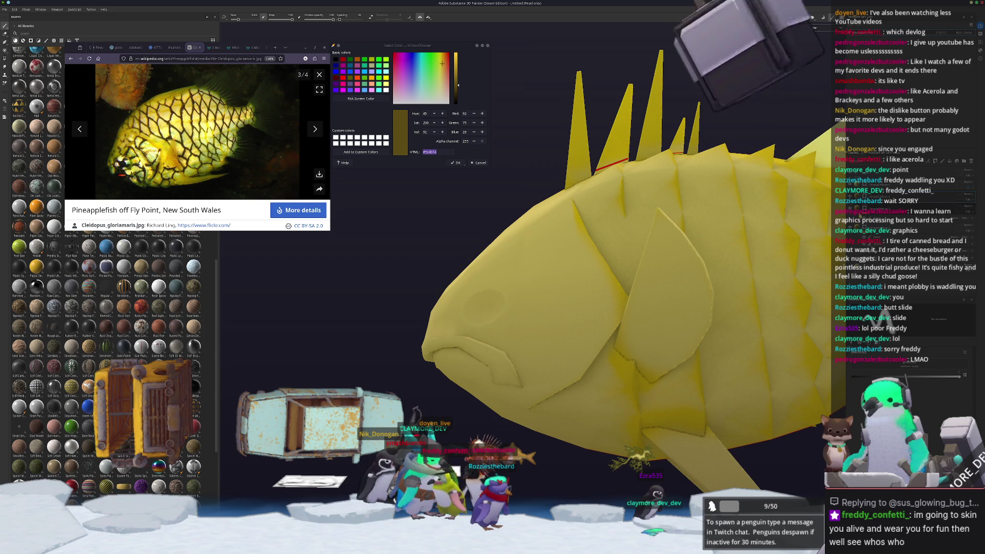
pyautogui.press('4')
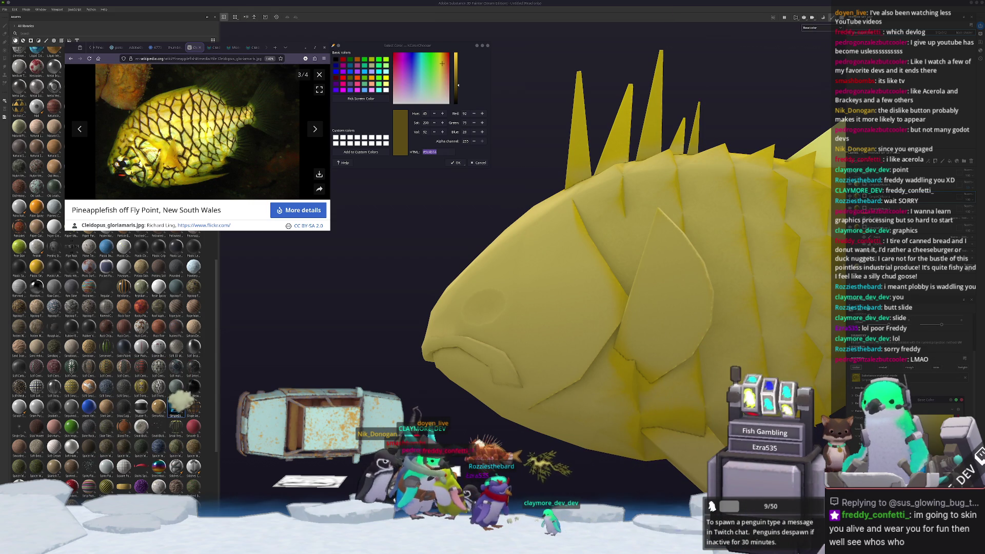
pyautogui.press('1')
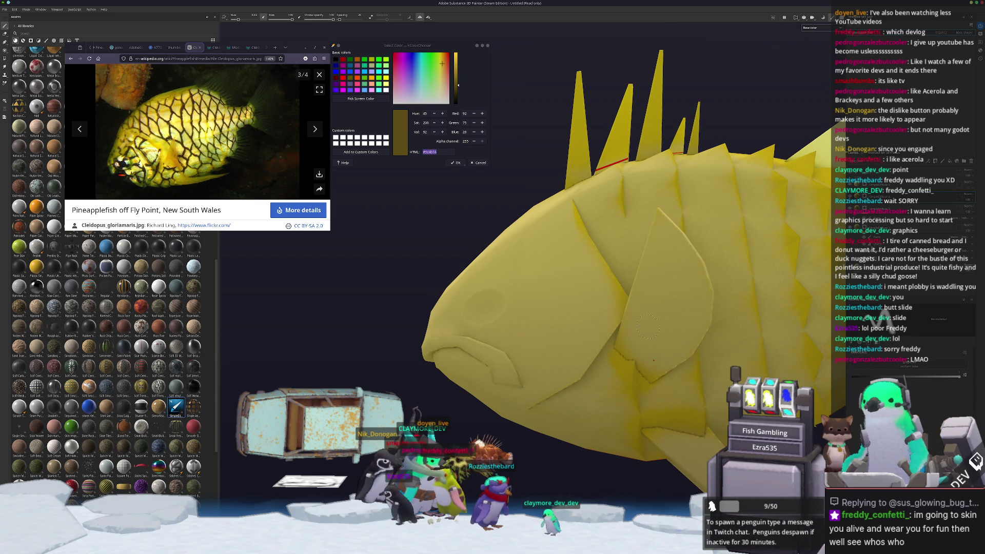
pyautogui.keyDown('alt'); pyautogui.moveTo(596, 380); pyautogui.dragTo(540, 368); pyautogui.keyUp('alt')
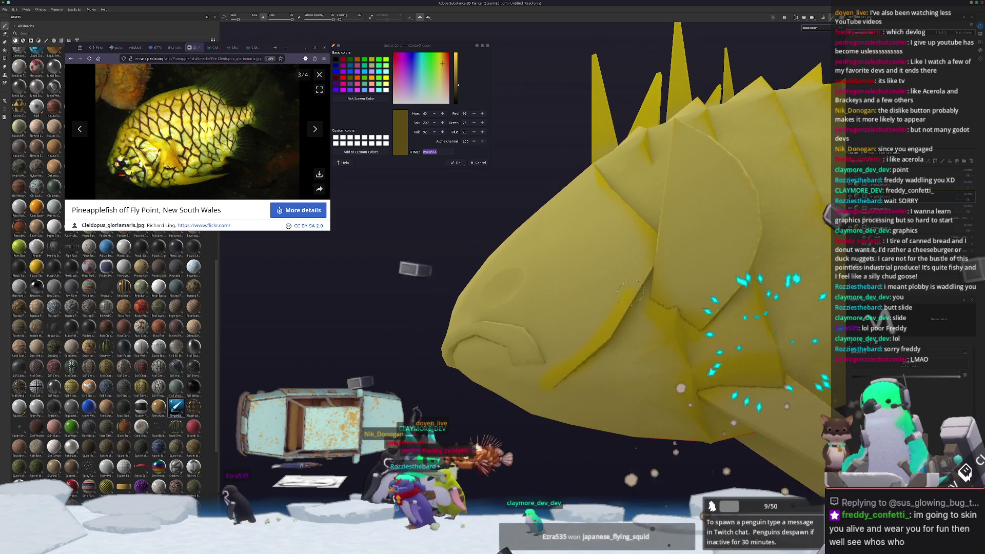
pyautogui.scroll(5, 641, 270)
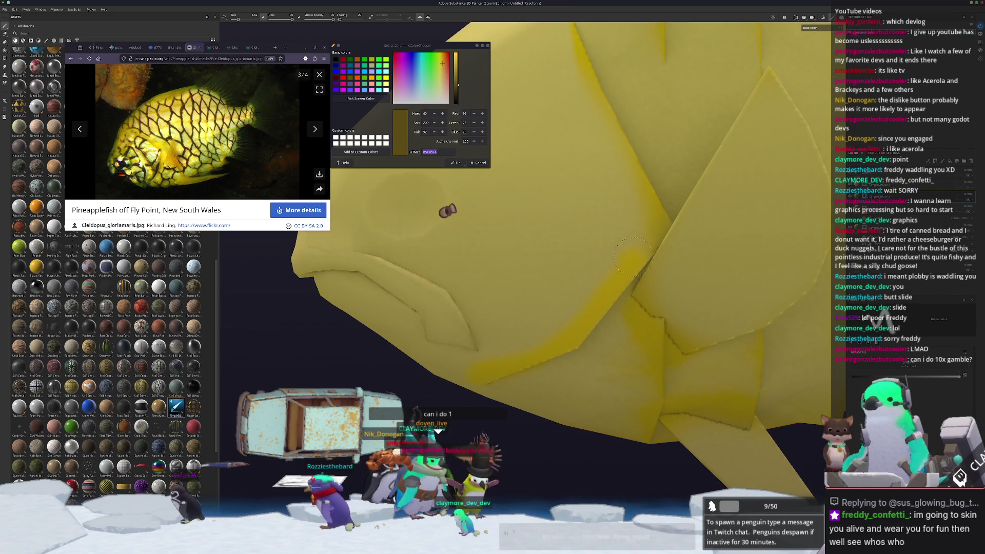
pyautogui.scroll(-3, 645, 240)
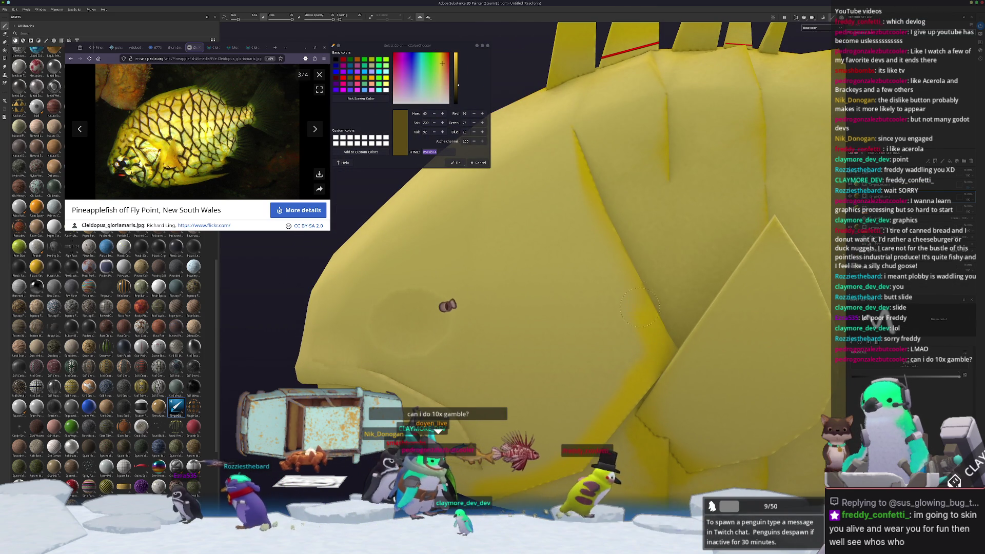
pyautogui.scroll(-3, 597, 215)
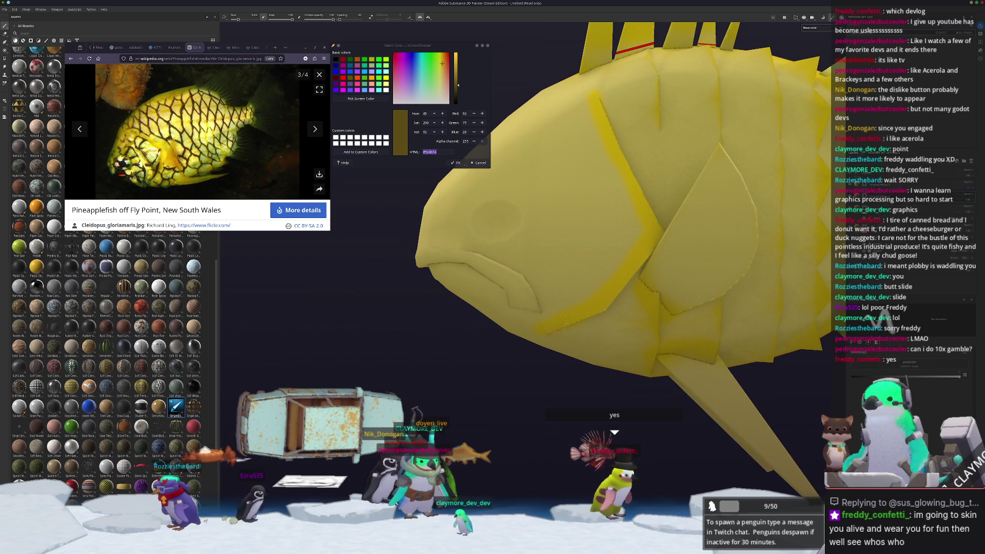
# - Orbit to inspect the fish's side, fins, back and top spines
pyautogui.moveTo(534, 331)
pyautogui.keyDown('alt'); pyautogui.mouseDown()
pyautogui.moveTo(480, 265)
pyautogui.moveTo(561, 360)
pyautogui.moveTo(547, 386)
pyautogui.mouseUp(); pyautogui.keyUp('alt')
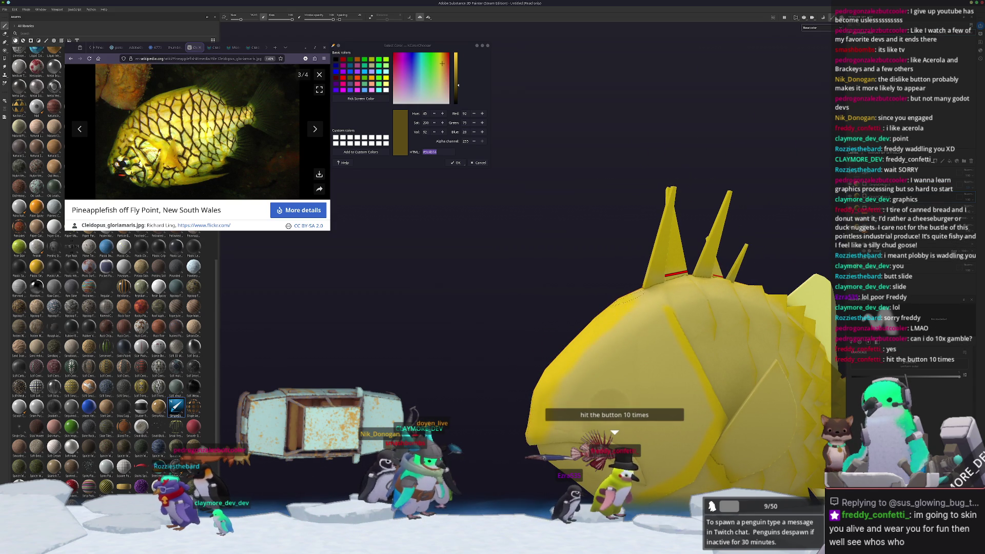
pyautogui.keyDown('alt'); pyautogui.moveTo(547, 386); pyautogui.dragTo(564, 359); pyautogui.keyUp('alt')
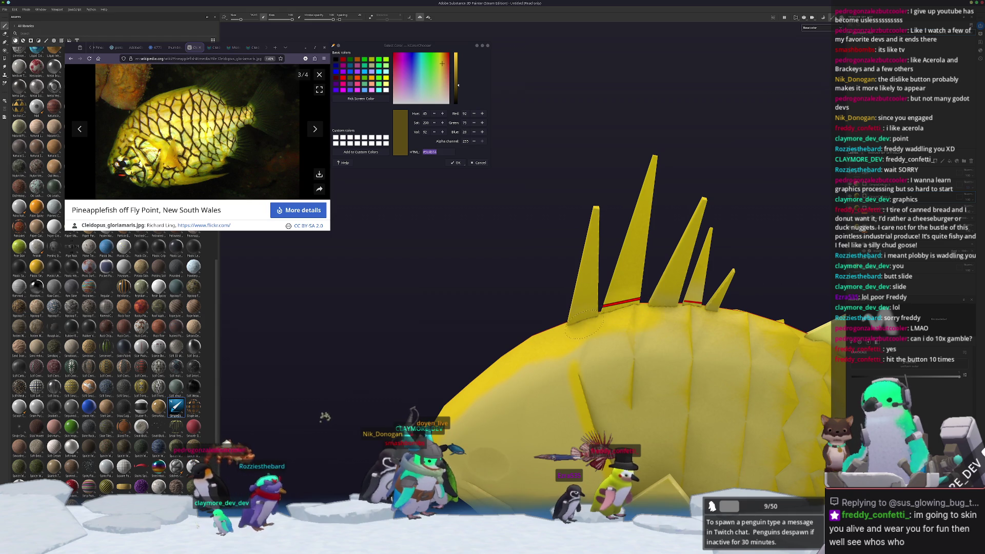
pyautogui.keyDown('alt'); pyautogui.moveTo(749, 329); pyautogui.dragTo(561, 272); pyautogui.keyUp('alt')
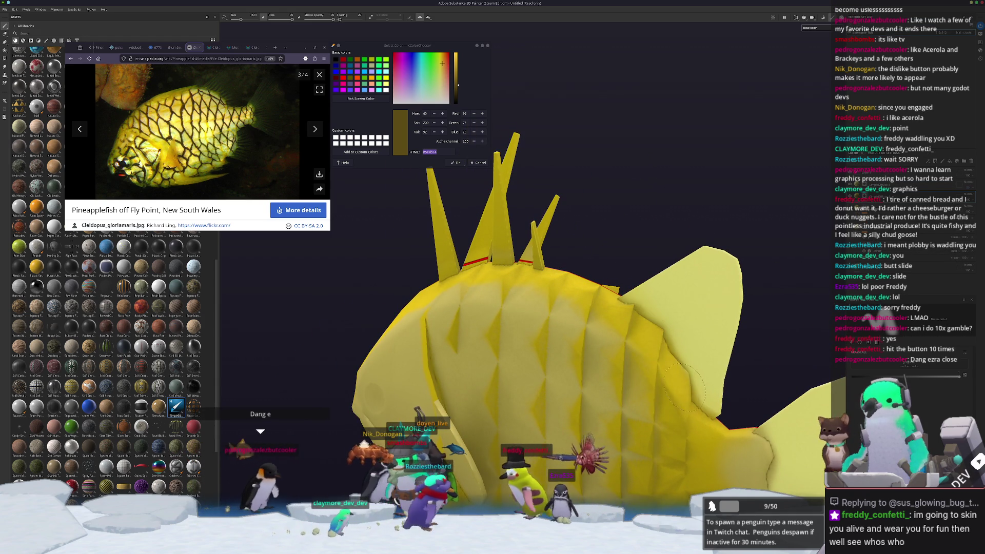
pyautogui.keyDown('alt'); pyautogui.moveTo(703, 418); pyautogui.dragTo(586, 372); pyautogui.keyUp('alt')
pyautogui.scroll(2, 585, 373)
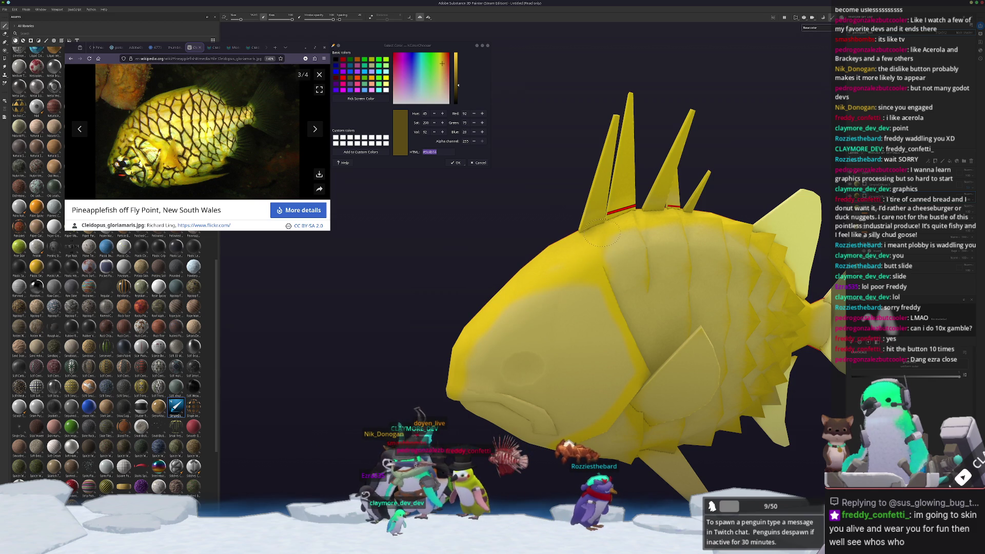
pyautogui.scroll(2, 563, 324)
# - Frame the fish's head and spines, add a filter layer, and start sampling a screen colour
pyautogui.scroll(3, 564, 403)
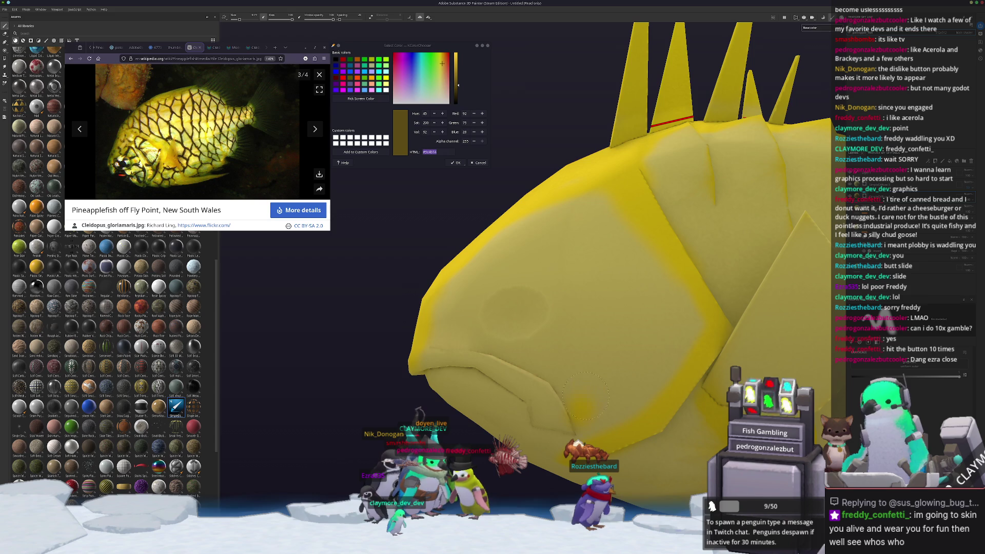
pyautogui.keyDown('alt'); pyautogui.moveTo(551, 367); pyautogui.dragTo(572, 376); pyautogui.keyUp('alt')
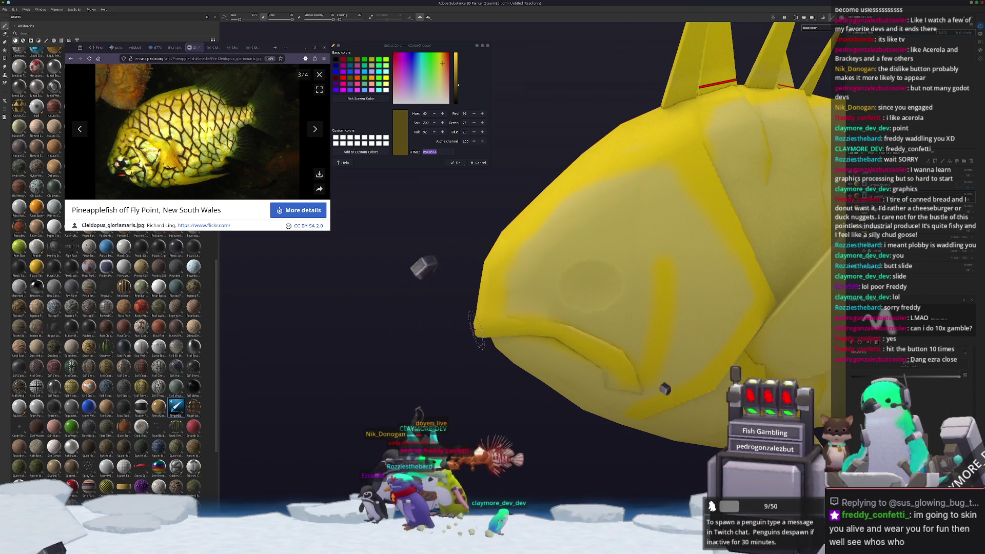
pyautogui.moveTo(575, 359)
pyautogui.keyDown('alt'); pyautogui.mouseDown()
pyautogui.moveTo(616, 403)
pyautogui.moveTo(440, 361)
pyautogui.moveTo(523, 338)
pyautogui.mouseUp(); pyautogui.keyUp('alt')
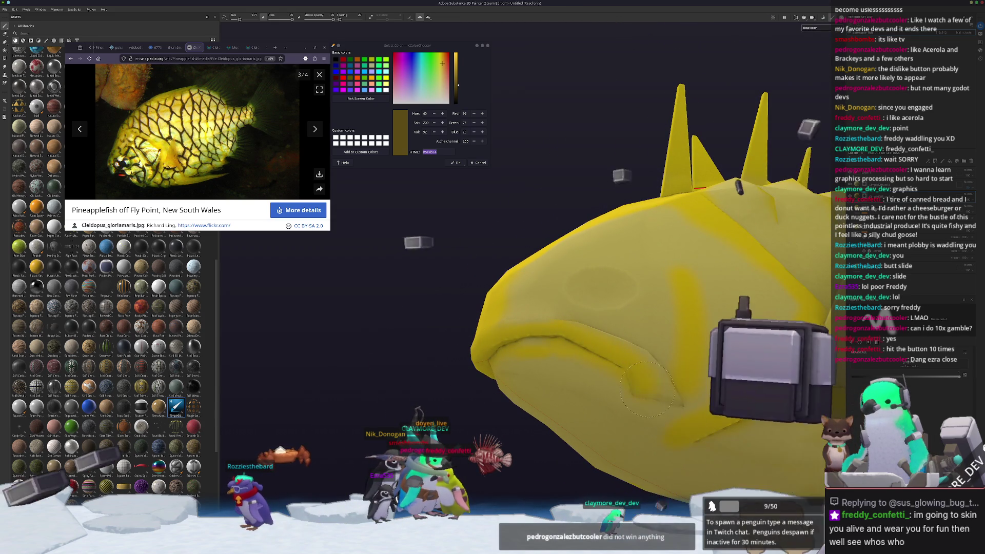
pyautogui.keyDown('alt'); pyautogui.moveTo(580, 361); pyautogui.dragTo(639, 386); pyautogui.keyUp('alt')
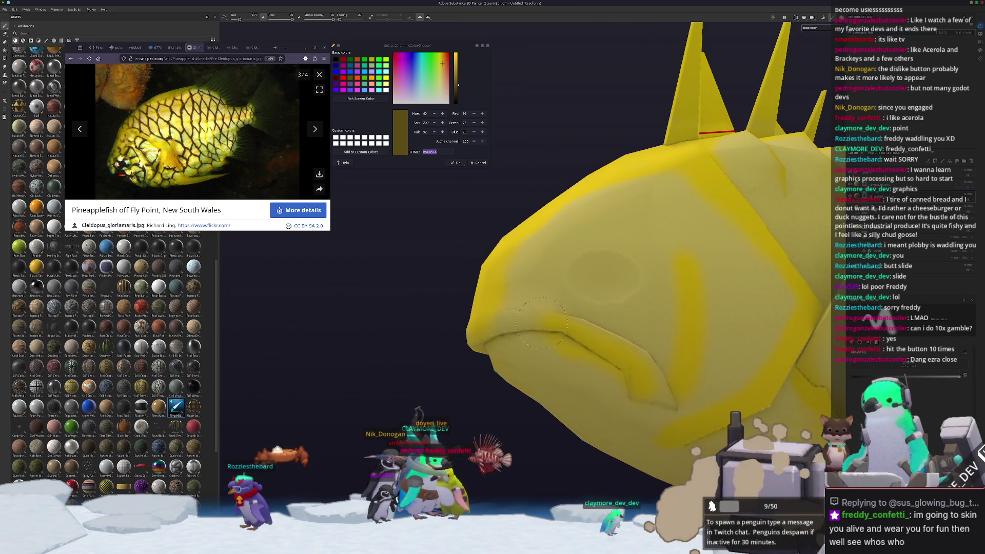
pyautogui.keyDown('alt'); pyautogui.moveTo(515, 331); pyautogui.dragTo(492, 345); pyautogui.keyUp('alt')
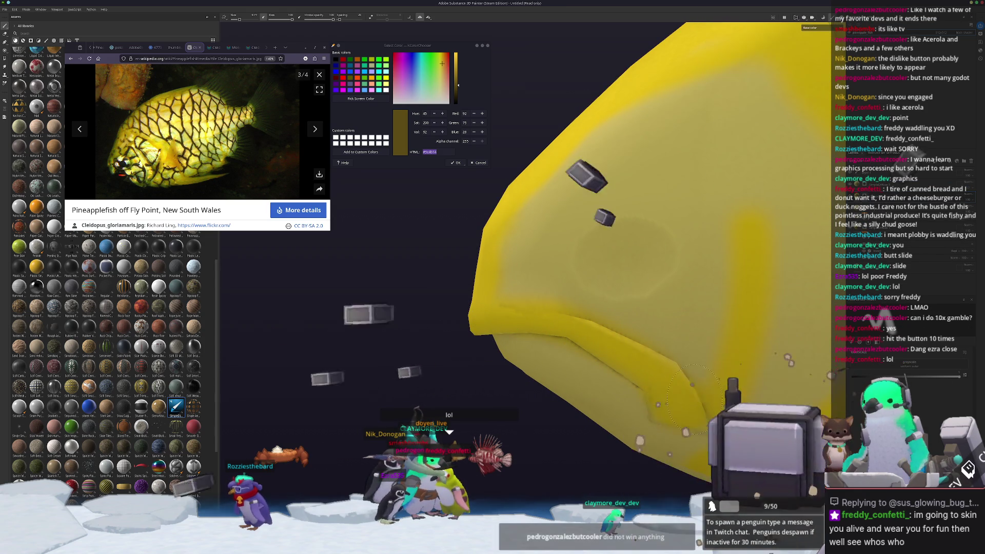
pyautogui.moveTo(687, 413)
pyautogui.keyDown('alt'); pyautogui.mouseDown()
pyautogui.moveTo(657, 352)
pyautogui.moveTo(584, 343)
pyautogui.mouseUp(); pyautogui.keyUp('alt')
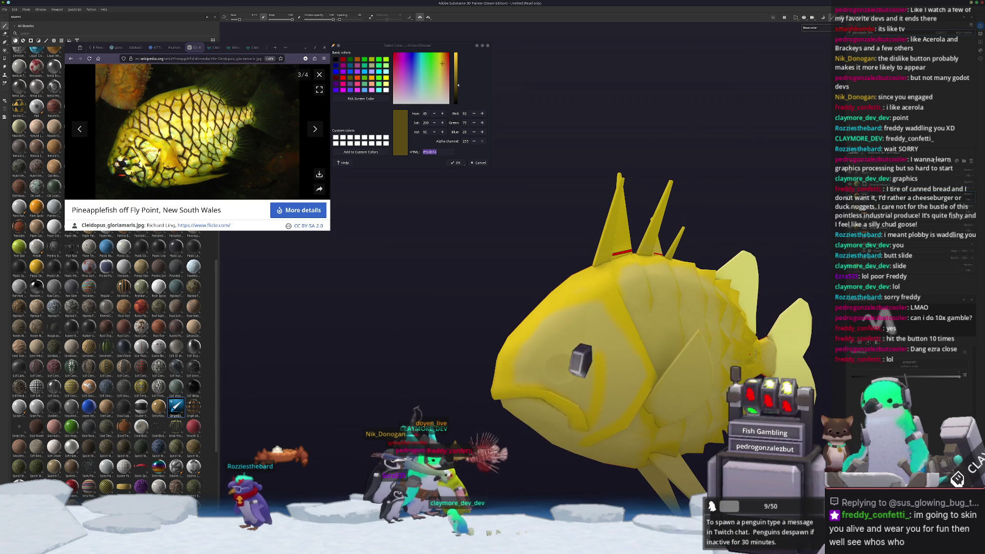
pyautogui.rightClick(863, 198)
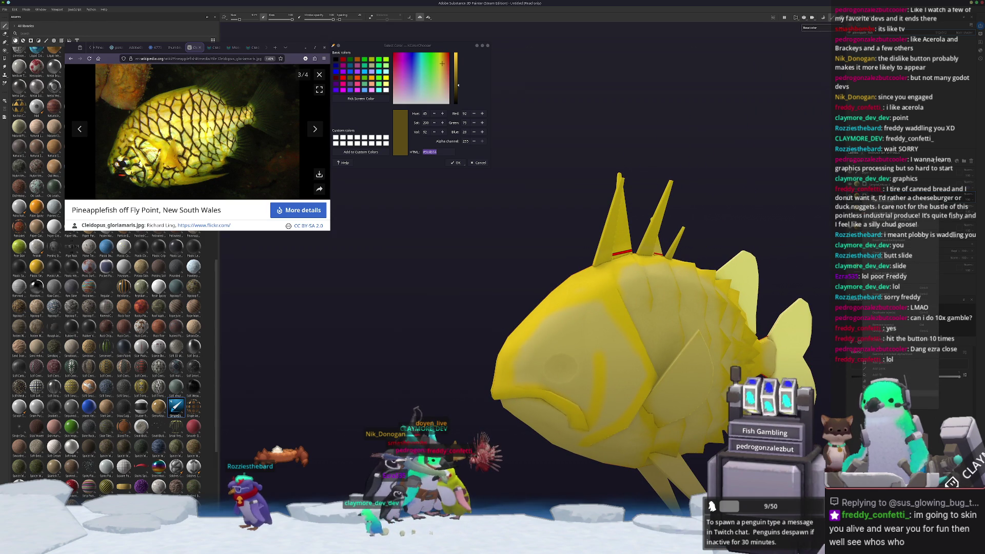
pyautogui.click(860, 341)
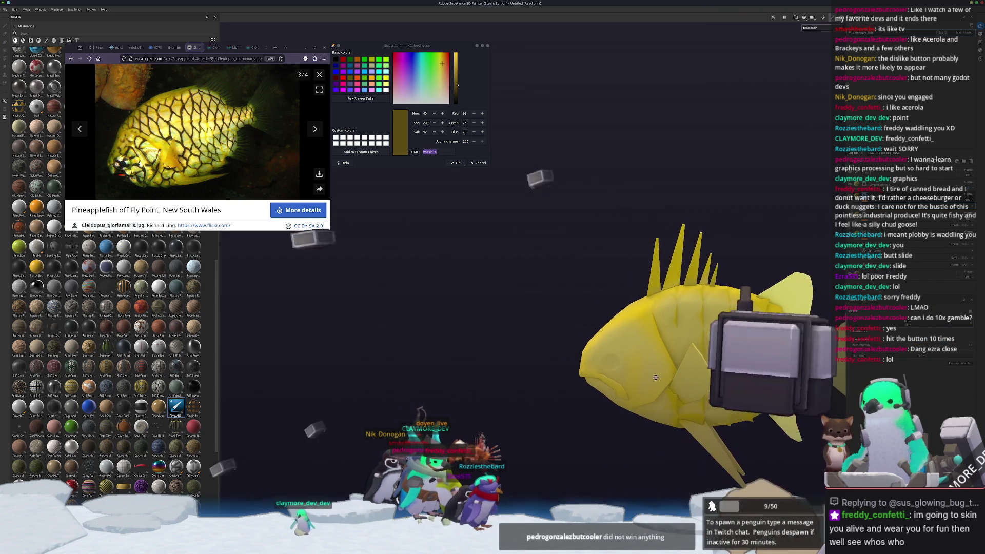
pyautogui.click(361, 98)
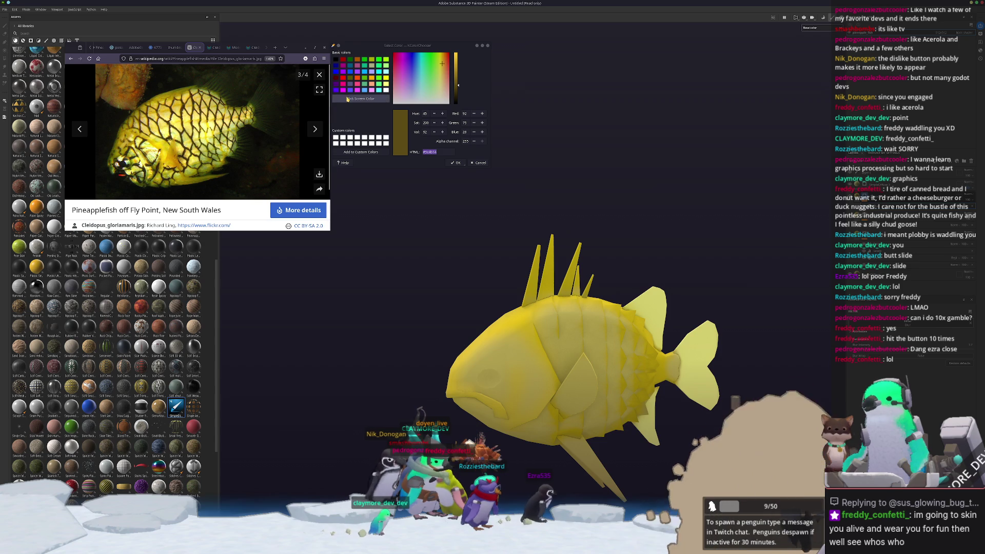
# - Sample dark brown #5c3e10 from the reference photo, add a new layer for it, and switch to polygon fill
pyautogui.click(447, 271)
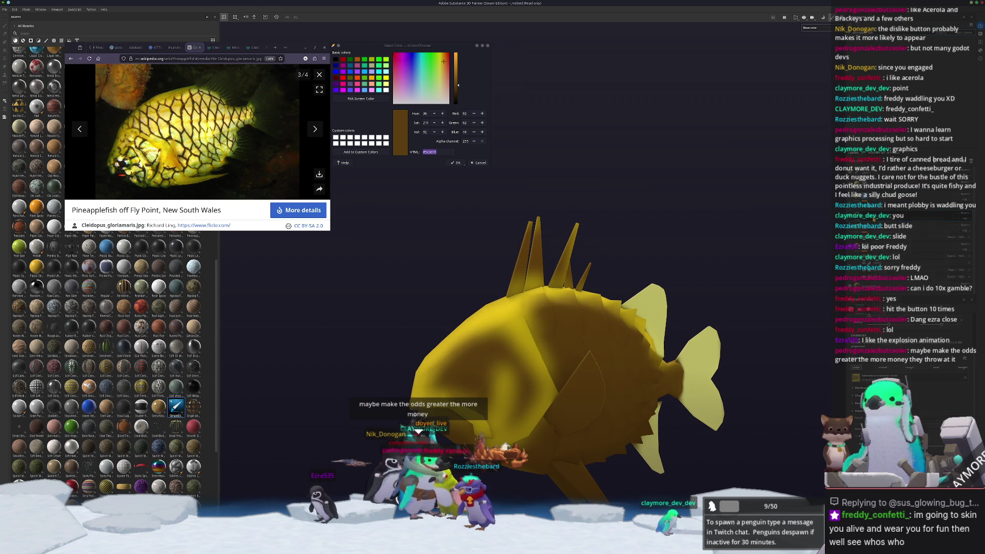
pyautogui.rightClick(873, 218)
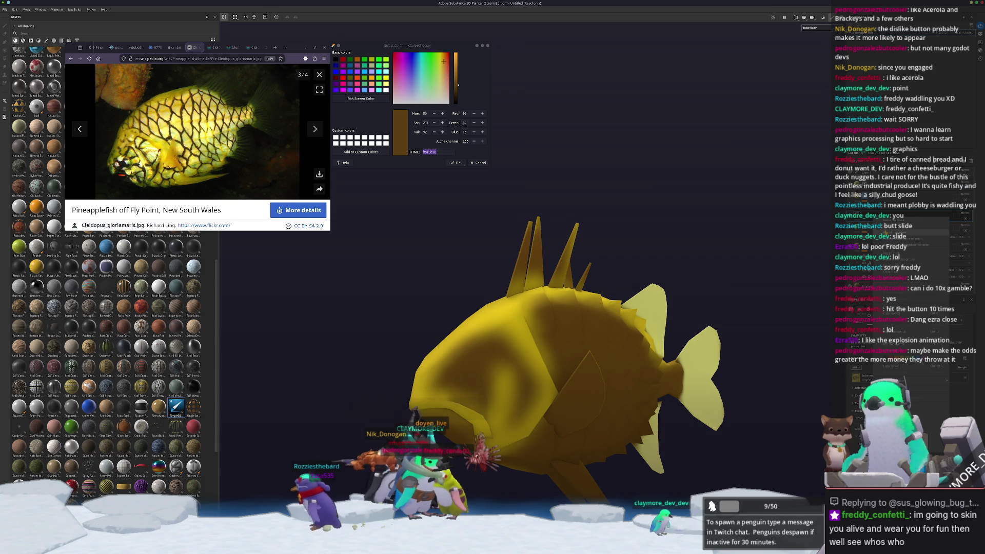
pyautogui.click(911, 229)
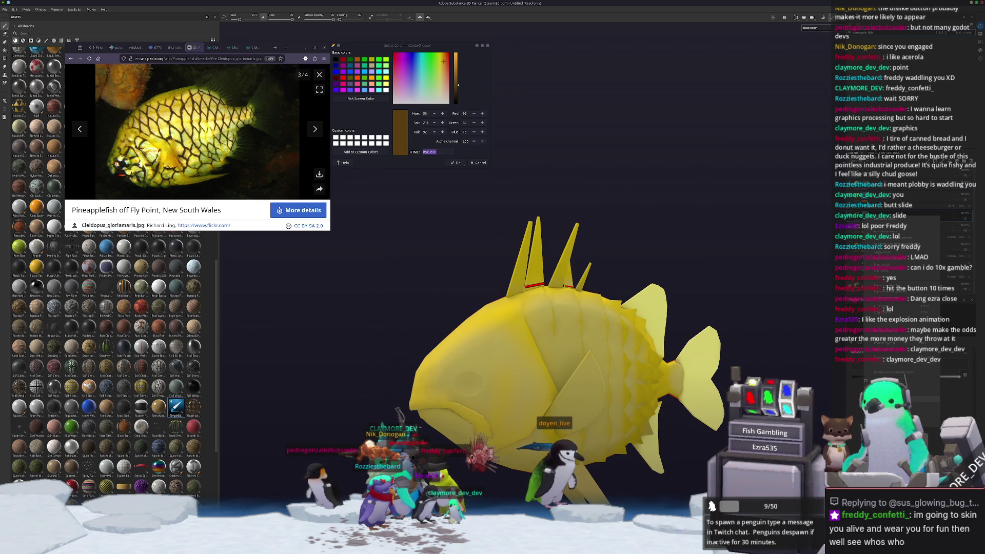
pyautogui.press('4')
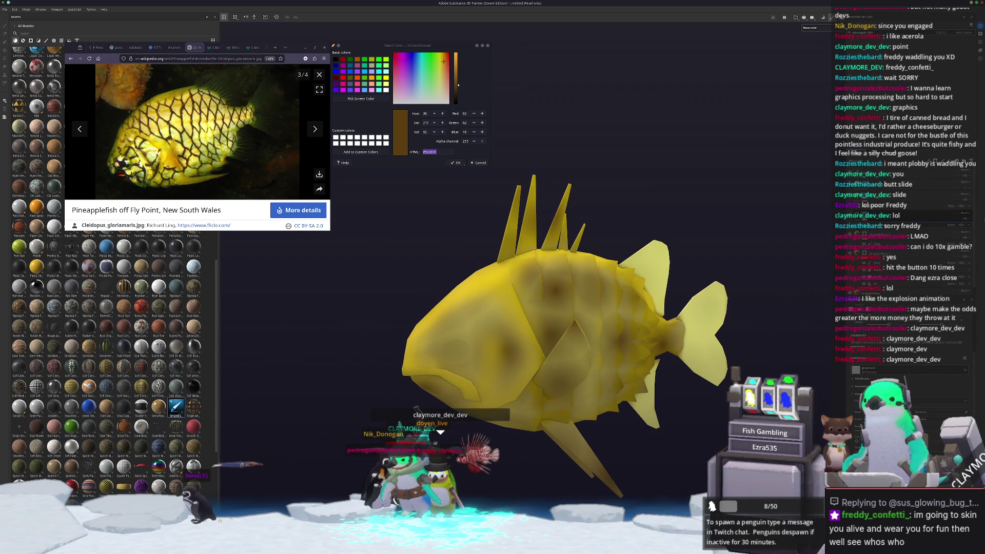
# - Pick a blend mode for the brown layer so its scale-outline net overlays the yellow
pyautogui.click(967, 215)
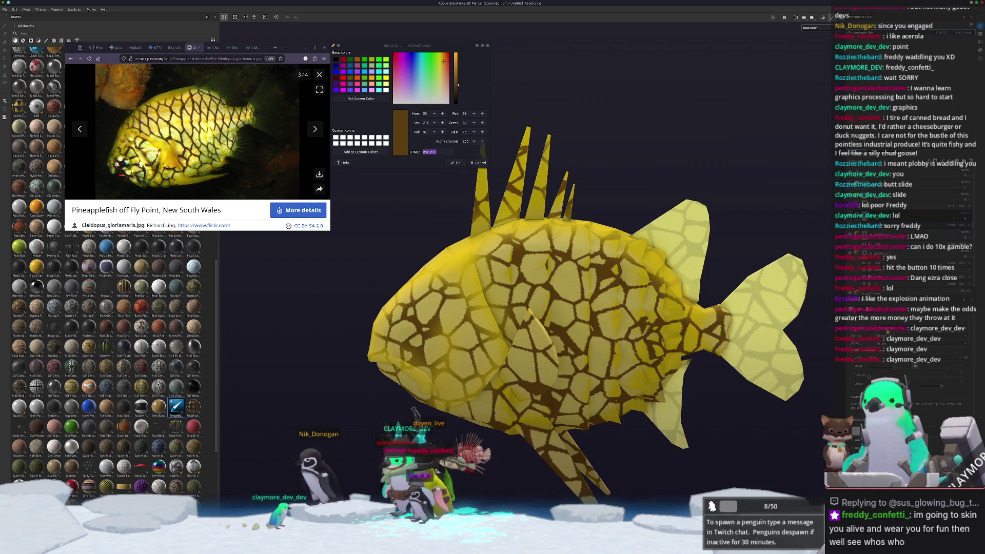
# - Reposition the pattern projection so the brown pattern re-projects as a regular diagonal crosshatch lattice
pyautogui.press('3')
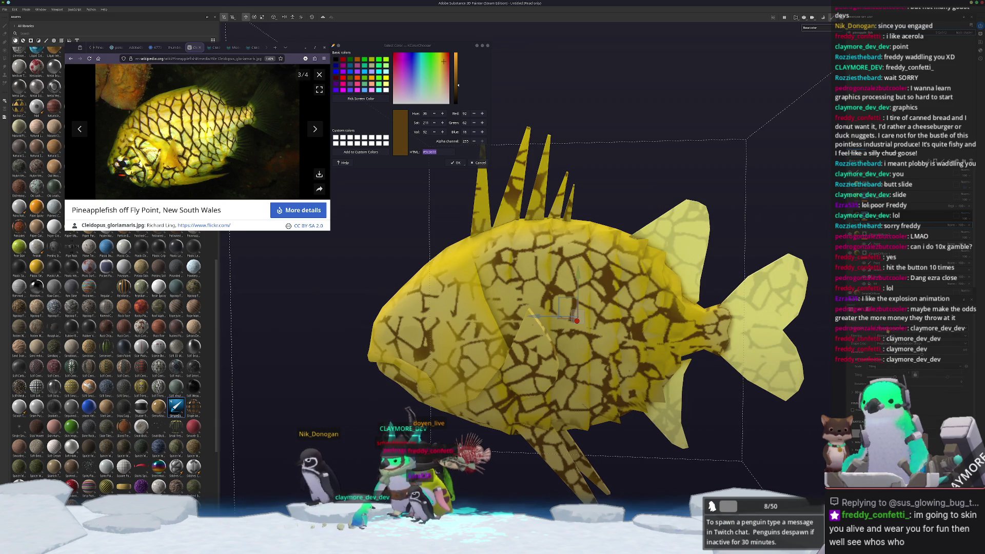
pyautogui.press('1')
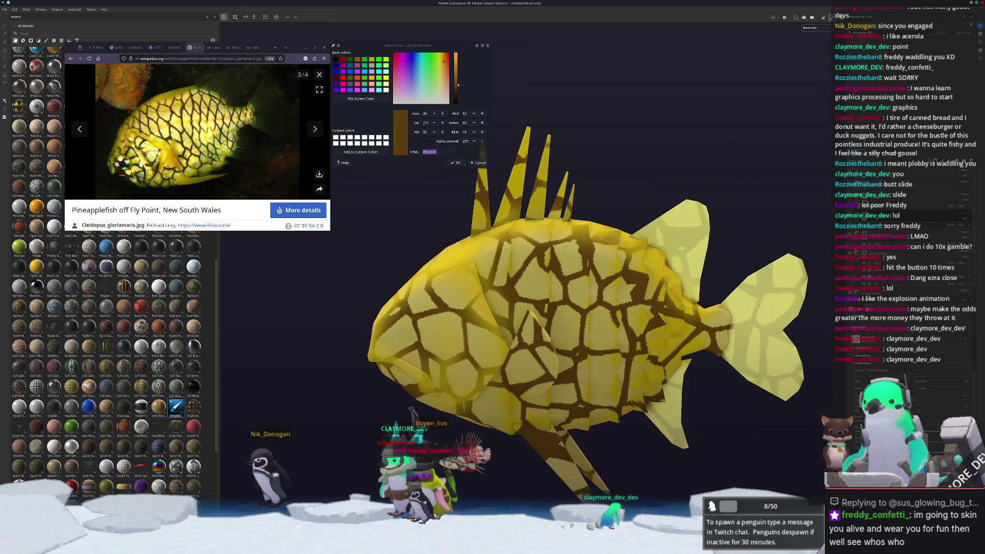
pyautogui.keyDown('alt'); pyautogui.moveTo(329, 436); pyautogui.dragTo(762, 387); pyautogui.keyUp('alt')
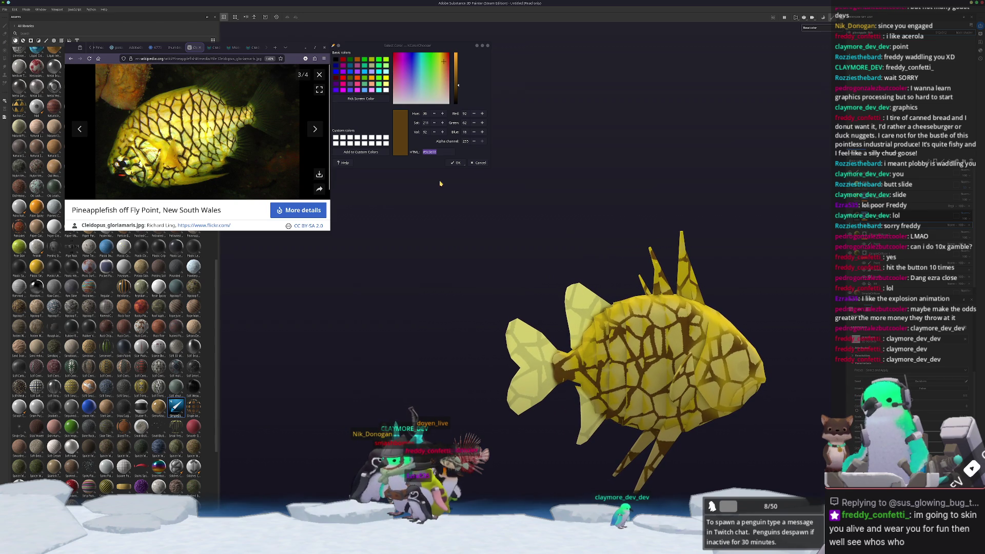
pyautogui.press('1')
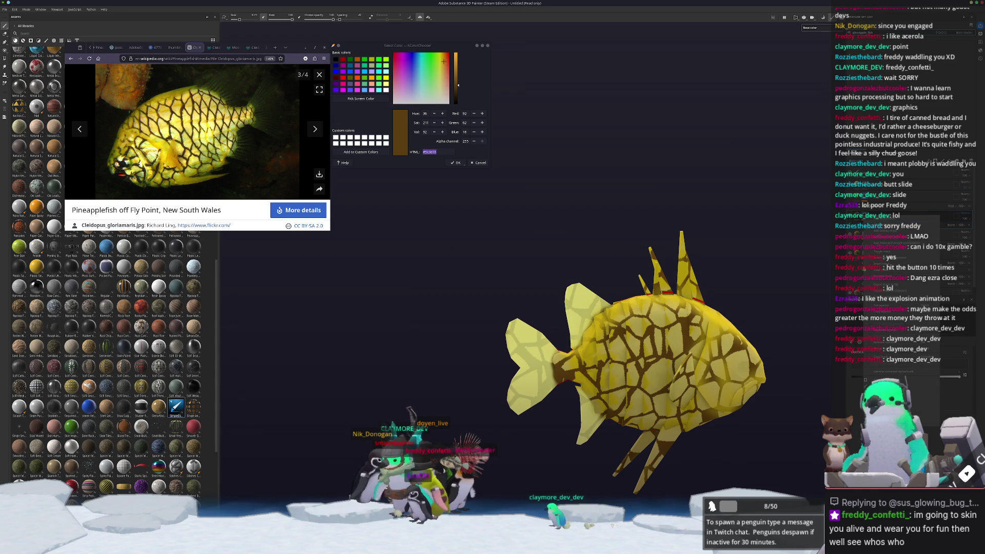
pyautogui.press('4')
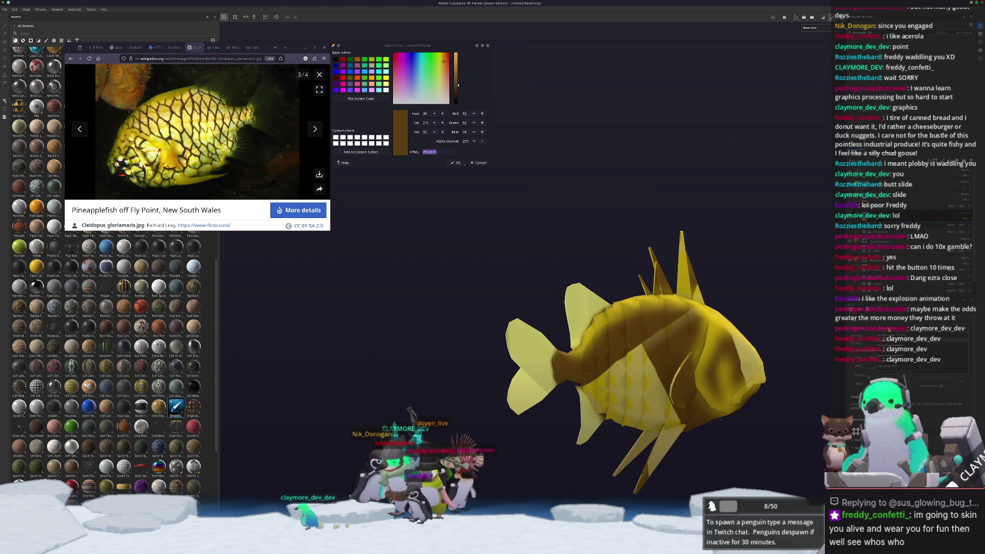
pyautogui.press('3')
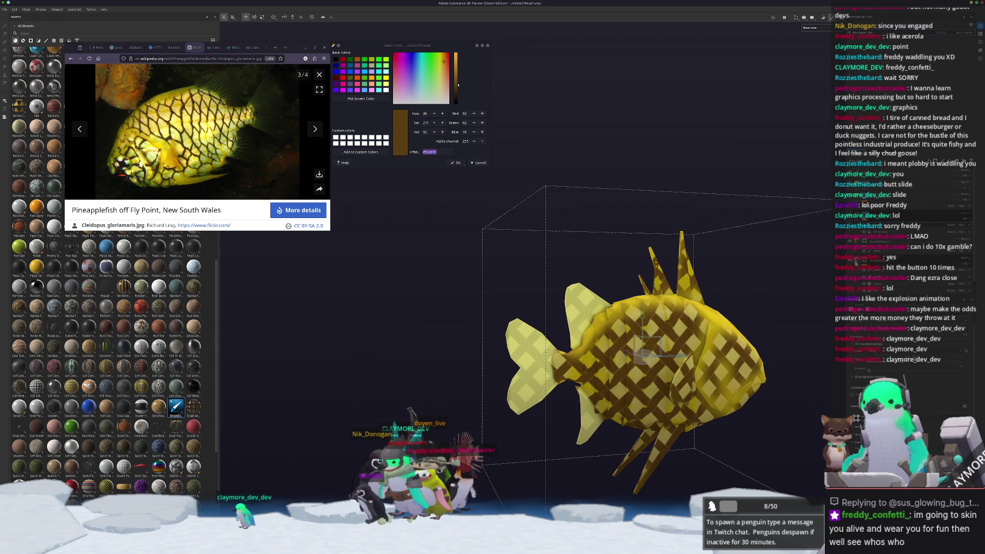
pyautogui.press('1')
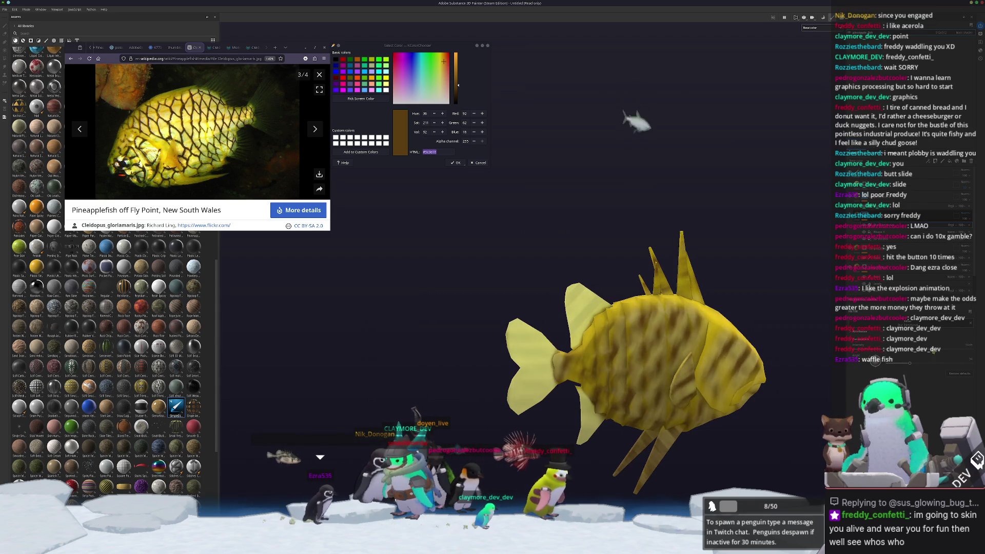
pyautogui.click(932, 250)
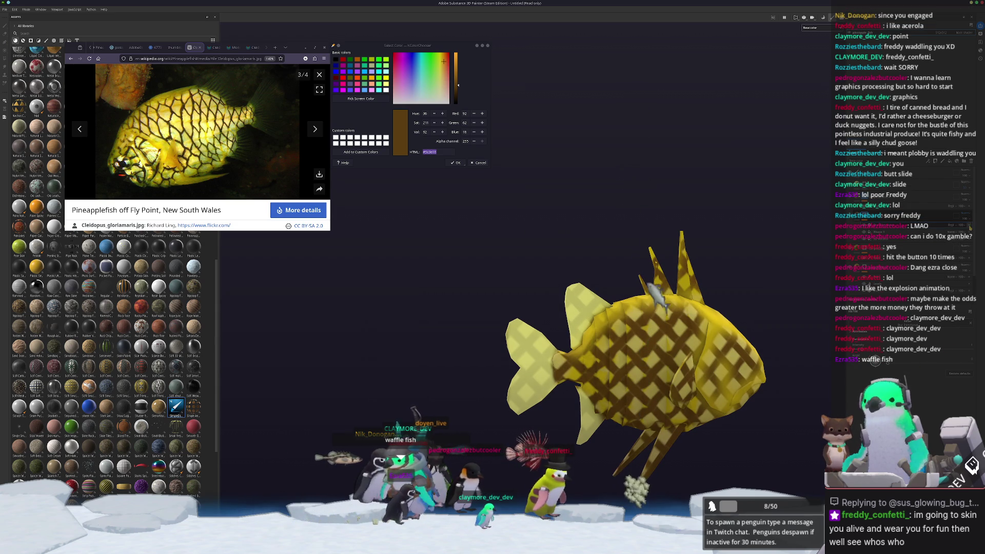
# - Zoom in and orbit to a front three-quarter view of the fish
pyautogui.scroll(5, 821, 405)
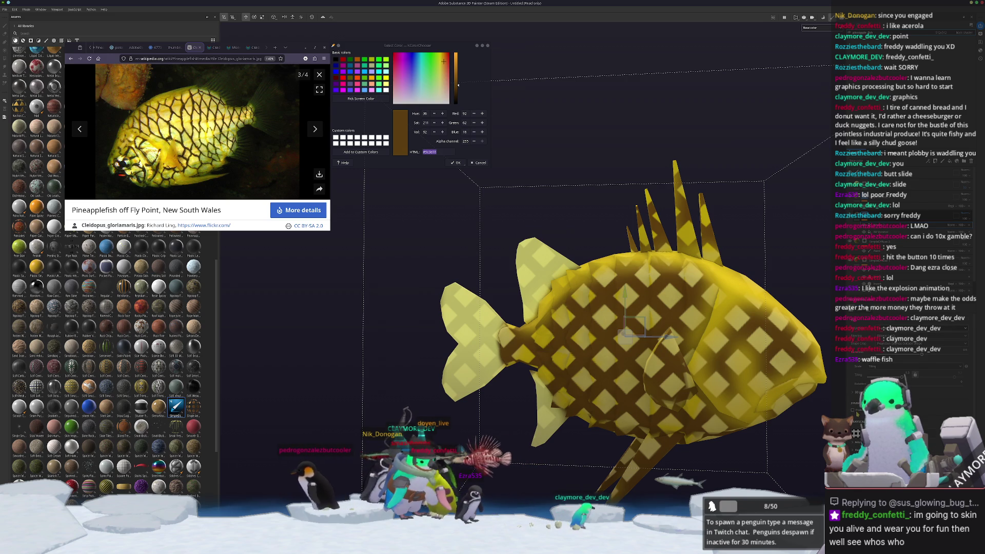
pyautogui.moveTo(783, 408)
pyautogui.keyDown('alt'); pyautogui.mouseDown()
pyautogui.moveTo(614, 365)
pyautogui.moveTo(680, 414)
pyautogui.moveTo(805, 272)
pyautogui.mouseUp(); pyautogui.keyUp('alt')
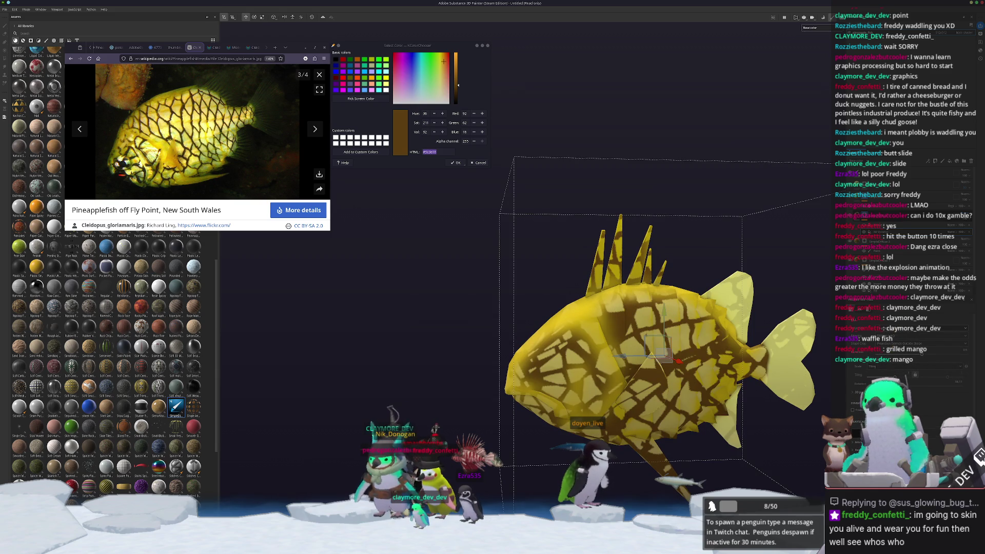
# - Exit projection mode to re-project a fine crosshatch, and select the pattern layer
pyautogui.press('1')
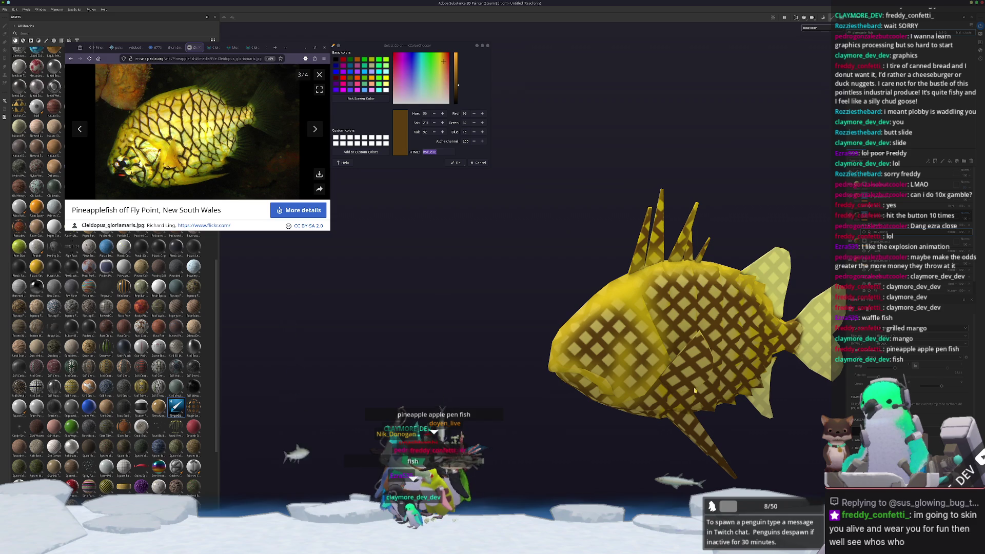
pyautogui.click(695, 391)
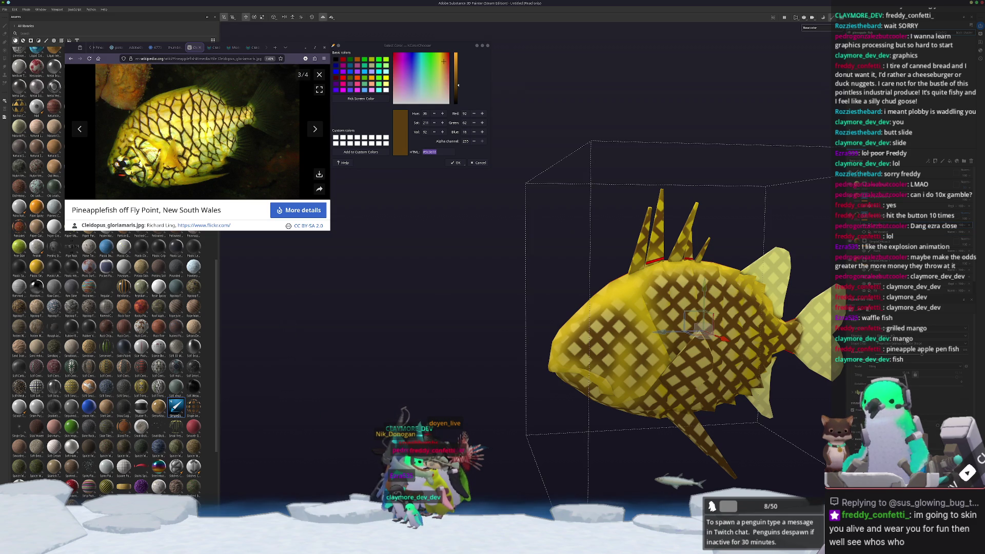
# - Re-project and lighten the pattern with levels into tall yellow diamond cells, and select the fish
pyautogui.press('1')
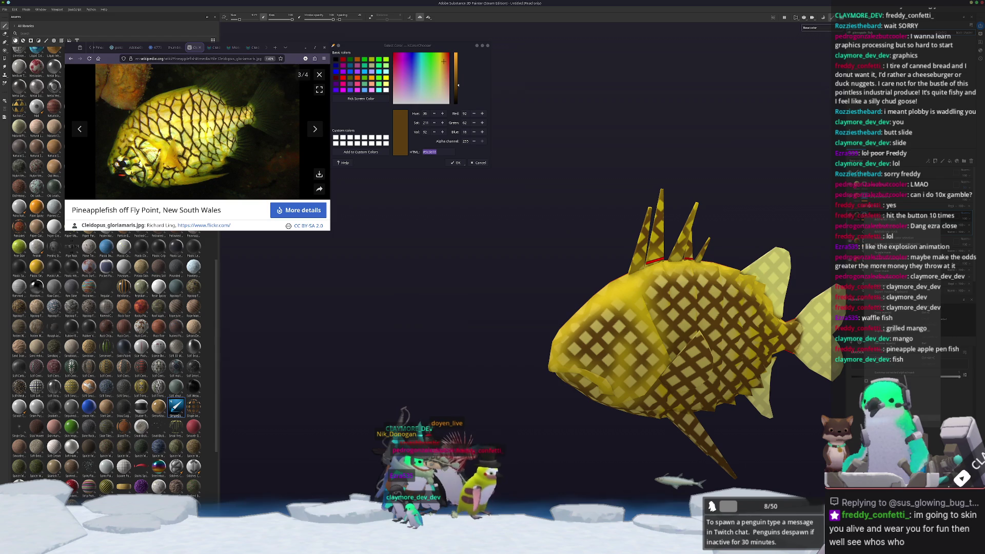
pyautogui.press('q')
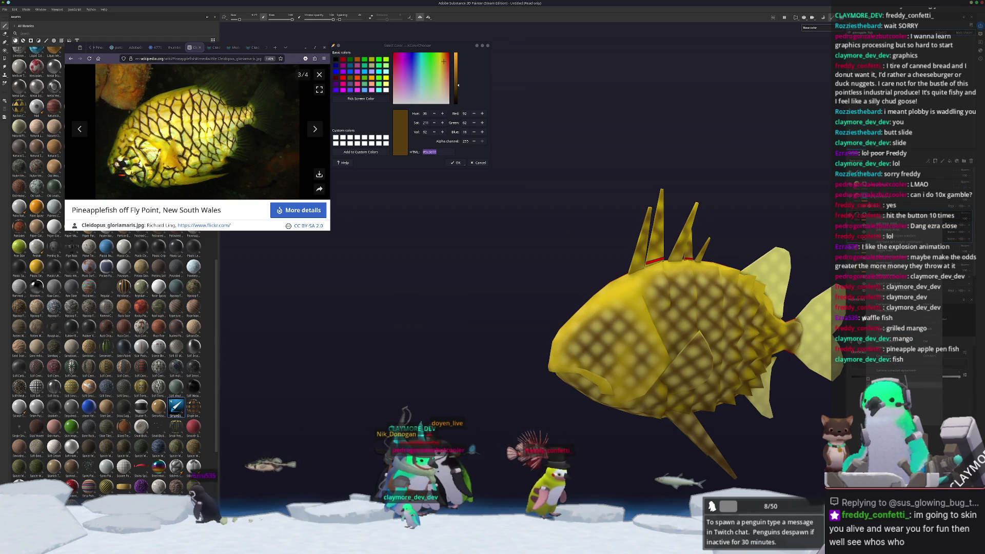
pyautogui.press('1')
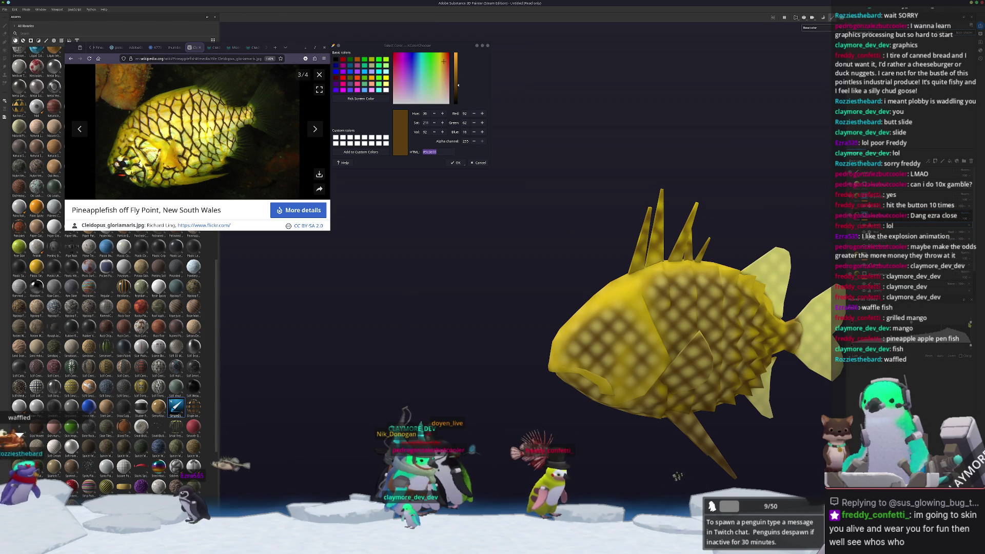
pyautogui.moveTo(971, 322); pyautogui.dragTo(943, 326)
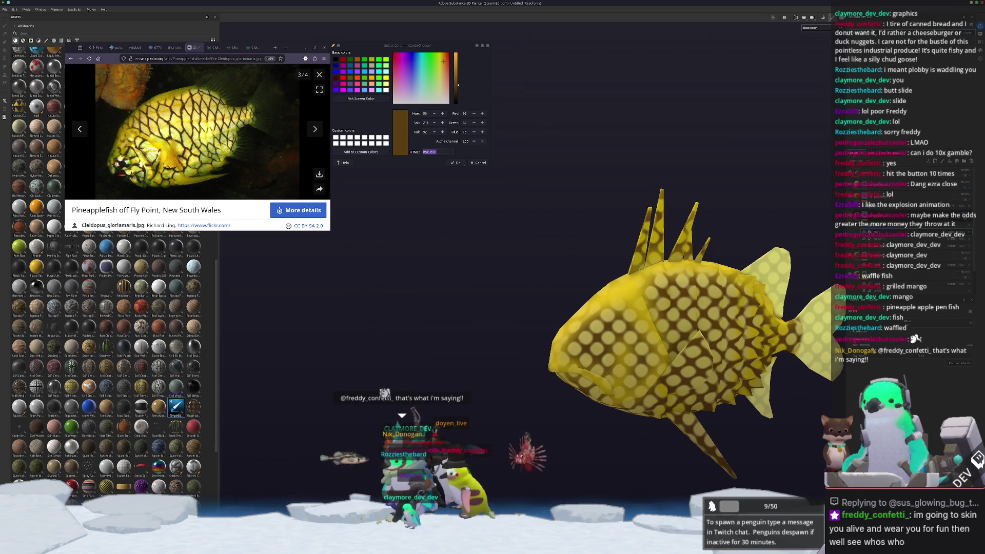
pyautogui.keyDown('alt'); pyautogui.moveTo(776, 364); pyautogui.dragTo(677, 351); pyautogui.keyUp('alt')
pyautogui.scroll(5, 677, 351)
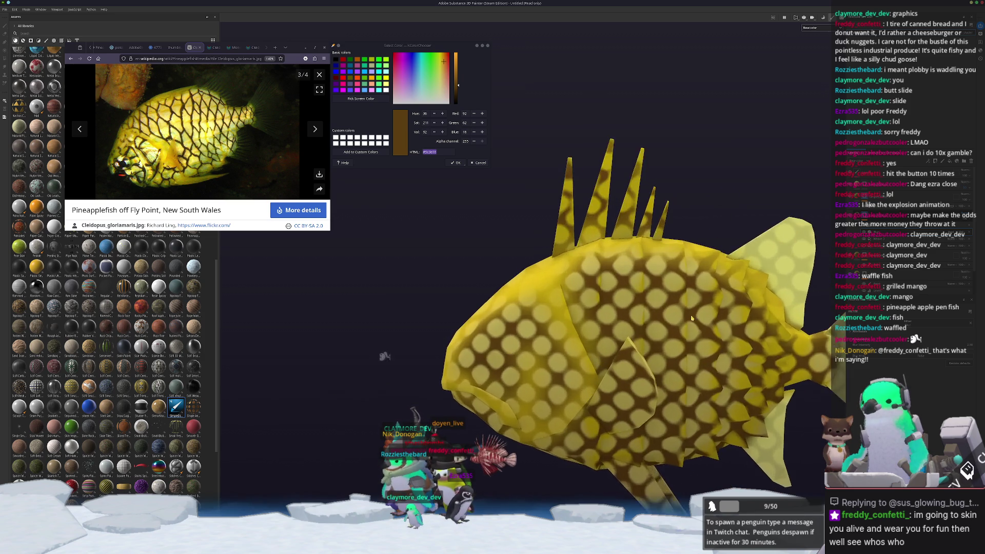
pyautogui.click(677, 350)
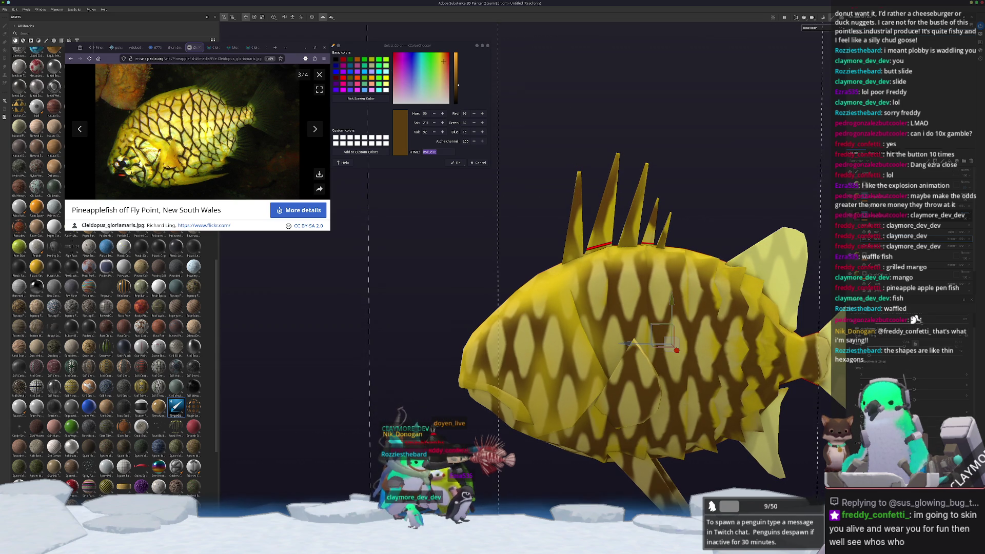
# - Paint the fish's tail lobes a slightly brighter yellow with the brush
pyautogui.moveTo(720, 450)
pyautogui.keyDown('alt'); pyautogui.mouseDown()
pyautogui.moveTo(724, 390)
pyautogui.moveTo(747, 407)
pyautogui.moveTo(767, 386)
pyautogui.moveTo(771, 361)
pyautogui.mouseUp(); pyautogui.keyUp('alt')
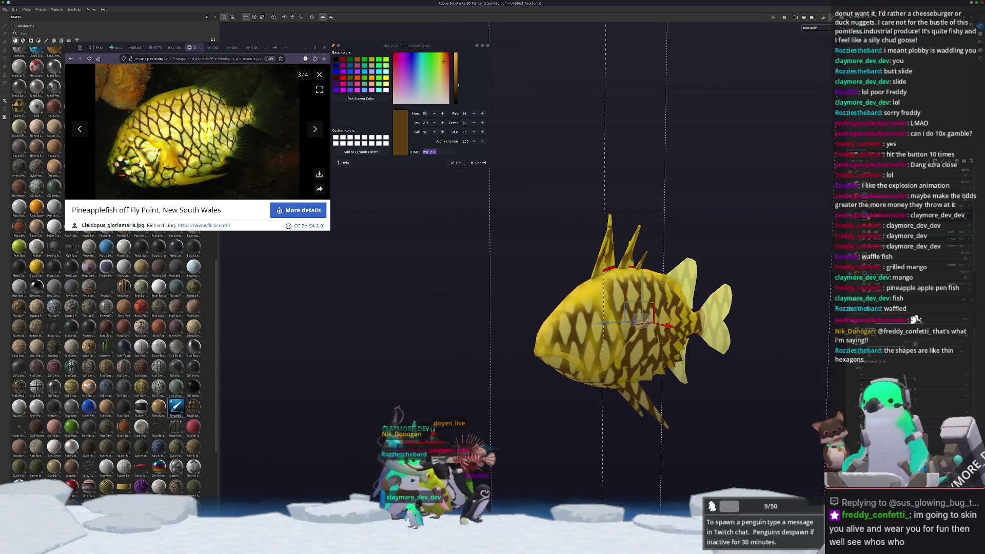
pyautogui.press('1')
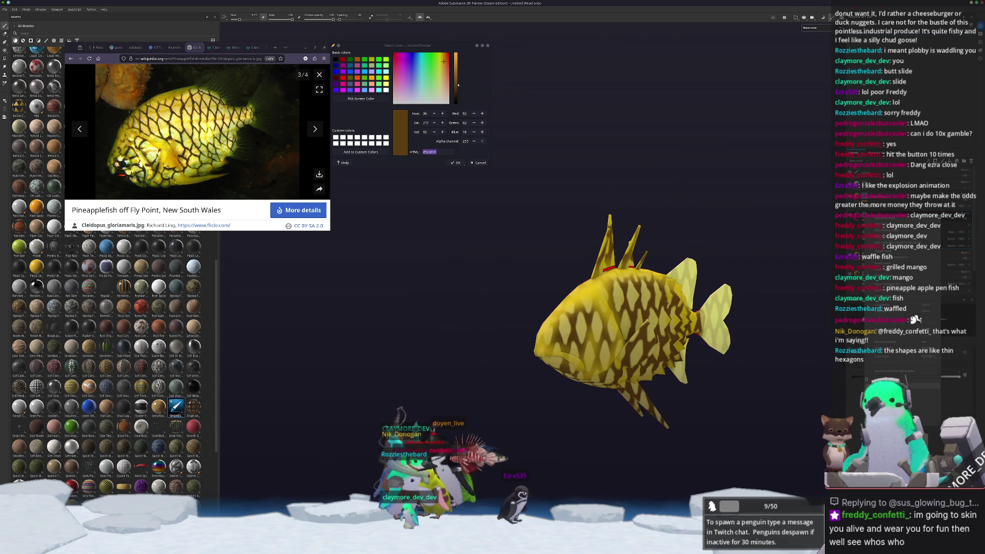
pyautogui.scroll(5, 618, 408)
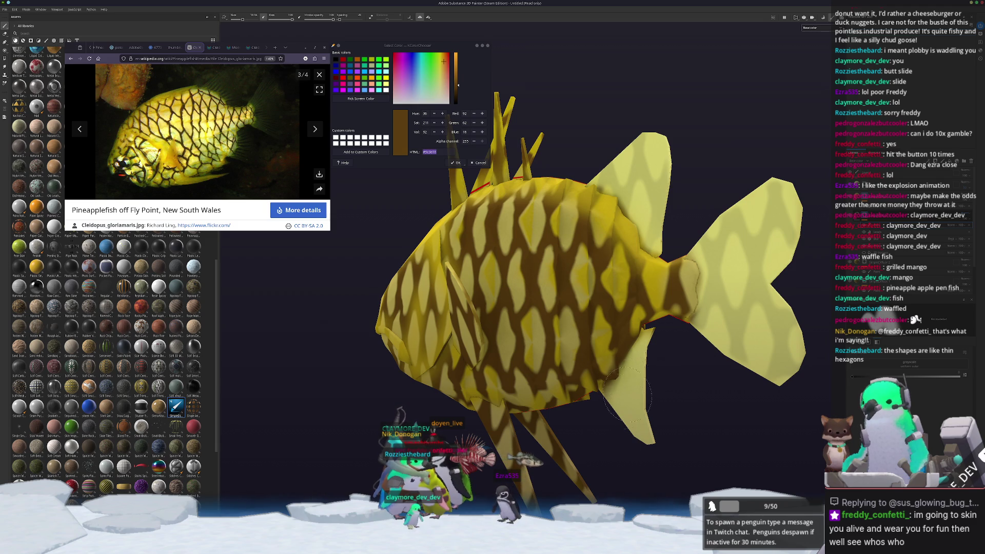
pyautogui.keyDown('alt'); pyautogui.moveTo(647, 359); pyautogui.dragTo(677, 295); pyautogui.keyUp('alt')
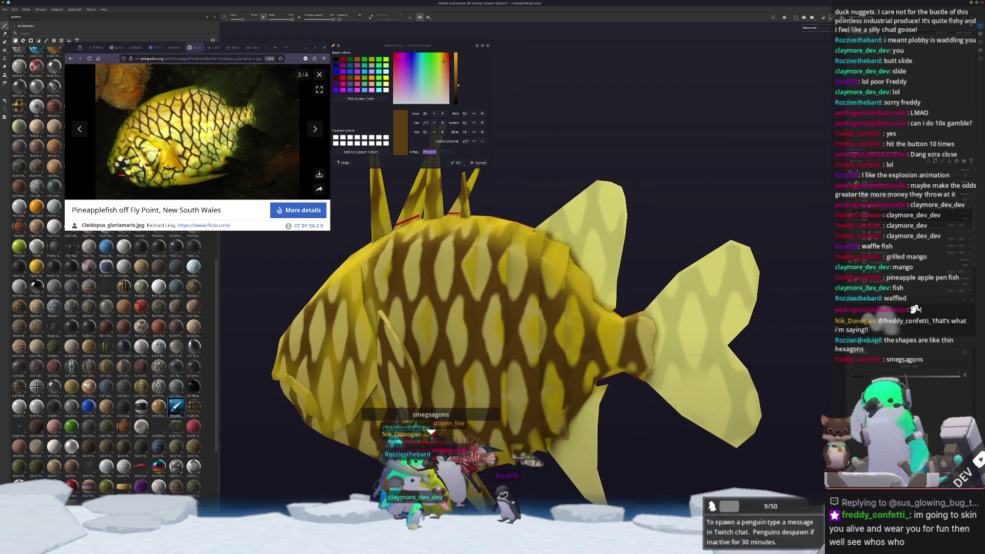
pyautogui.moveTo(698, 329)
pyautogui.mouseDown()
pyautogui.moveTo(738, 280)
pyautogui.moveTo(743, 408)
pyautogui.mouseUp()
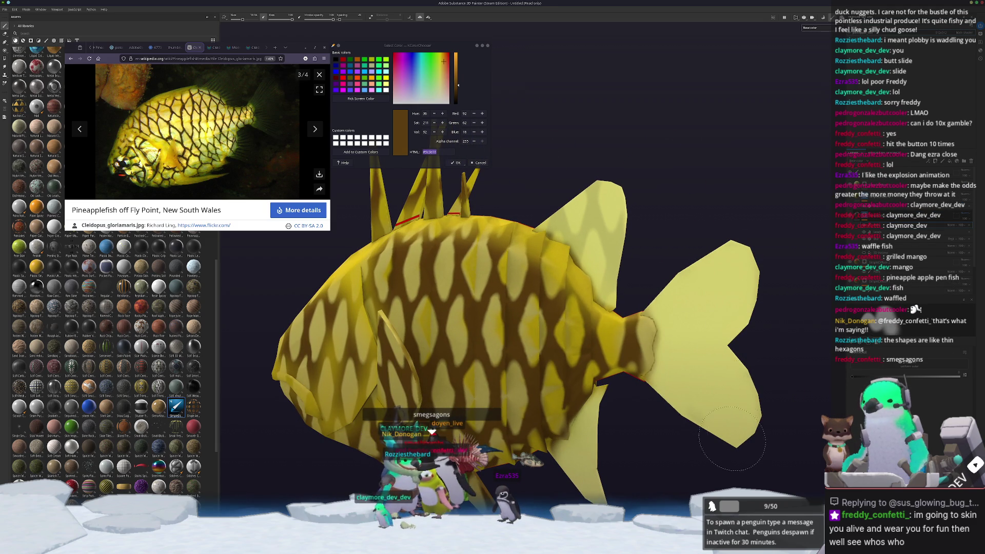
# - Inspect the fish from several angles, frame it, and close in on the dorsal spines
pyautogui.keyDown('alt'); pyautogui.moveTo(718, 270); pyautogui.dragTo(641, 312); pyautogui.keyUp('alt')
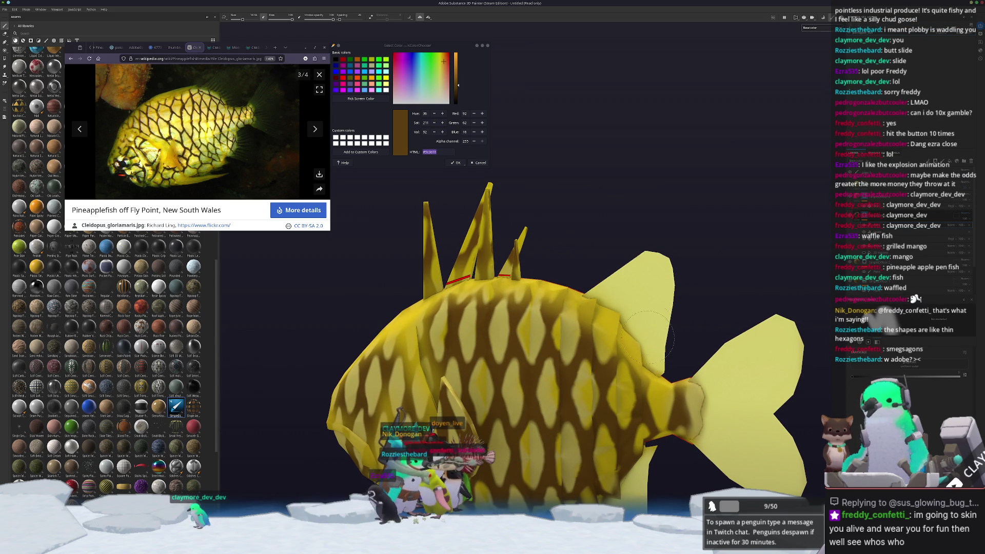
pyautogui.keyDown('alt'); pyautogui.moveTo(656, 309); pyautogui.dragTo(641, 349); pyautogui.keyUp('alt')
pyautogui.scroll(3, 631, 354)
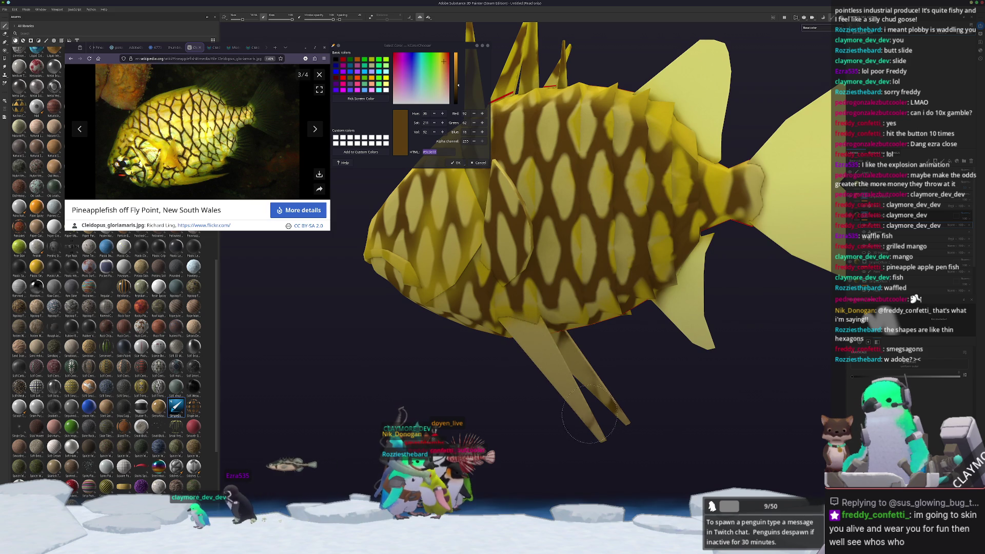
pyautogui.keyDown('alt'); pyautogui.moveTo(572, 377); pyautogui.dragTo(559, 338); pyautogui.keyUp('alt')
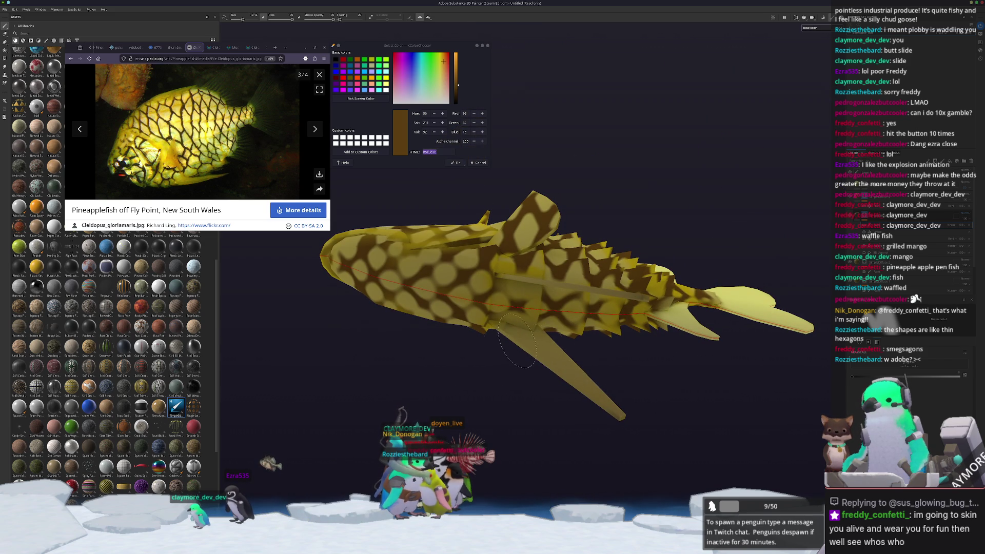
pyautogui.keyDown('alt'); pyautogui.moveTo(558, 396); pyautogui.dragTo(549, 365); pyautogui.keyUp('alt')
pyautogui.scroll(3, 547, 361)
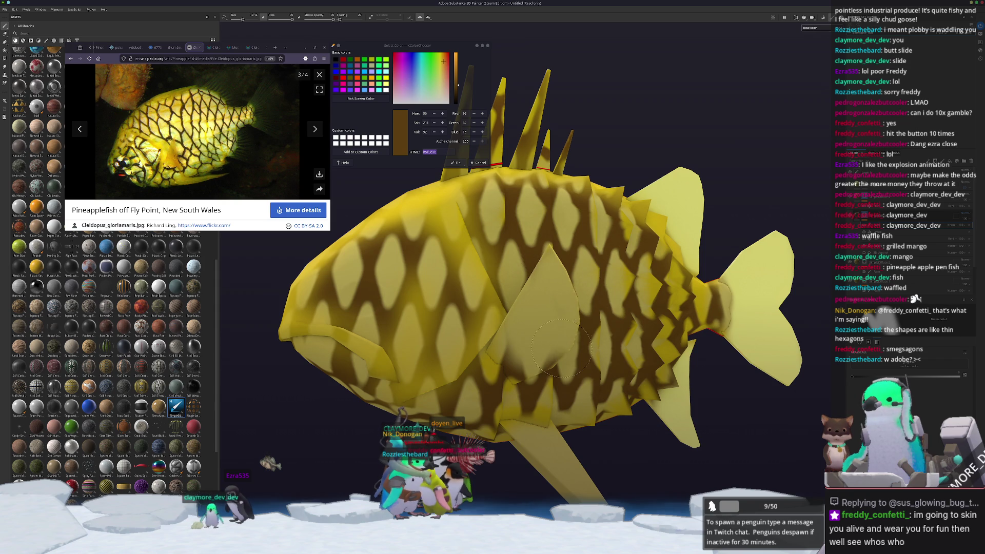
pyautogui.moveTo(509, 356)
pyautogui.keyDown('alt'); pyautogui.mouseDown()
pyautogui.moveTo(503, 339)
pyautogui.moveTo(522, 319)
pyautogui.mouseUp(); pyautogui.keyUp('alt')
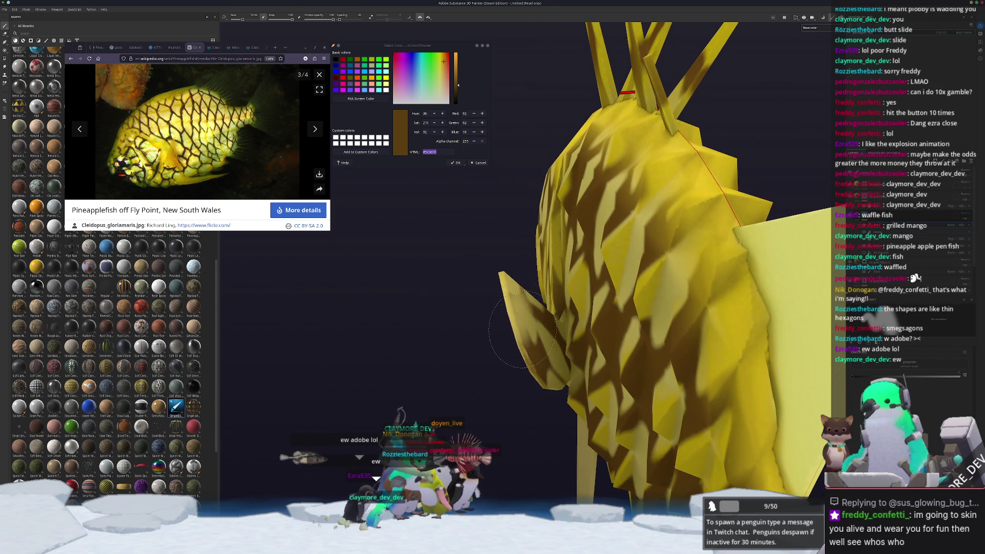
pyautogui.keyDown('alt'); pyautogui.moveTo(557, 351); pyautogui.dragTo(575, 355); pyautogui.keyUp('alt')
pyautogui.press('f')
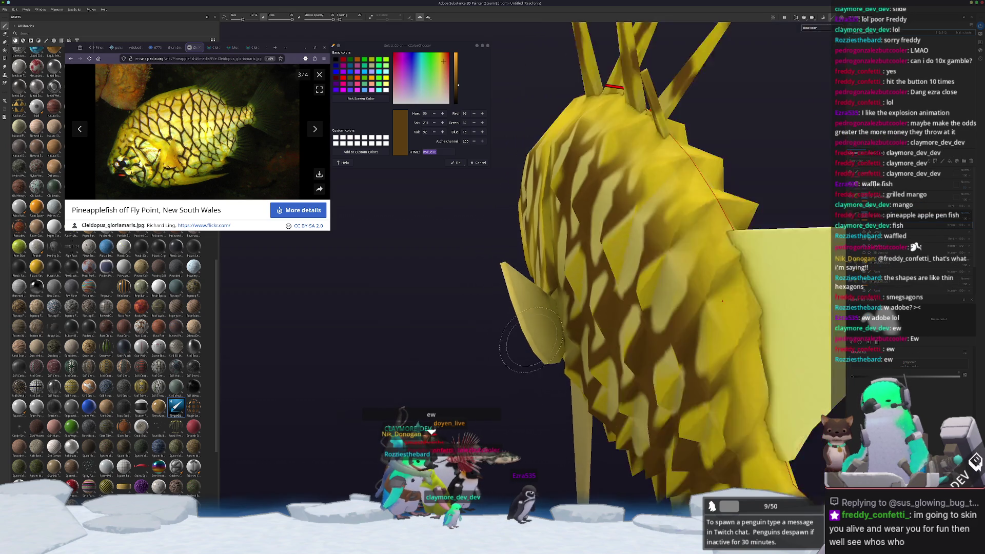
pyautogui.scroll(5, 548, 209)
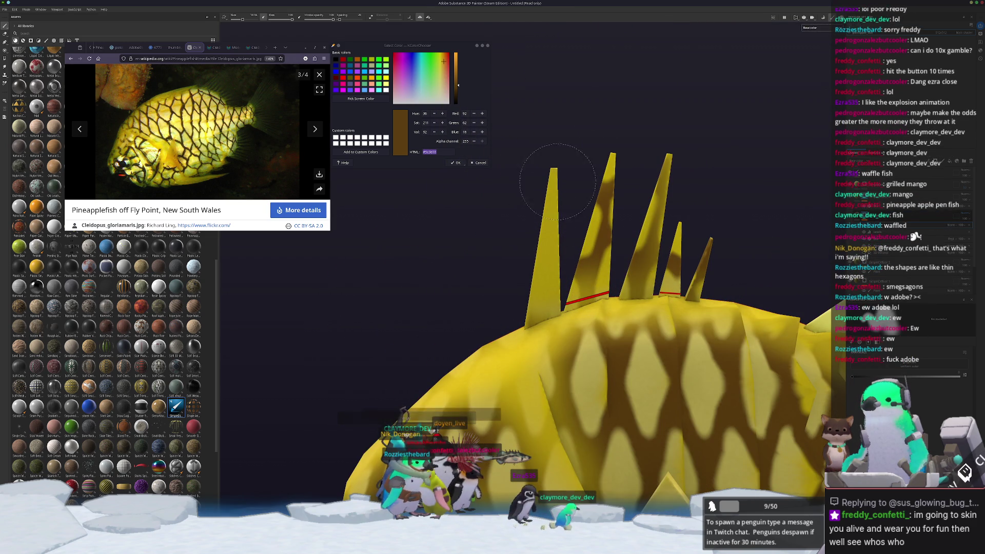
pyautogui.keyDown('alt'); pyautogui.moveTo(608, 263); pyautogui.dragTo(590, 245); pyautogui.keyUp('alt')
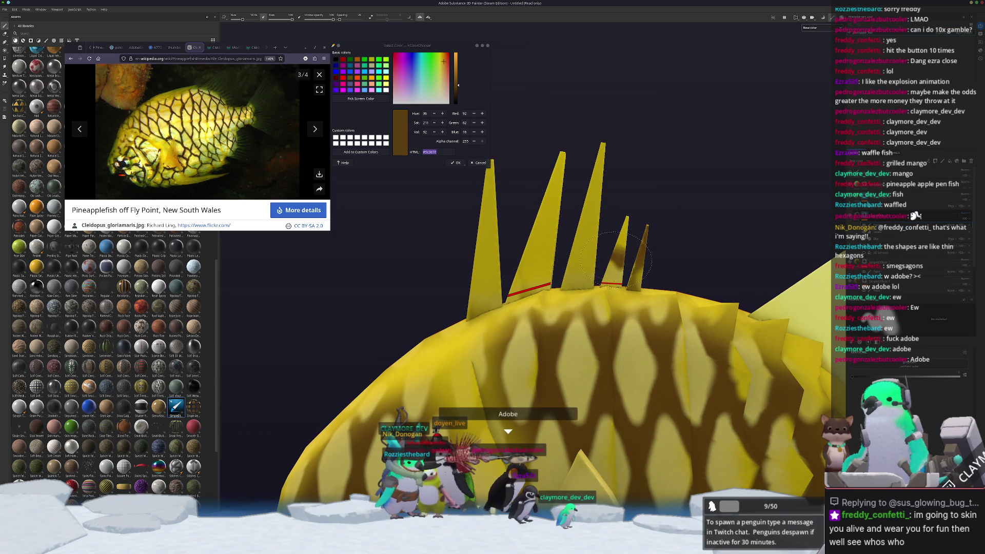
# - Orbit and zoom around the spines, turning the fish toward the viewer
pyautogui.moveTo(638, 255)
pyautogui.keyDown('alt'); pyautogui.mouseDown()
pyautogui.moveTo(616, 241)
pyautogui.moveTo(636, 216)
pyautogui.moveTo(493, 270)
pyautogui.moveTo(551, 360)
pyautogui.moveTo(571, 327)
pyautogui.mouseUp(); pyautogui.keyUp('alt')
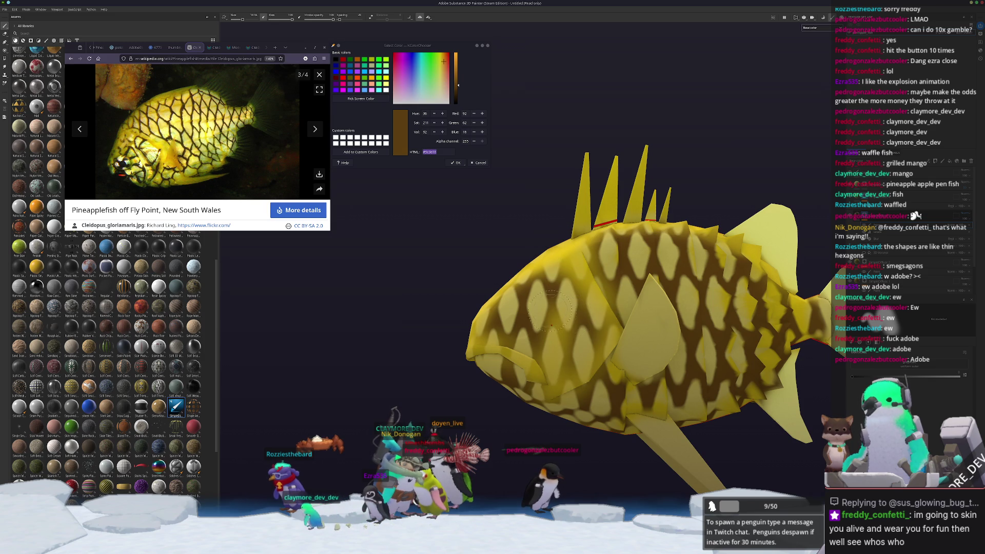
pyautogui.scroll(3, 573, 311)
pyautogui.scroll(2, 588, 352)
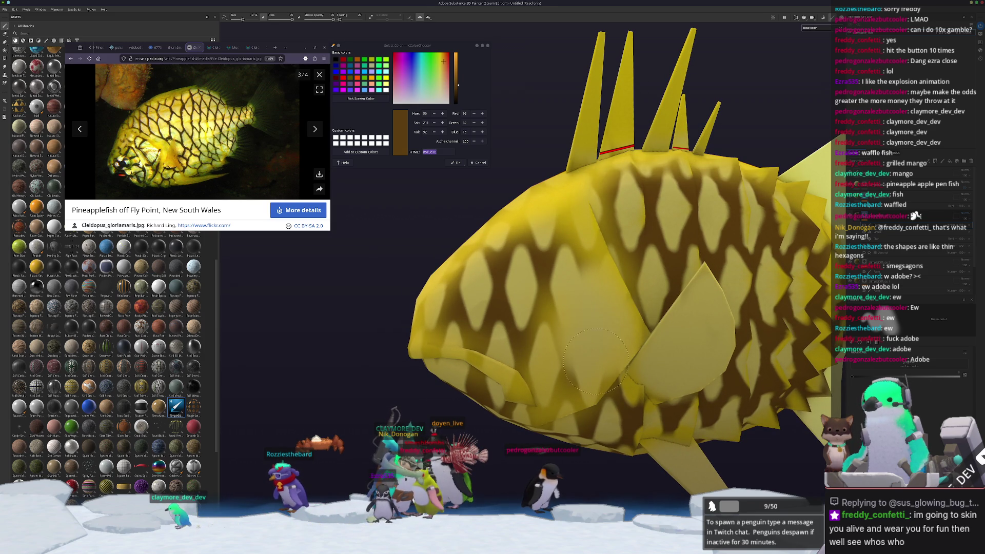
pyautogui.keyDown('alt'); pyautogui.moveTo(574, 338); pyautogui.dragTo(531, 339); pyautogui.keyUp('alt')
pyautogui.scroll(-5, 531, 336)
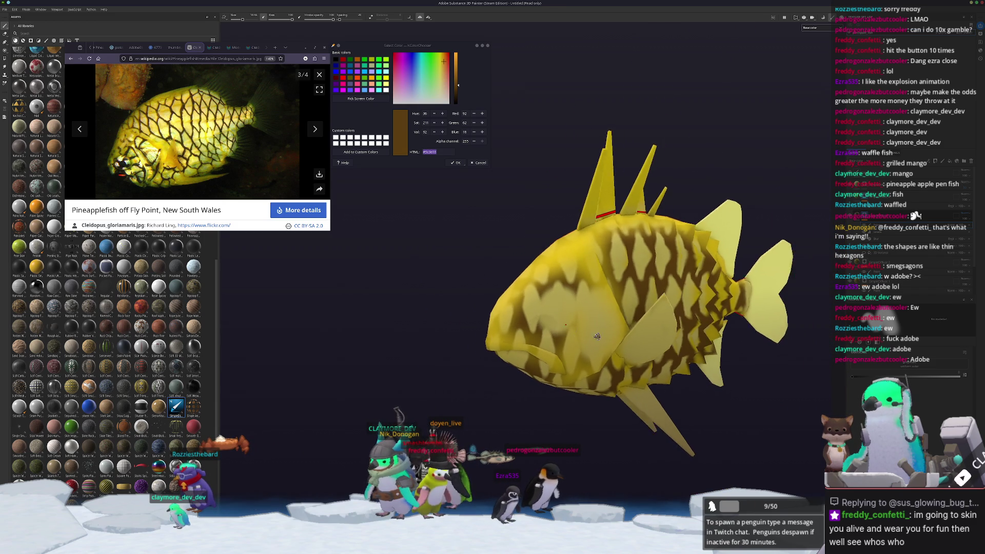
pyautogui.scroll(5, 544, 314)
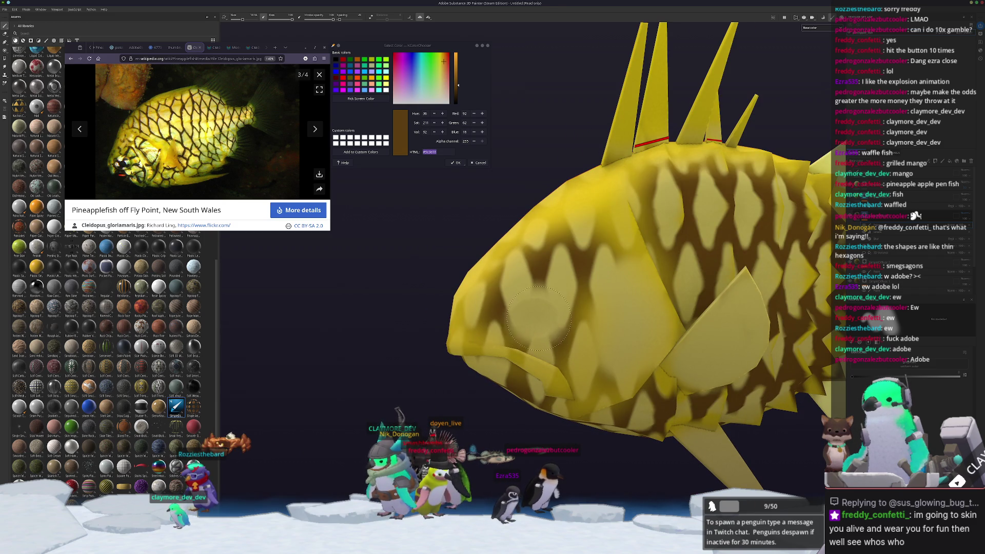
# - Orbit to a front view, then bring up the Twitch stream and resume playback
pyautogui.moveTo(534, 318)
pyautogui.keyDown('alt'); pyautogui.mouseDown()
pyautogui.moveTo(656, 327)
pyautogui.moveTo(454, 307)
pyautogui.mouseUp(); pyautogui.keyUp('alt')
pyautogui.scroll(3, 528, 319)
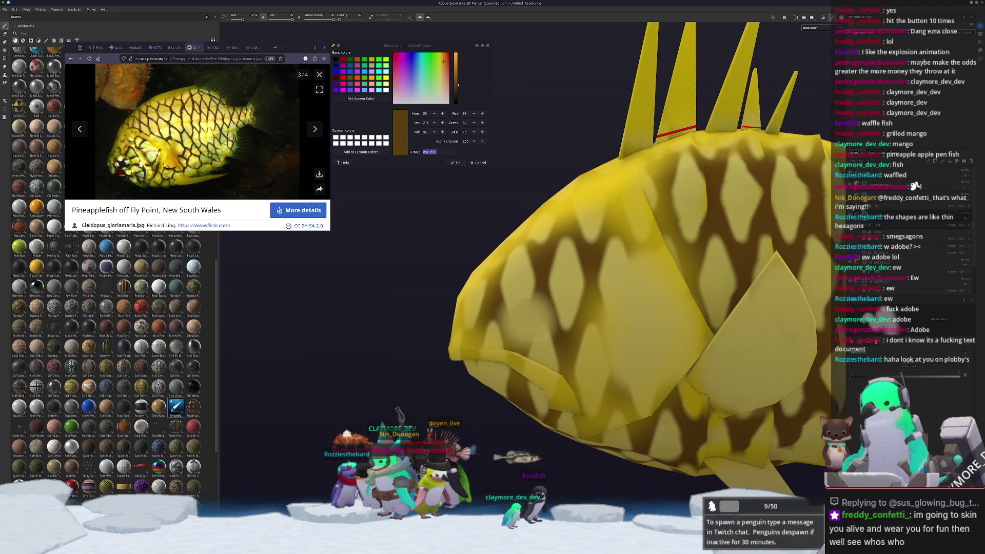
pyautogui.hotkey('alt', 'Tab')
pyautogui.click(547, 378)
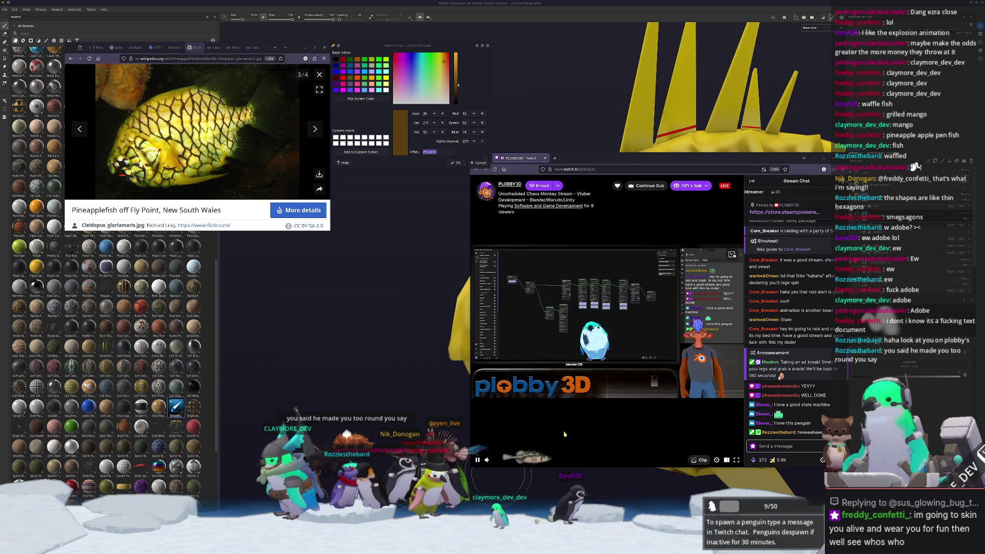
# - Send Twitch chat messages asking for more gore, explosions, more round and more grotesque, then return to Painter
pyautogui.click(800, 445)
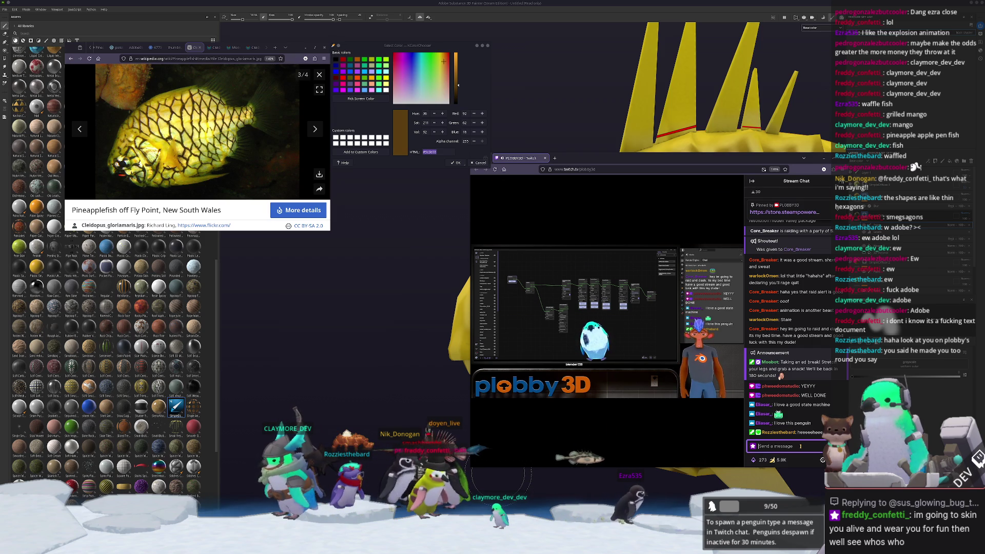
pyautogui.write('more gor')
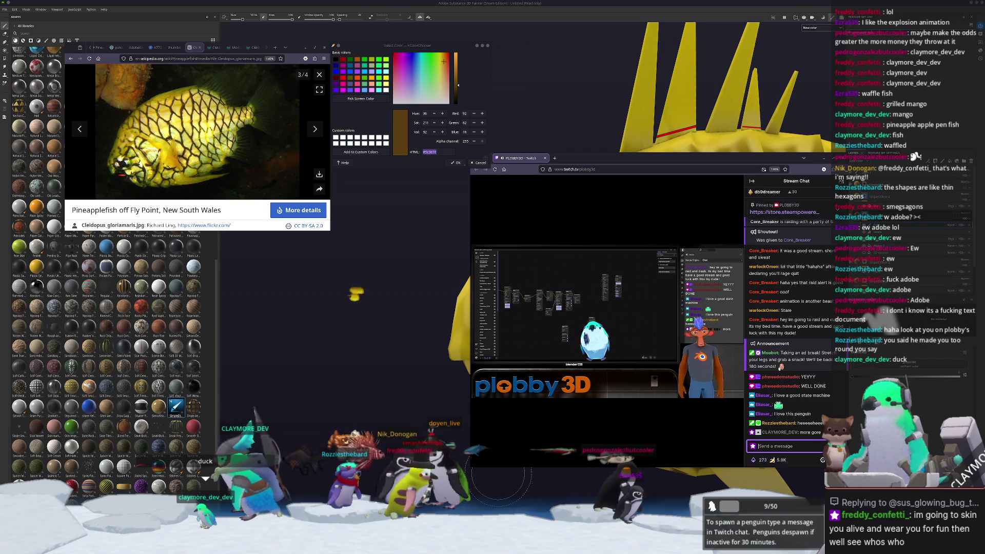
pyautogui.write('Explode')
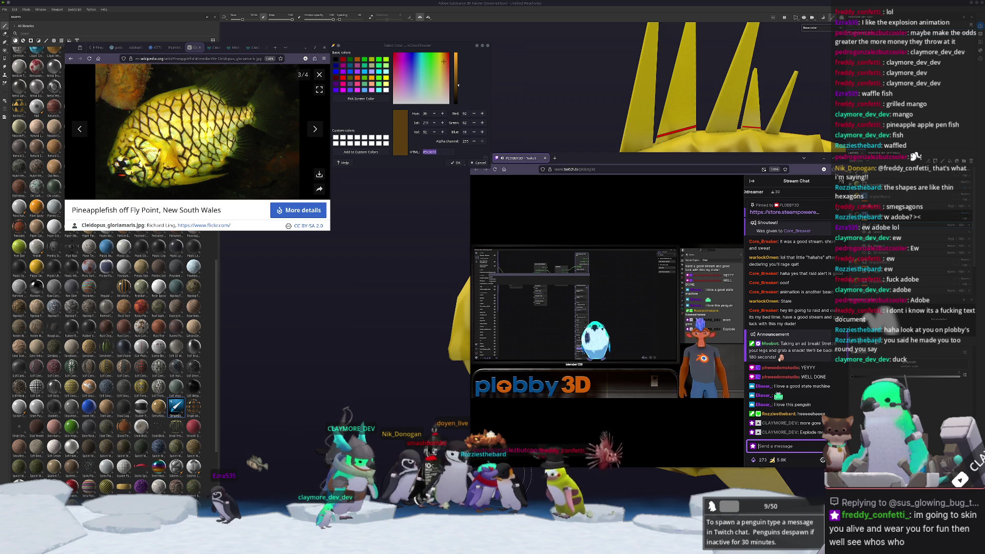
pyautogui.write('re r')
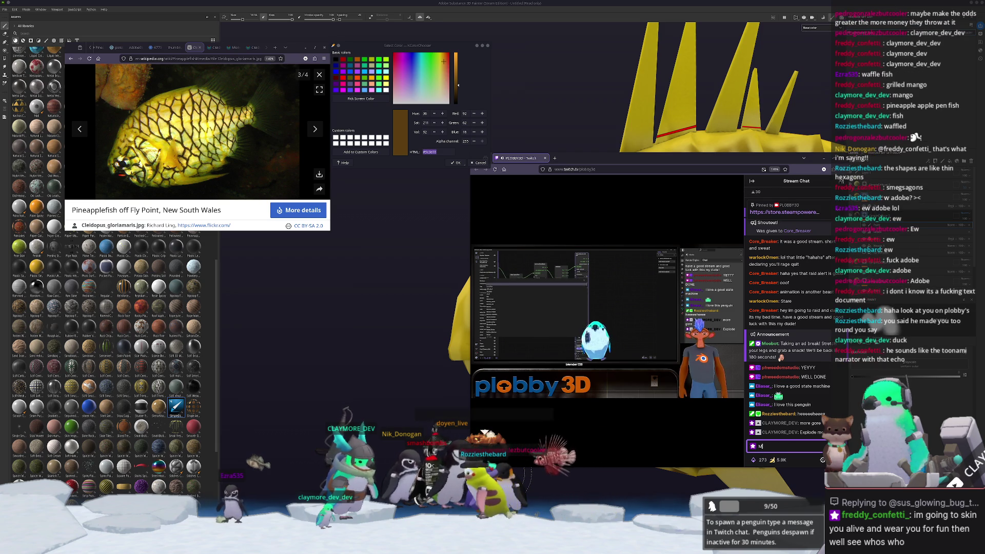
pyautogui.write('ound')
pyautogui.press('Return')
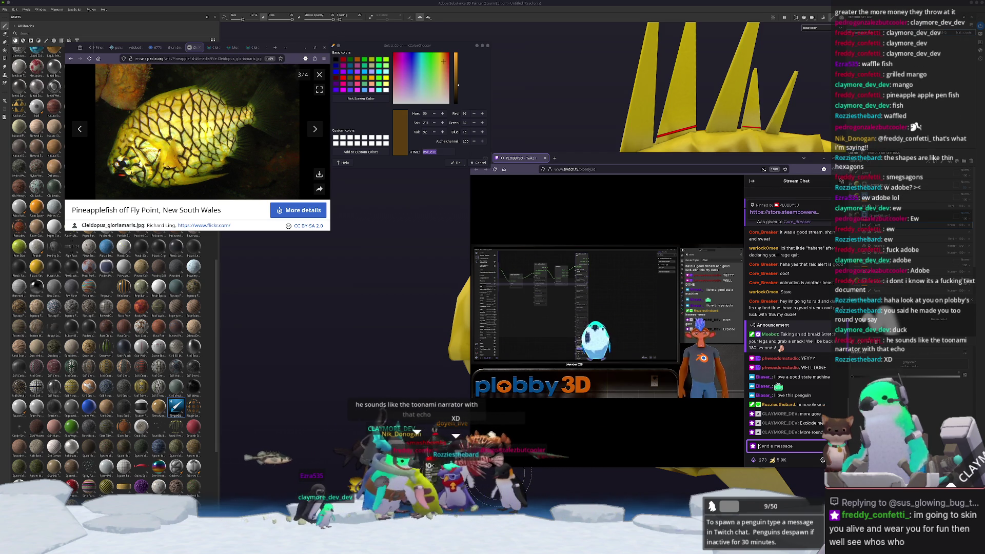
pyautogui.write('te')
pyautogui.write('que')
pyautogui.press('Return')
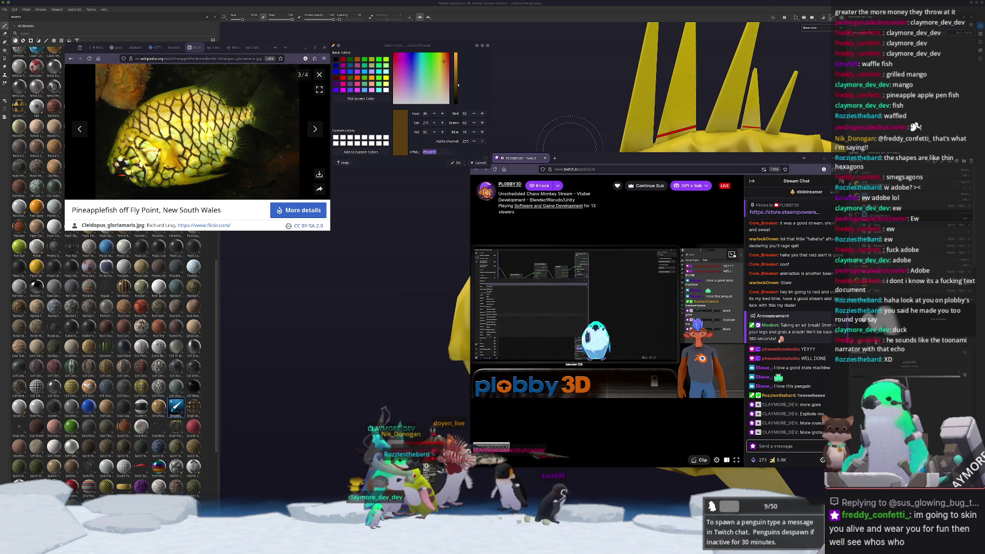
pyautogui.hotkey('alt', 'Tab')
pyautogui.keyDown('alt'); pyautogui.moveTo(441, 390); pyautogui.dragTo(477, 394); pyautogui.keyUp('alt')
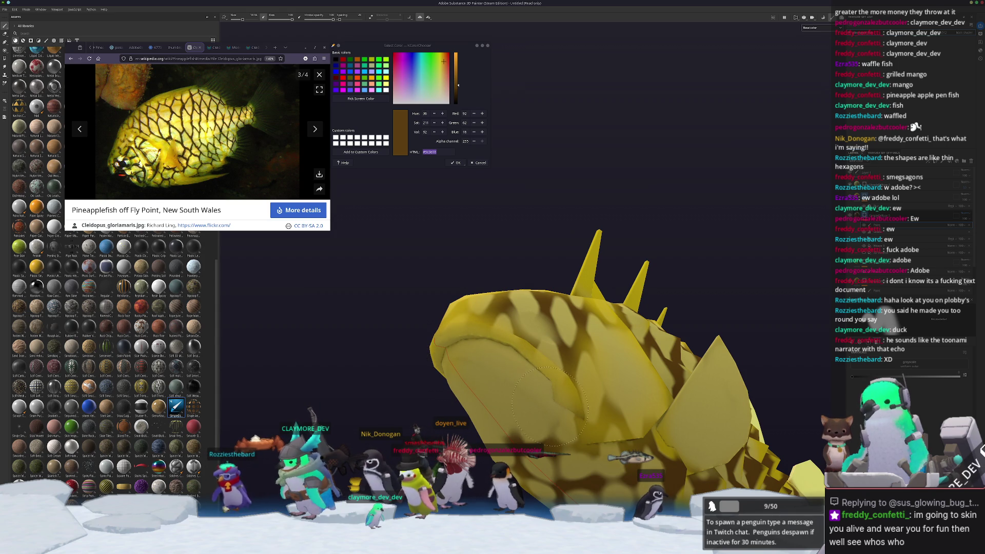
# - Orbit and zoom to show the fish side-on with its dorsal spines
pyautogui.moveTo(512, 388)
pyautogui.keyDown('alt'); pyautogui.mouseDown()
pyautogui.moveTo(449, 414)
pyautogui.moveTo(518, 439)
pyautogui.moveTo(435, 428)
pyautogui.moveTo(527, 411)
pyautogui.moveTo(561, 445)
pyautogui.moveTo(556, 433)
pyautogui.mouseUp(); pyautogui.keyUp('alt')
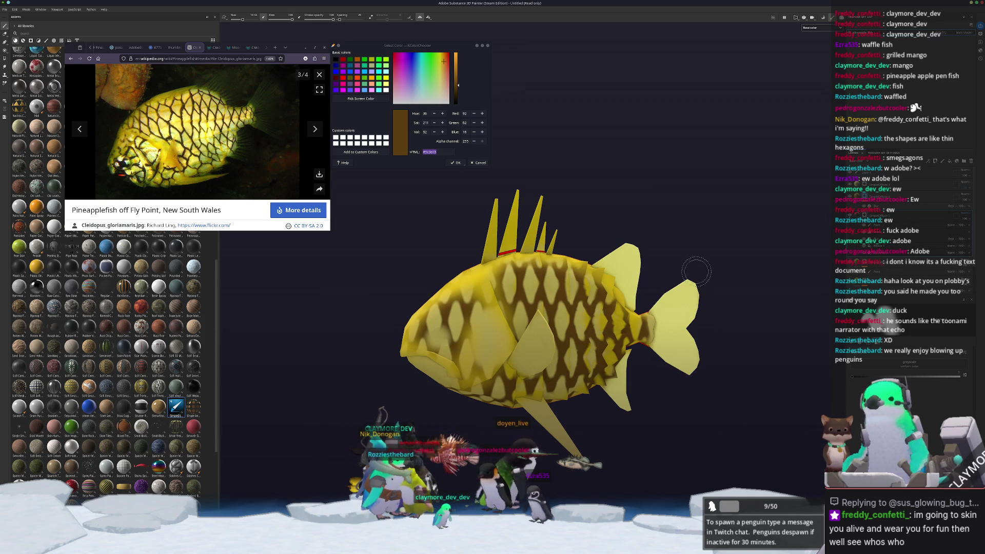
pyautogui.scroll(2, 704, 303)
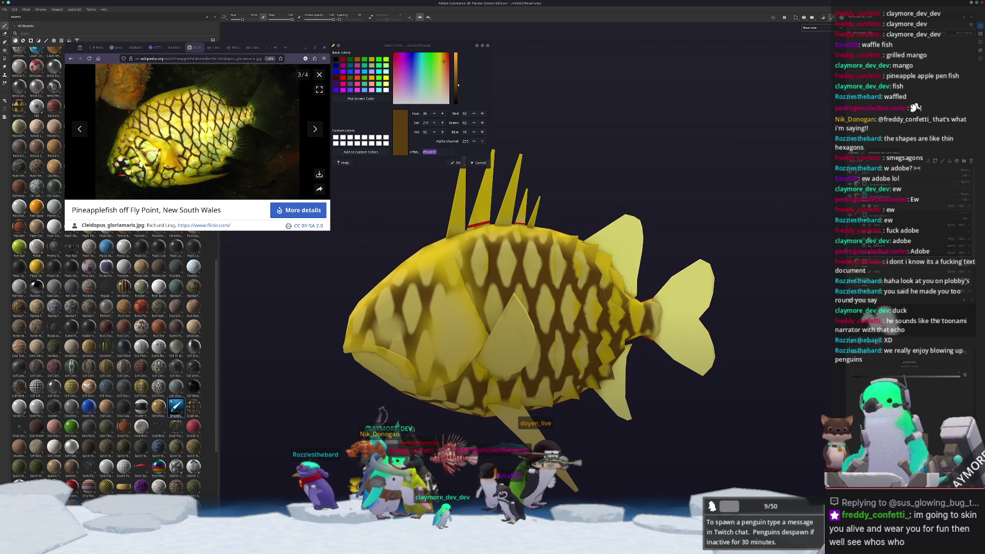
pyautogui.keyDown('alt'); pyautogui.moveTo(513, 224); pyautogui.dragTo(543, 242); pyautogui.keyUp('alt')
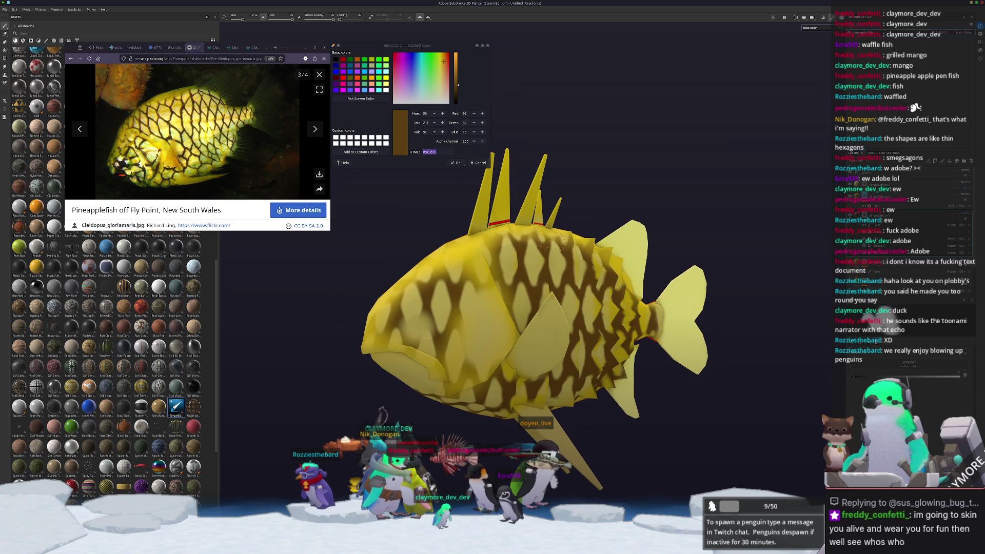
# - Sample an olive-yellow paint colour from the screen and turn the fish toward the viewer
pyautogui.click(353, 100)
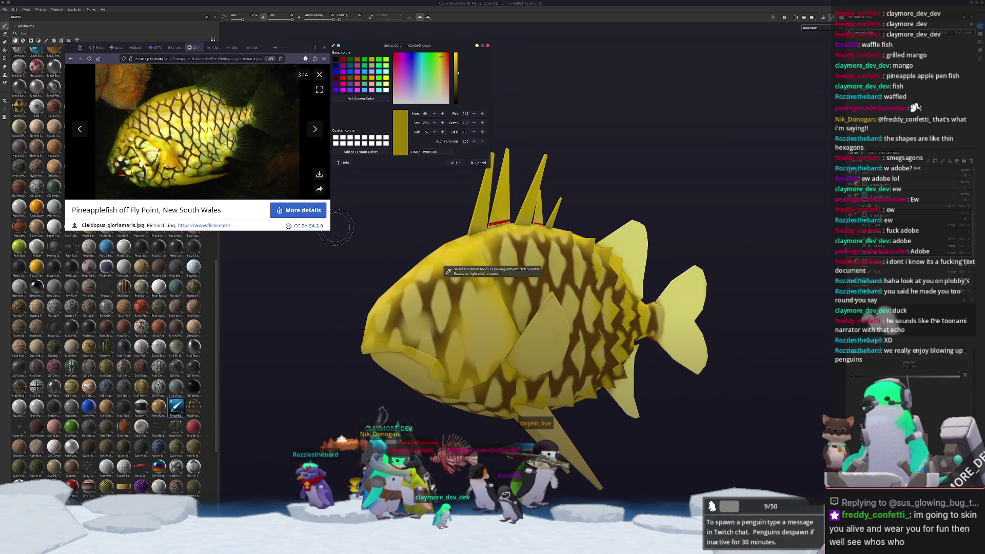
pyautogui.click(446, 271)
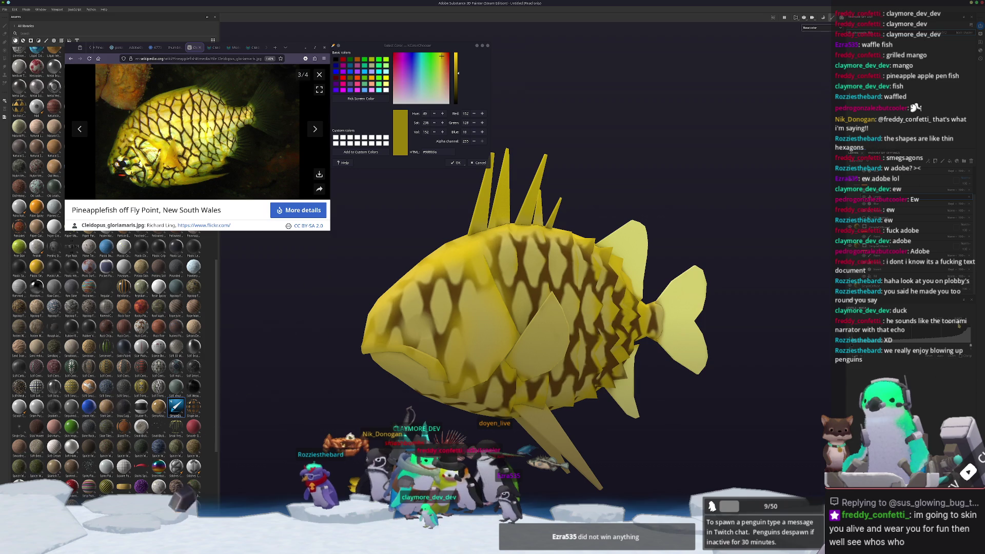
pyautogui.moveTo(626, 326)
pyautogui.keyDown('alt'); pyautogui.mouseDown()
pyautogui.moveTo(718, 326)
pyautogui.moveTo(688, 323)
pyautogui.mouseUp(); pyautogui.keyUp('alt')
pyautogui.keyDown('alt'); pyautogui.moveTo(687, 323); pyautogui.dragTo(728, 303, button='middle'); pyautogui.keyUp('alt')
pyautogui.scroll(2, 605, 256)
# - Enlarge the reference photo and sample pale yellow #f9fcac as the brush colour
pyautogui.press('1')
pyautogui.scroll(2, 605, 257)
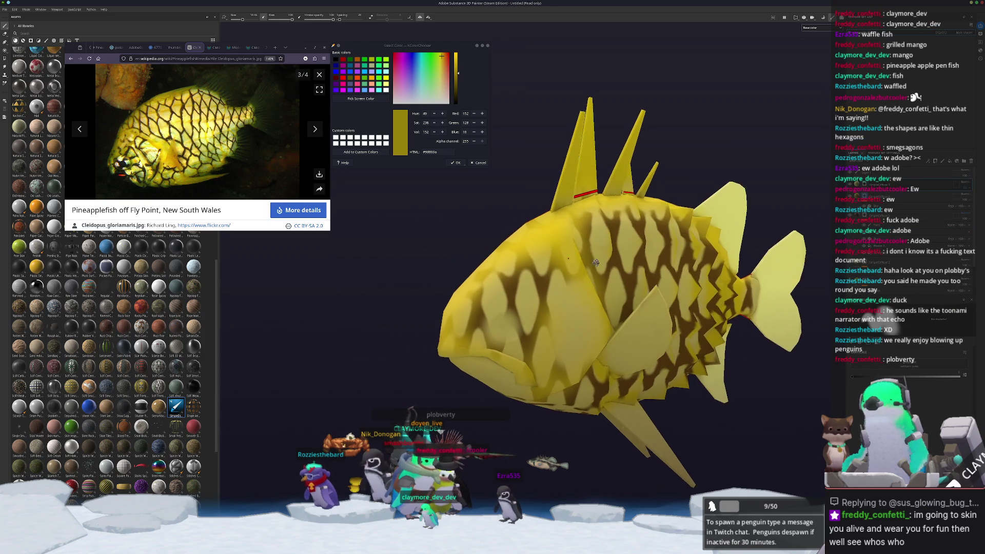
pyautogui.scroll(-2, 605, 257)
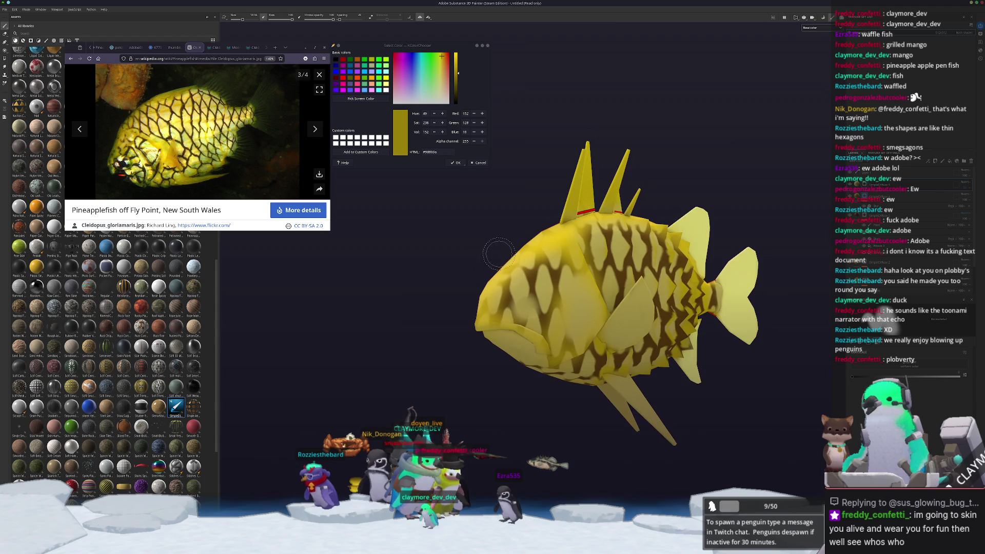
pyautogui.scroll(3, 601, 273)
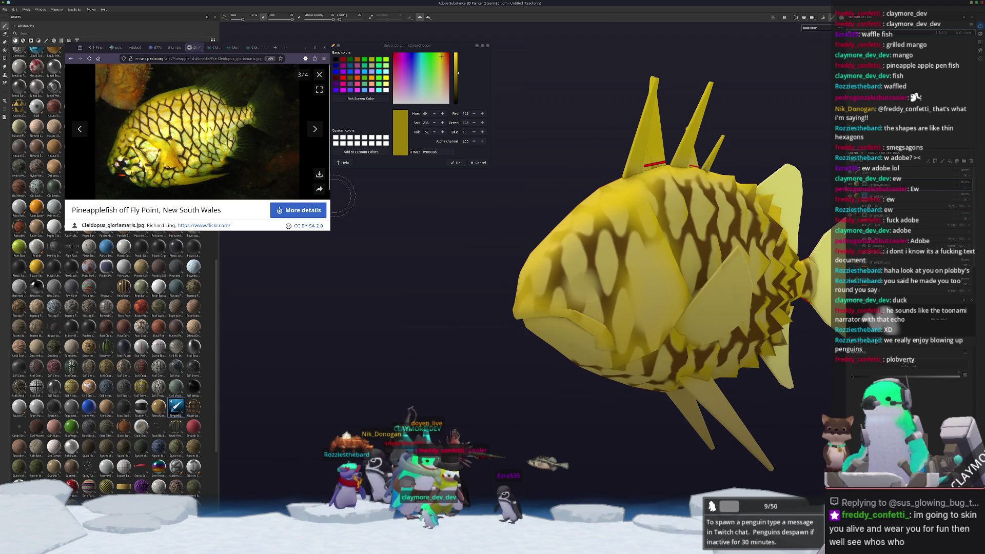
pyautogui.hotkey('ctrl', '+')
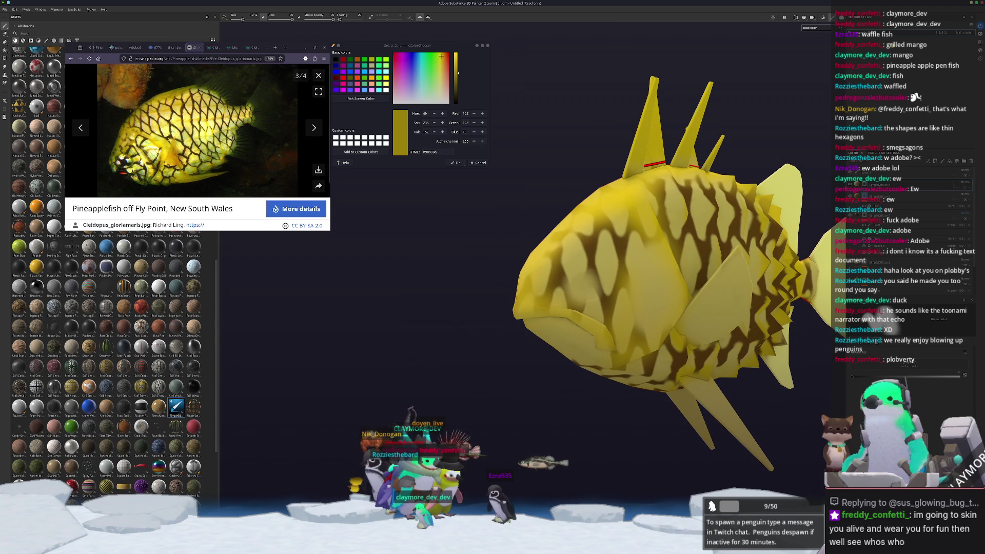
pyautogui.click(364, 99)
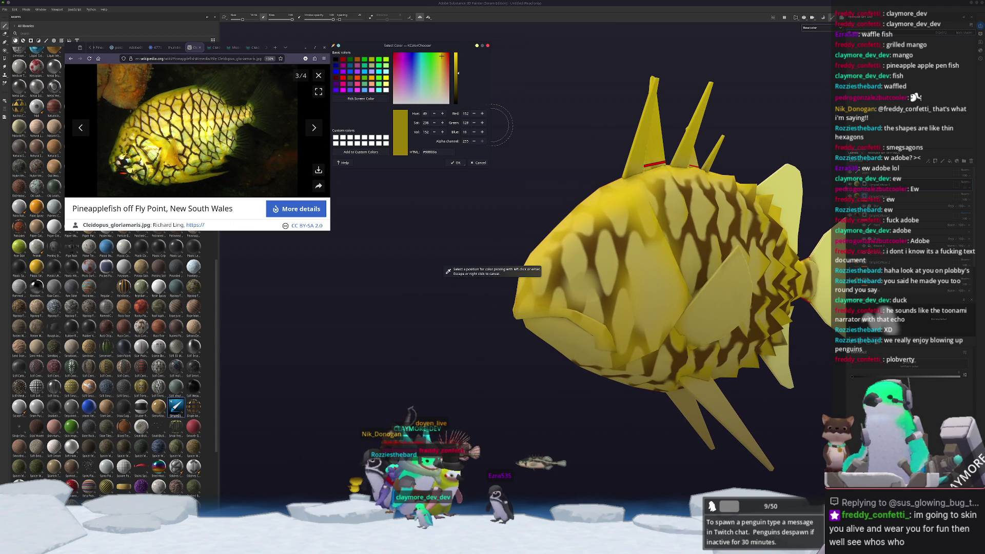
pyautogui.click(615, 256)
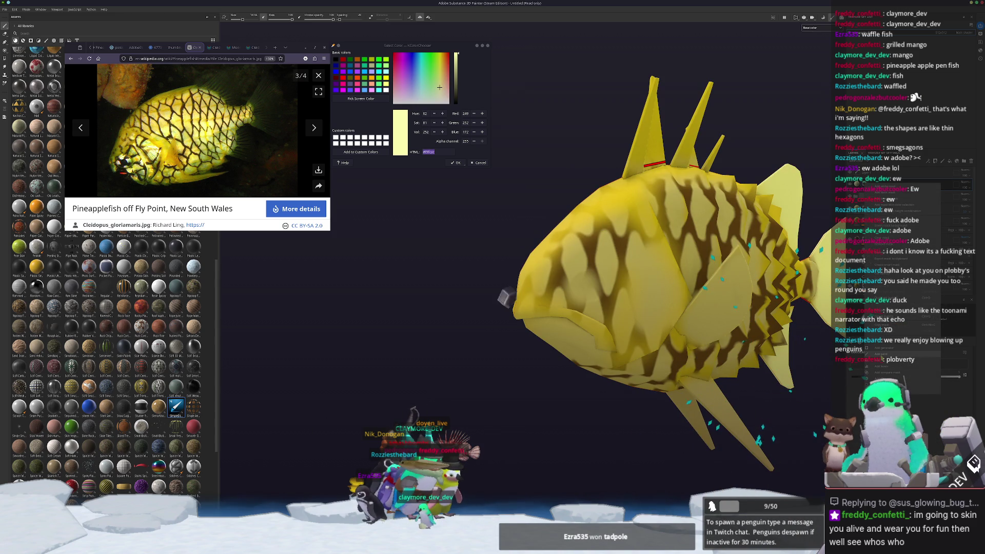
# - Dab a pale yellow dot on the fish's cheek, switch to fill mode, and dismiss the stream window
pyautogui.scroll(5, 569, 296)
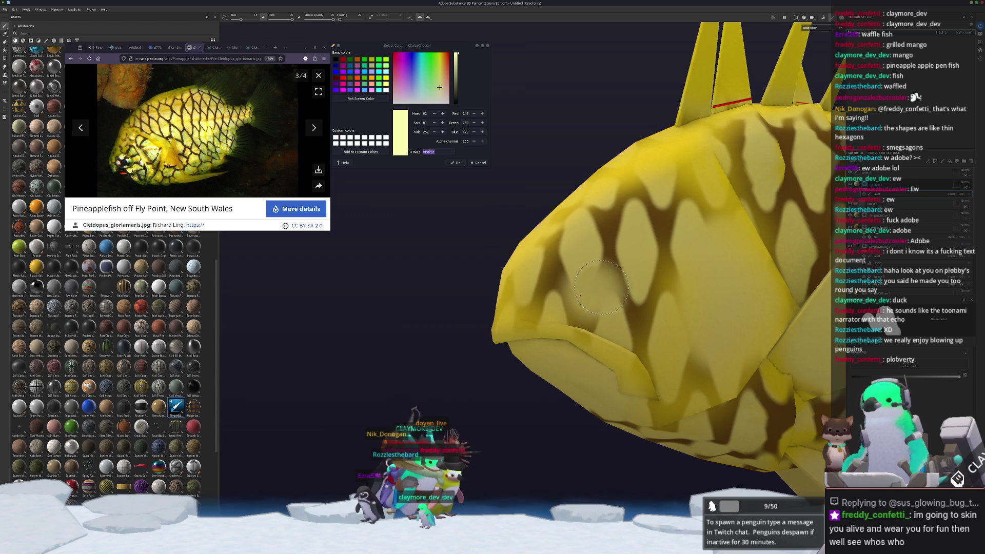
pyautogui.keyDown('alt'); pyautogui.moveTo(600, 287); pyautogui.dragTo(604, 296); pyautogui.keyUp('alt')
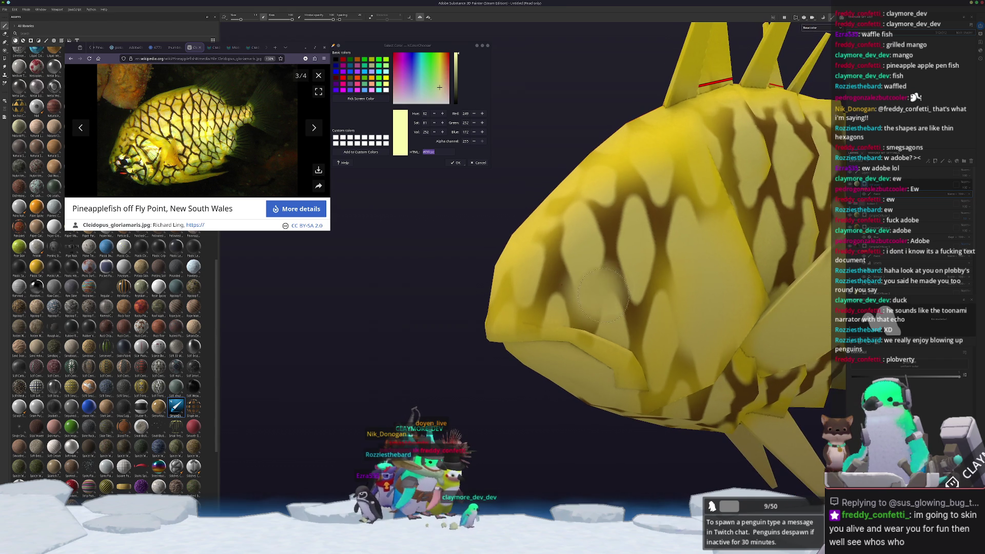
pyautogui.click(603, 287)
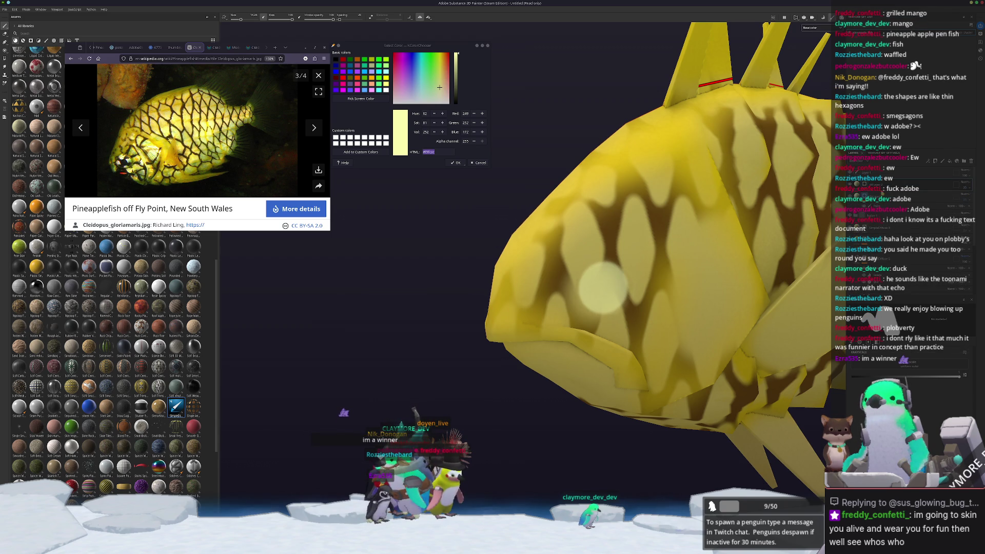
pyautogui.press('4')
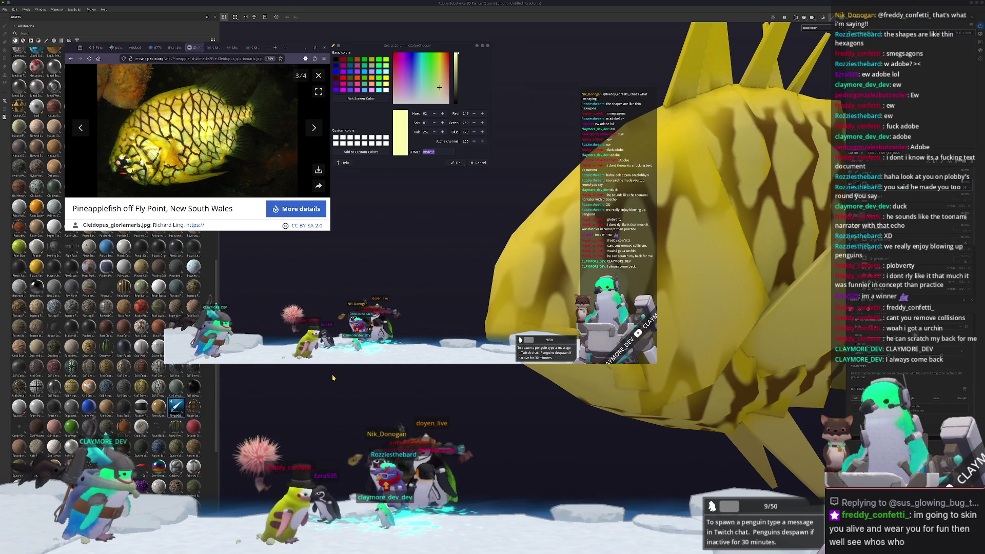
pyautogui.click(343, 412)
# - Switch to the brush, zoom in on the head, and dab a black dot for the eye
pyautogui.press('f')
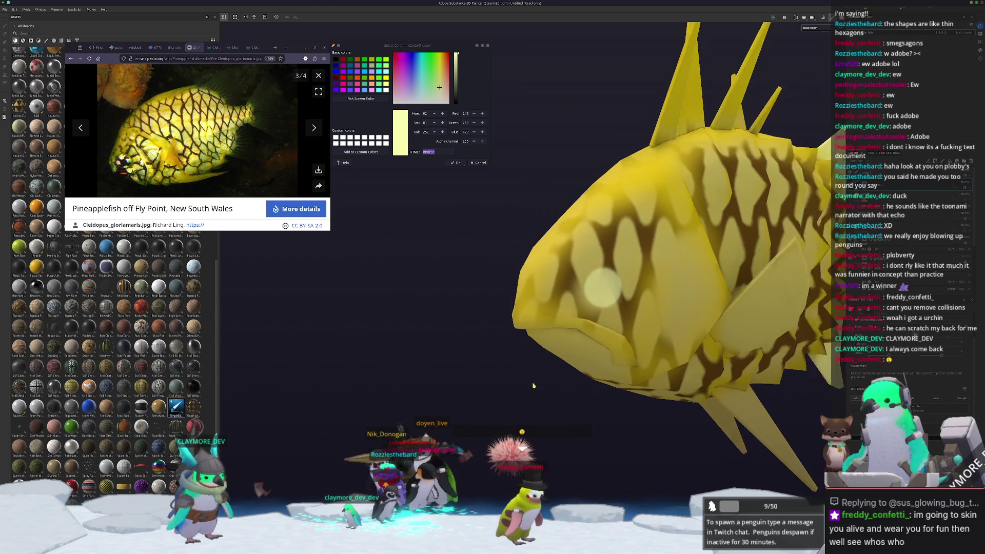
pyautogui.press('1')
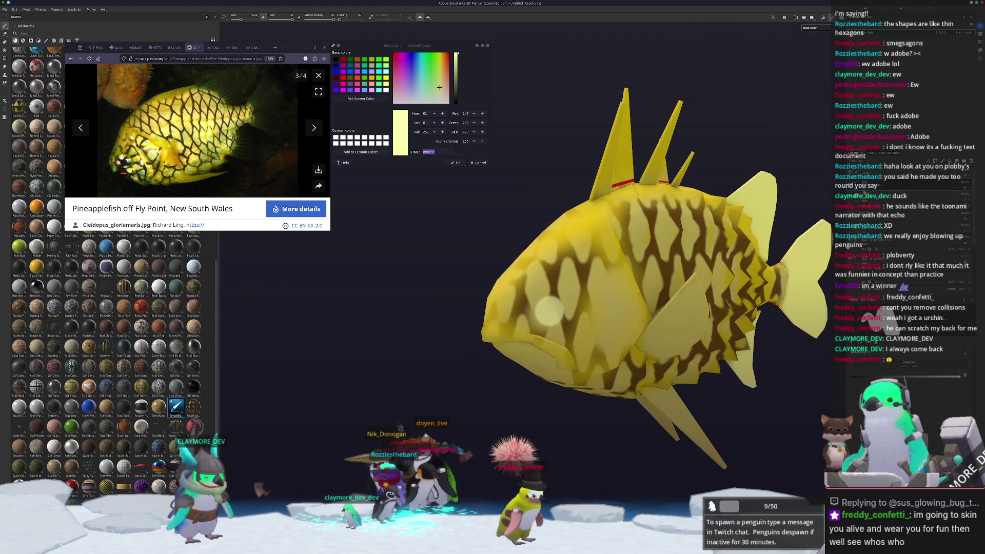
pyautogui.scroll(5, 548, 307)
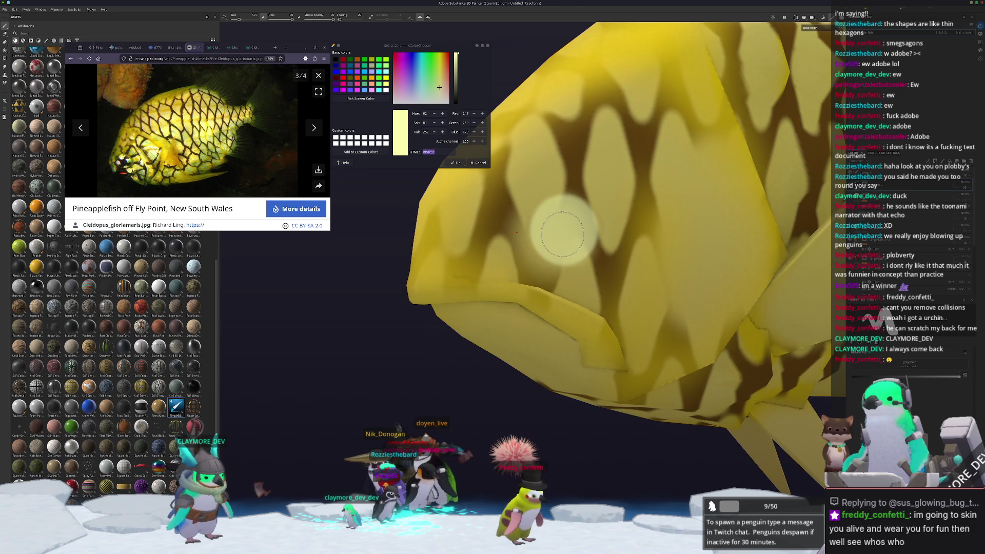
pyautogui.click(564, 229)
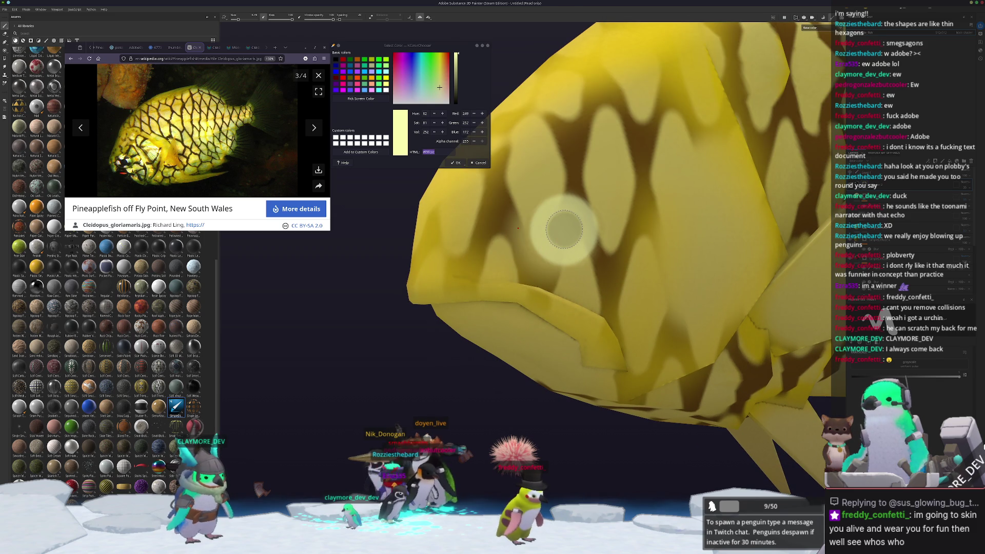
pyautogui.click(564, 229)
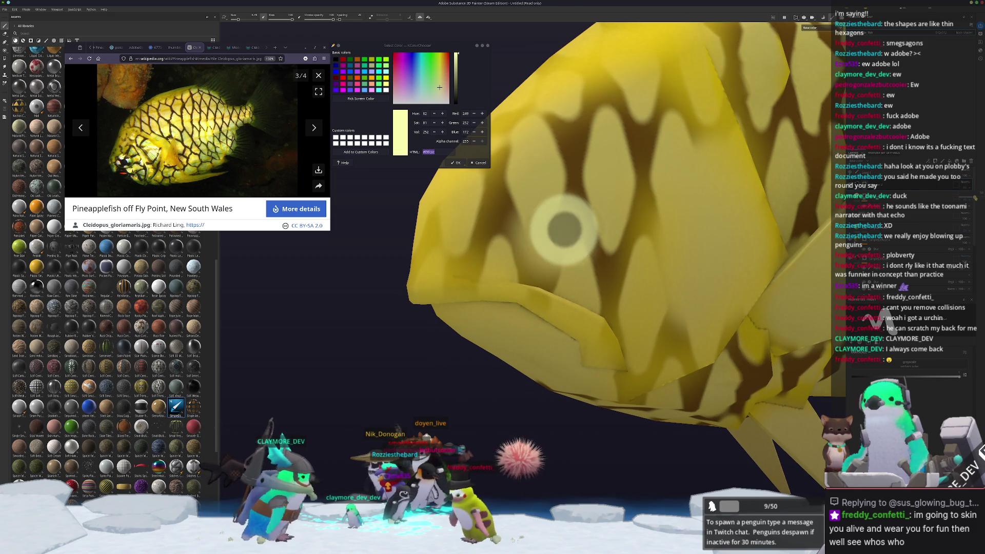
pyautogui.scroll(-8, 564, 229)
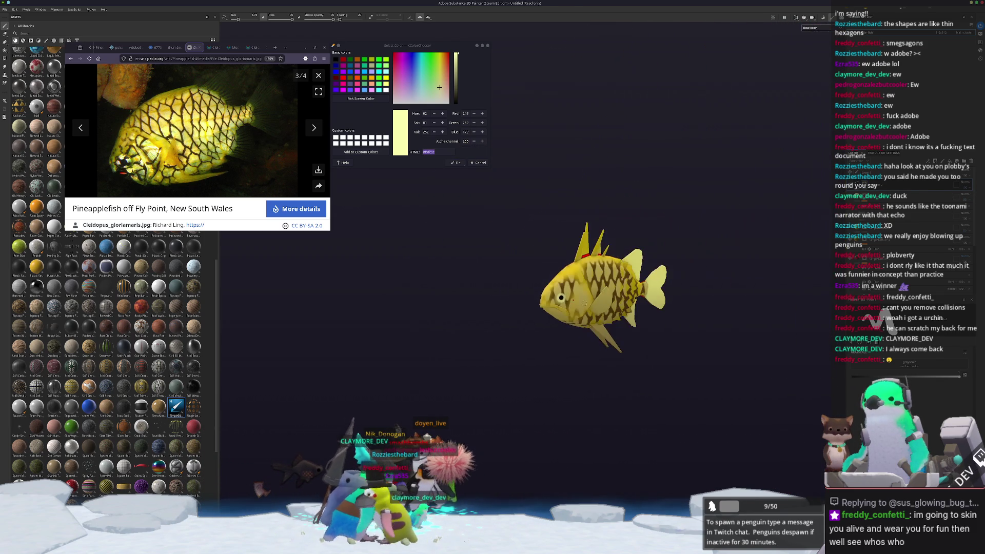
pyautogui.keyDown('alt'); pyautogui.moveTo(627, 316); pyautogui.dragTo(798, 267); pyautogui.keyUp('alt')
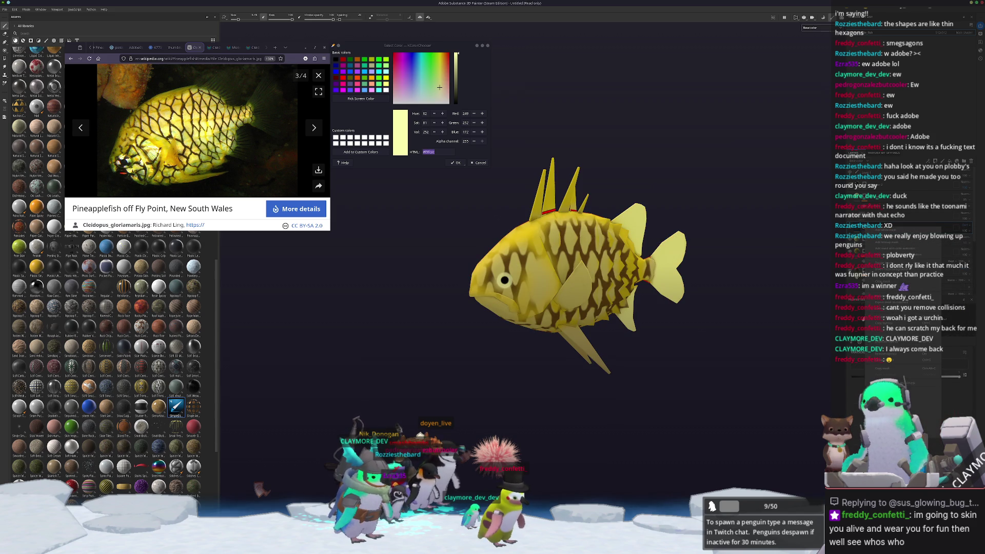
# - Zoom in and extend a short black paint stroke on the fish
pyautogui.scroll(5, 547, 343)
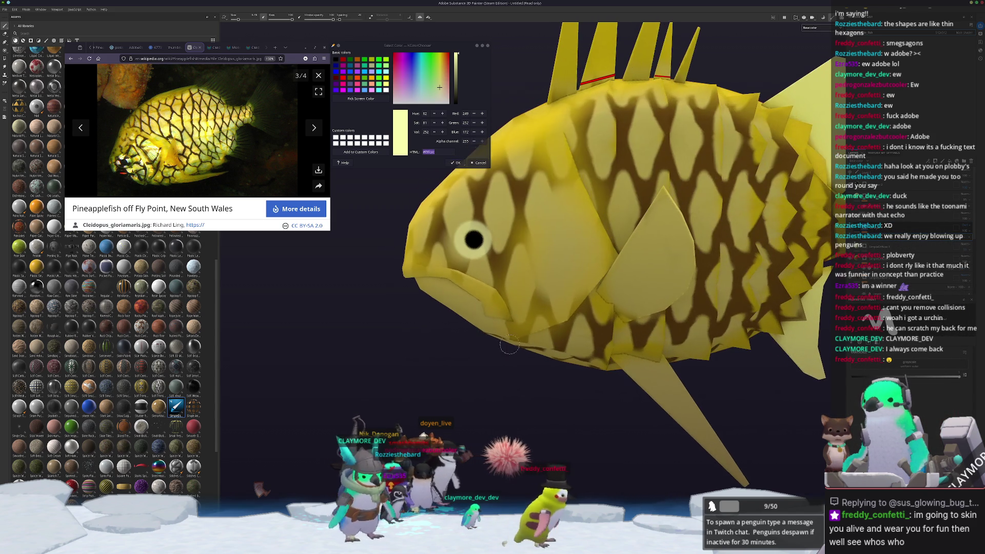
pyautogui.scroll(4, 548, 342)
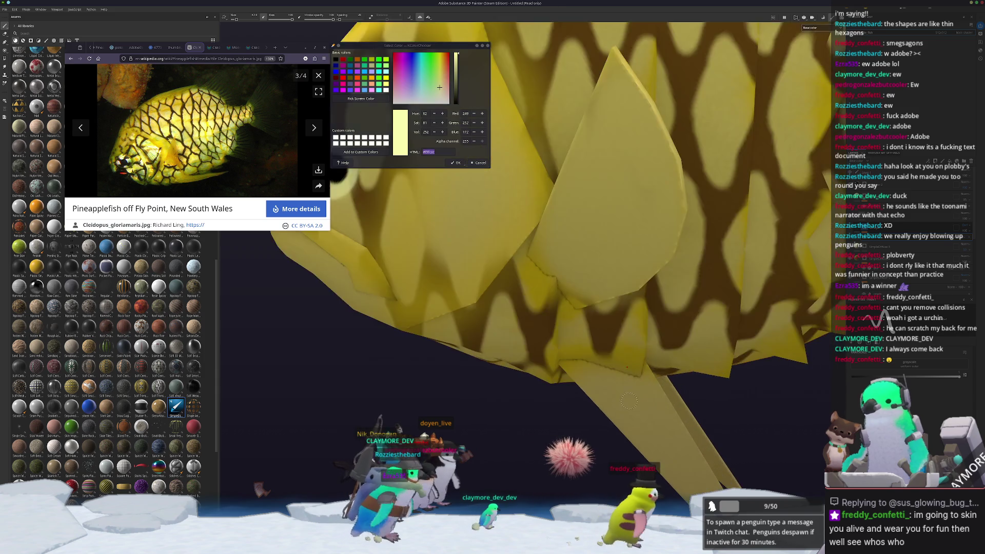
pyautogui.moveTo(591, 361)
pyautogui.mouseDown()
pyautogui.moveTo(656, 365)
pyautogui.moveTo(585, 306)
pyautogui.moveTo(558, 348)
pyautogui.mouseUp()
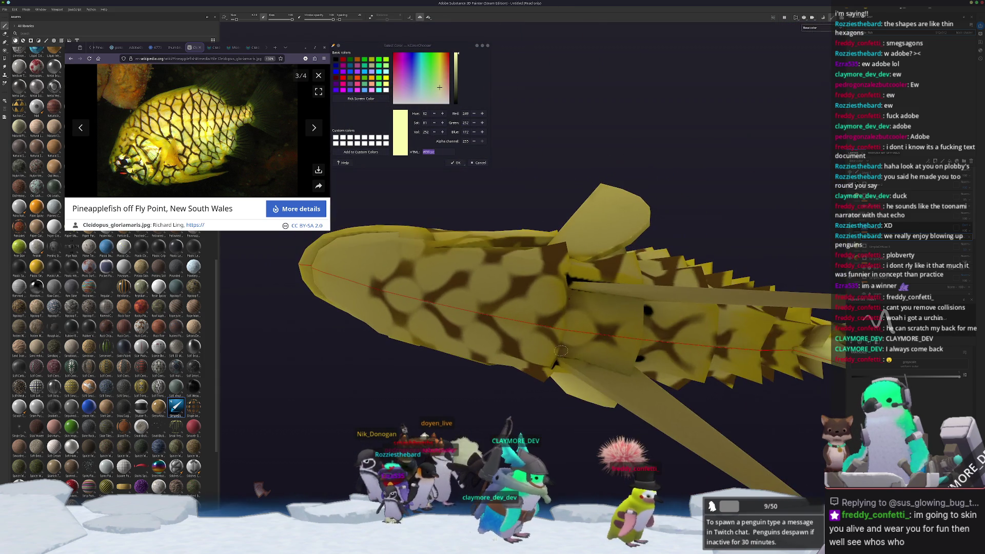
# - Orbit around the fish to inspect it from the side, above, front and back
pyautogui.press('f')
pyautogui.keyDown('alt'); pyautogui.moveTo(667, 349); pyautogui.dragTo(765, 296); pyautogui.keyUp('alt')
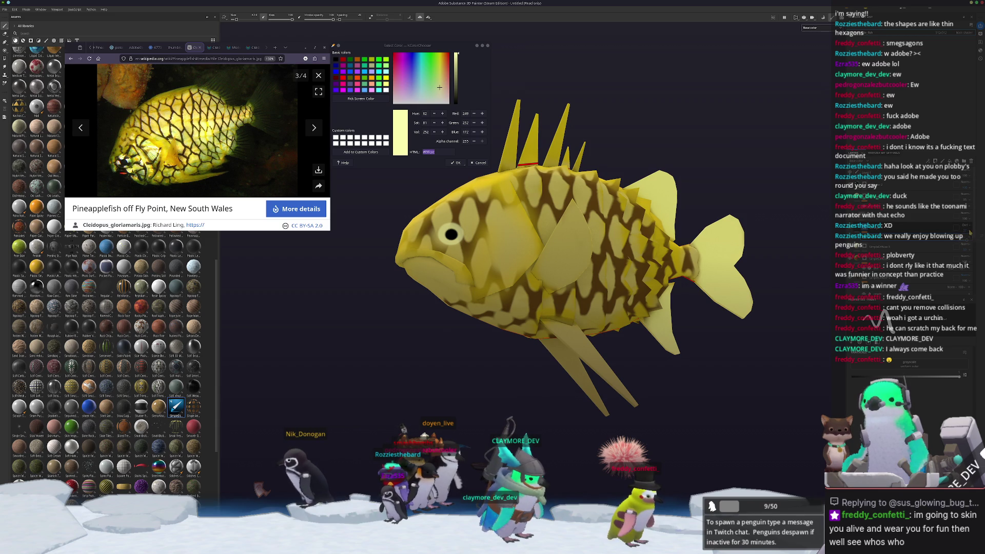
pyautogui.scroll(5, 489, 336)
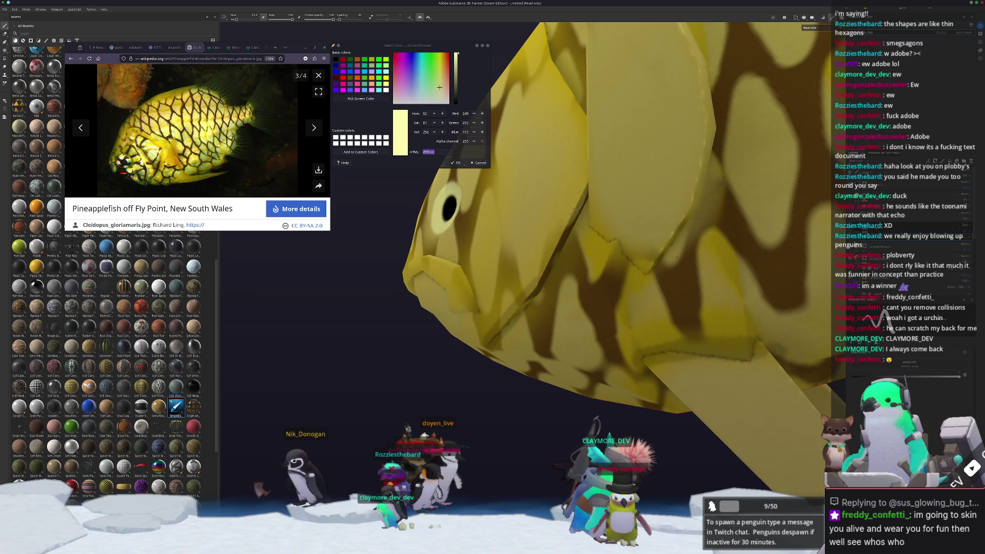
pyautogui.moveTo(581, 193)
pyautogui.keyDown('alt'); pyautogui.mouseDown()
pyautogui.moveTo(560, 310)
pyautogui.moveTo(472, 413)
pyautogui.mouseUp(); pyautogui.keyUp('alt')
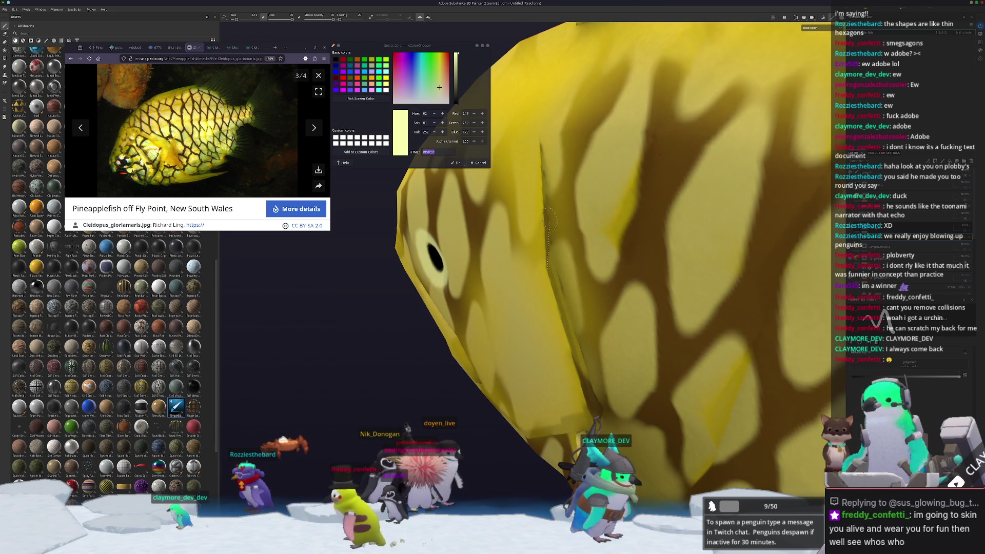
pyautogui.moveTo(539, 146)
pyautogui.keyDown('alt'); pyautogui.mouseDown()
pyautogui.moveTo(484, 363)
pyautogui.moveTo(531, 374)
pyautogui.mouseUp(); pyautogui.keyUp('alt')
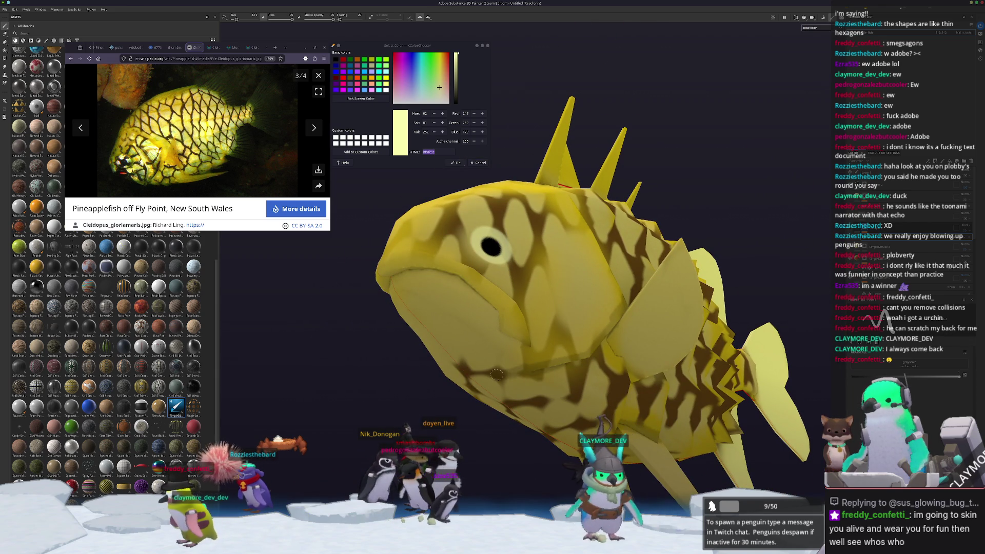
pyautogui.moveTo(502, 370)
pyautogui.keyDown('alt'); pyautogui.mouseDown()
pyautogui.moveTo(479, 380)
pyautogui.moveTo(514, 394)
pyautogui.moveTo(472, 421)
pyautogui.mouseUp(); pyautogui.keyUp('alt')
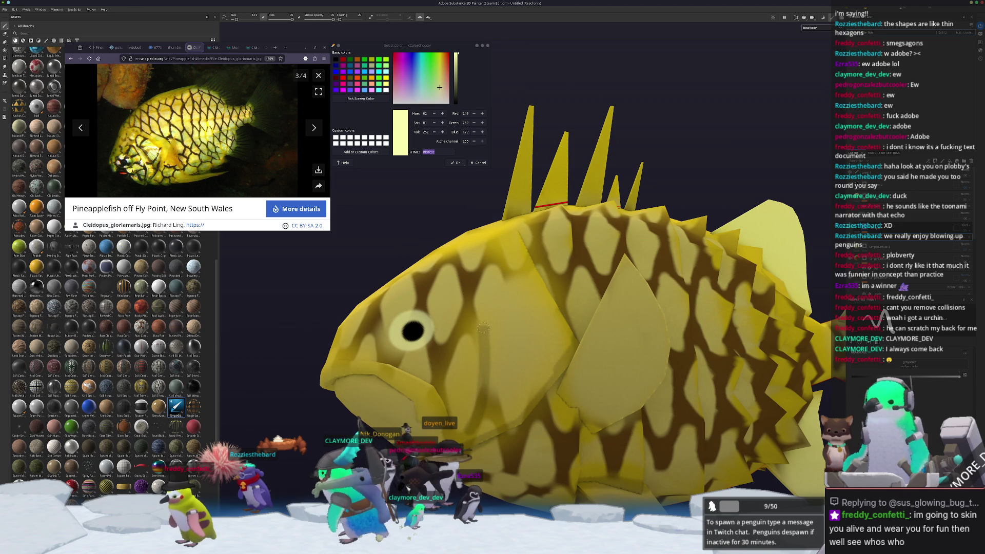
pyautogui.moveTo(471, 283)
pyautogui.keyDown('alt'); pyautogui.mouseDown()
pyautogui.moveTo(585, 375)
pyautogui.moveTo(518, 406)
pyautogui.mouseUp(); pyautogui.keyUp('alt')
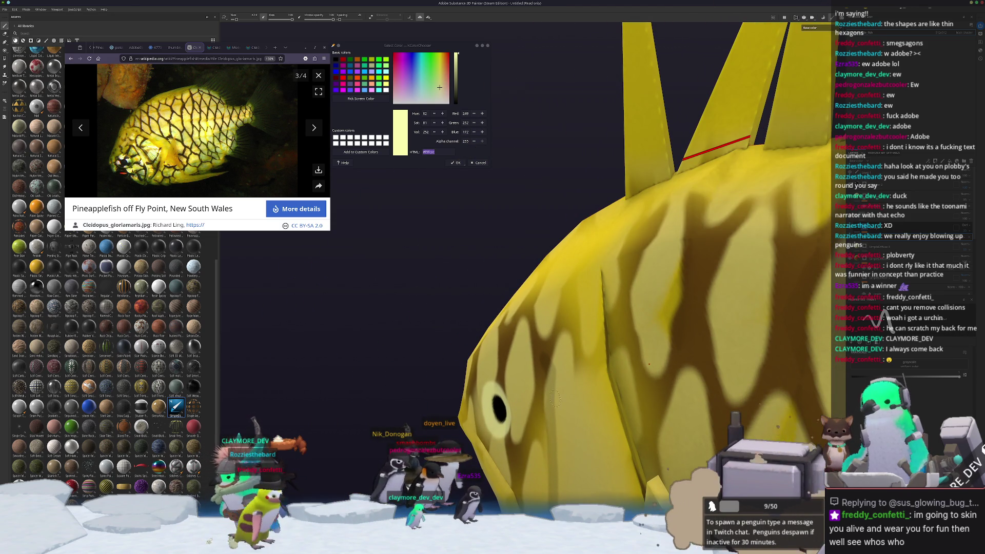
pyautogui.moveTo(608, 310)
pyautogui.keyDown('alt'); pyautogui.mouseDown()
pyautogui.moveTo(754, 310)
pyautogui.moveTo(540, 348)
pyautogui.moveTo(448, 410)
pyautogui.mouseUp(); pyautogui.keyUp('alt')
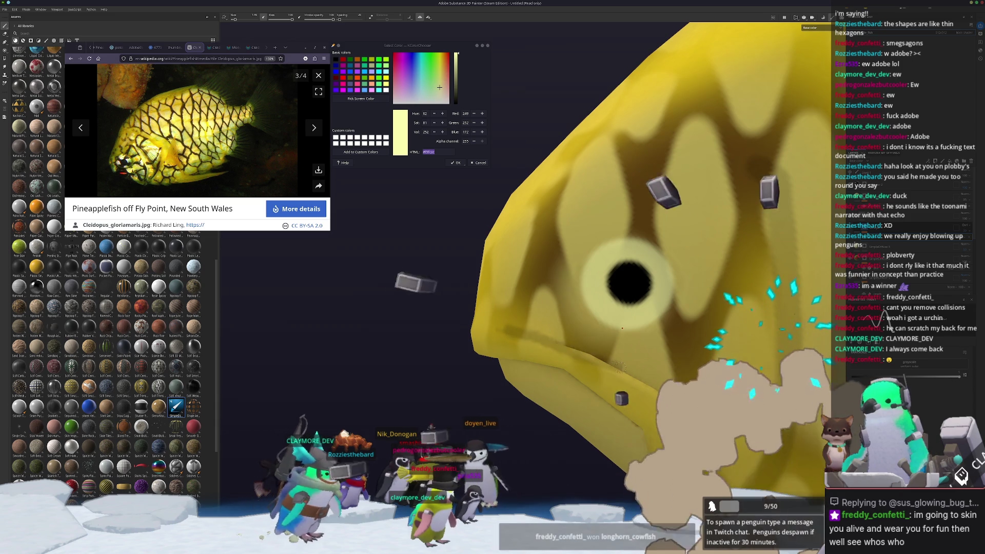
pyautogui.scroll(-3, 511, 329)
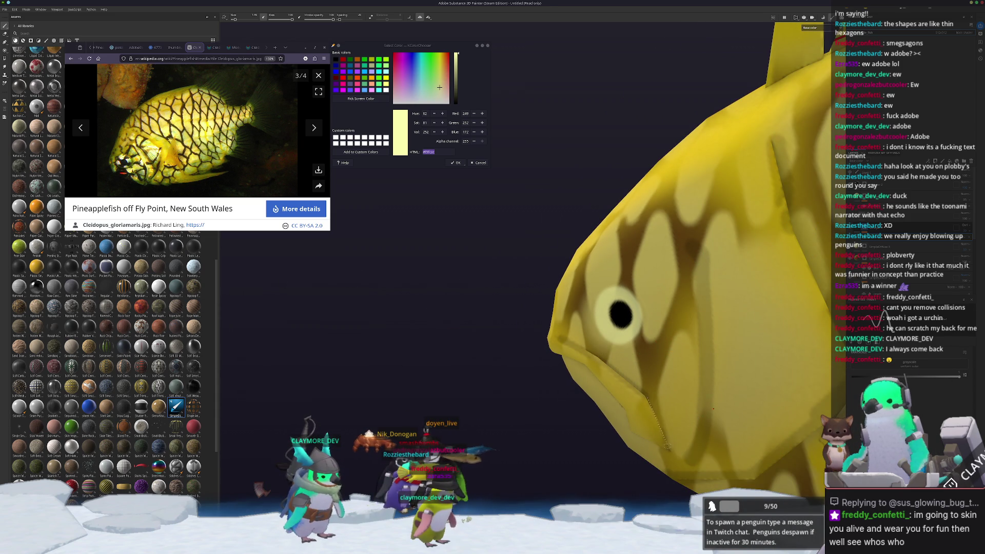
pyautogui.keyDown('alt'); pyautogui.moveTo(613, 457); pyautogui.dragTo(693, 418); pyautogui.keyUp('alt')
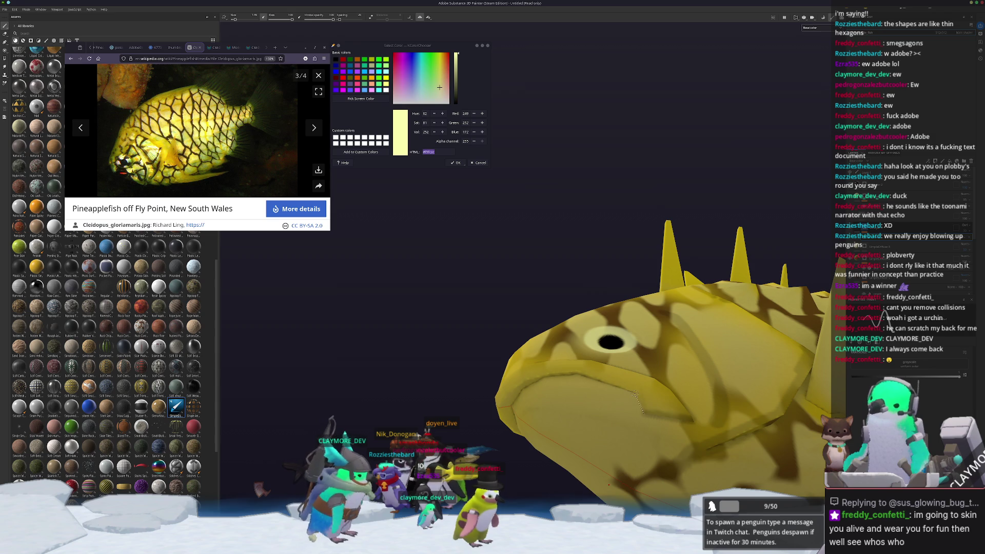
pyautogui.keyDown('alt'); pyautogui.moveTo(577, 372); pyautogui.dragTo(565, 430); pyautogui.keyUp('alt')
pyautogui.scroll(2, 565, 429)
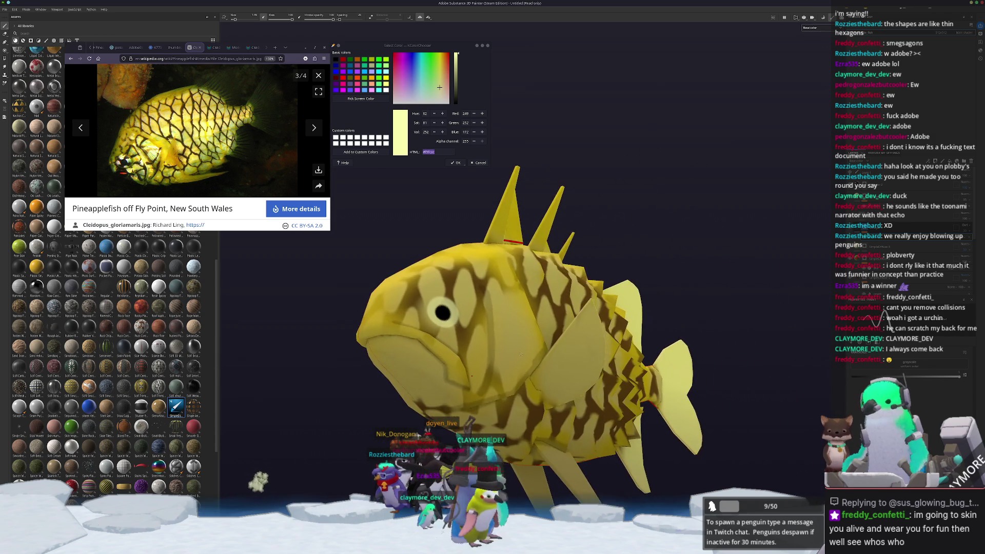
pyautogui.scroll(5, 515, 380)
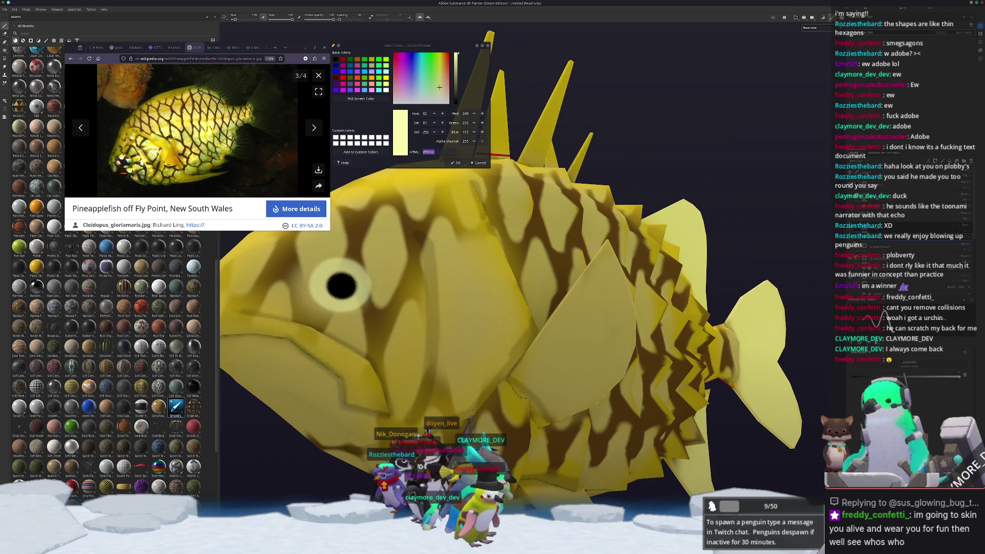
pyautogui.press('shift')
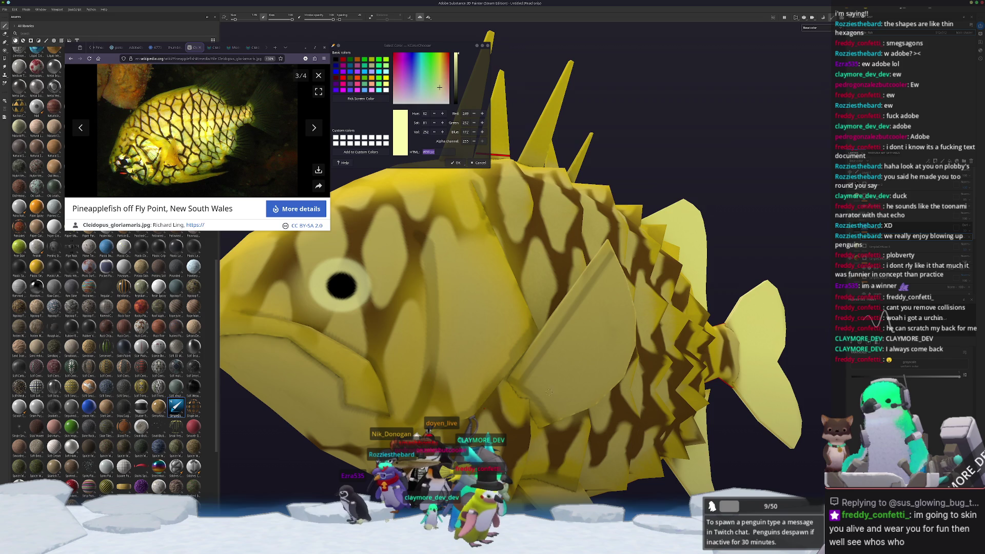
pyautogui.moveTo(625, 275)
pyautogui.keyDown('alt'); pyautogui.mouseDown()
pyautogui.moveTo(551, 418)
pyautogui.moveTo(564, 423)
pyautogui.mouseUp(); pyautogui.keyUp('alt')
pyautogui.press('shift')
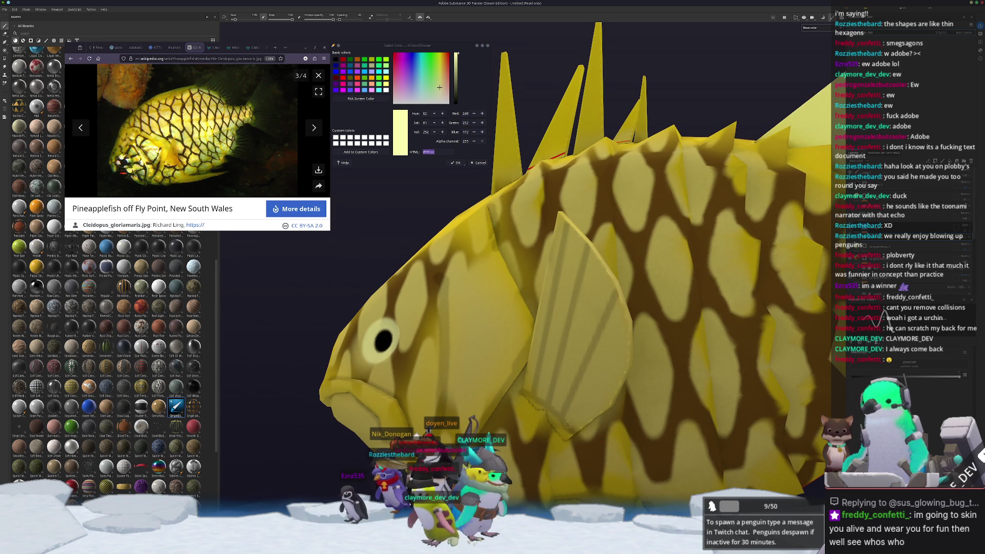
pyautogui.press('shift')
pyautogui.keyDown('alt'); pyautogui.moveTo(631, 353); pyautogui.dragTo(598, 375); pyautogui.keyUp('alt')
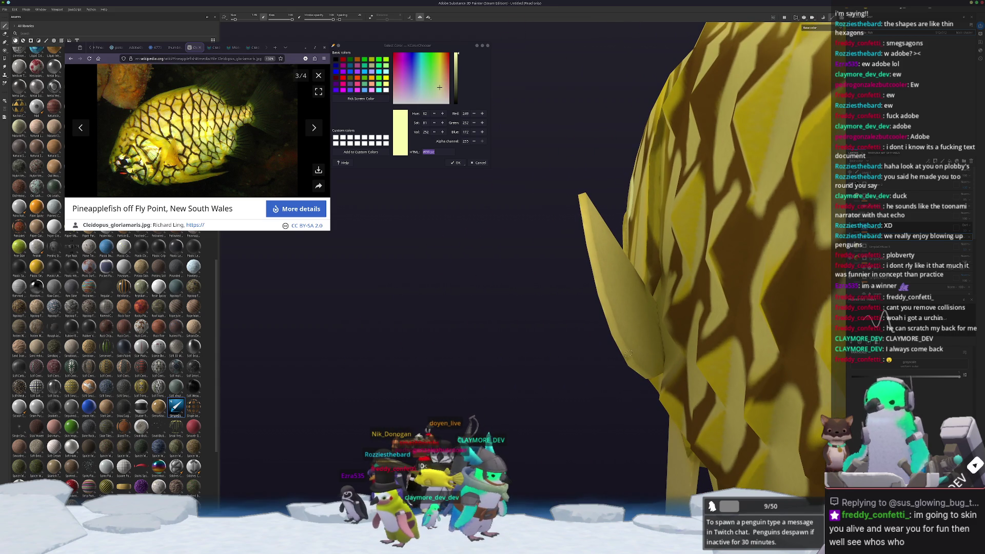
pyautogui.keyDown('alt'); pyautogui.moveTo(663, 352); pyautogui.dragTo(643, 364); pyautogui.keyUp('alt')
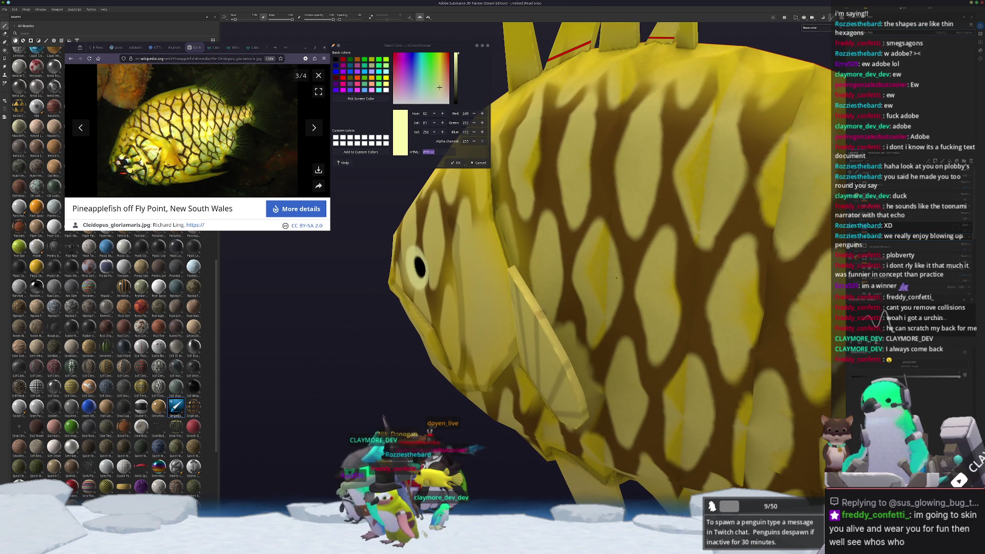
pyautogui.moveTo(533, 315)
pyautogui.keyDown('alt'); pyautogui.mouseDown()
pyautogui.moveTo(512, 310)
pyautogui.moveTo(537, 292)
pyautogui.mouseUp(); pyautogui.keyUp('alt')
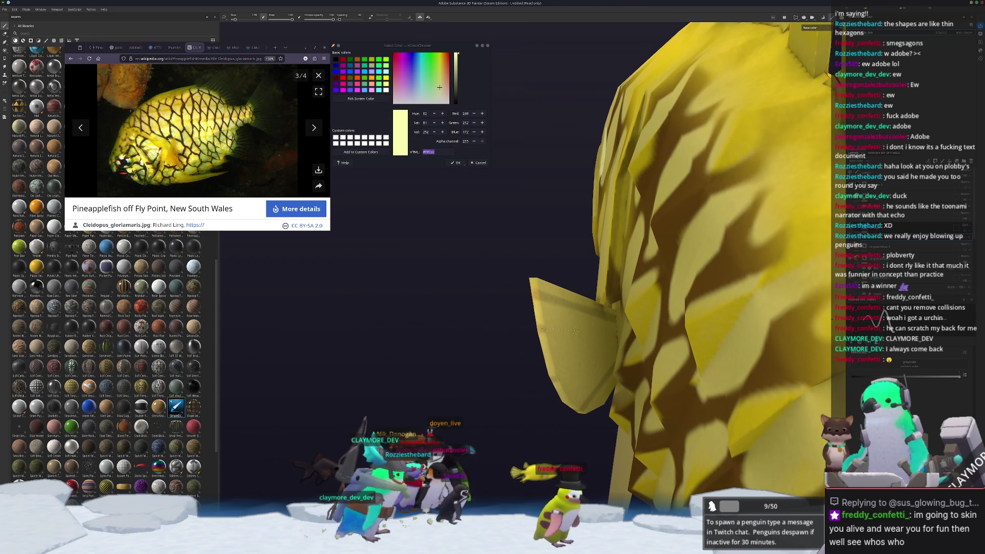
pyautogui.keyDown('alt'); pyautogui.moveTo(615, 331); pyautogui.dragTo(612, 355); pyautogui.keyUp('alt')
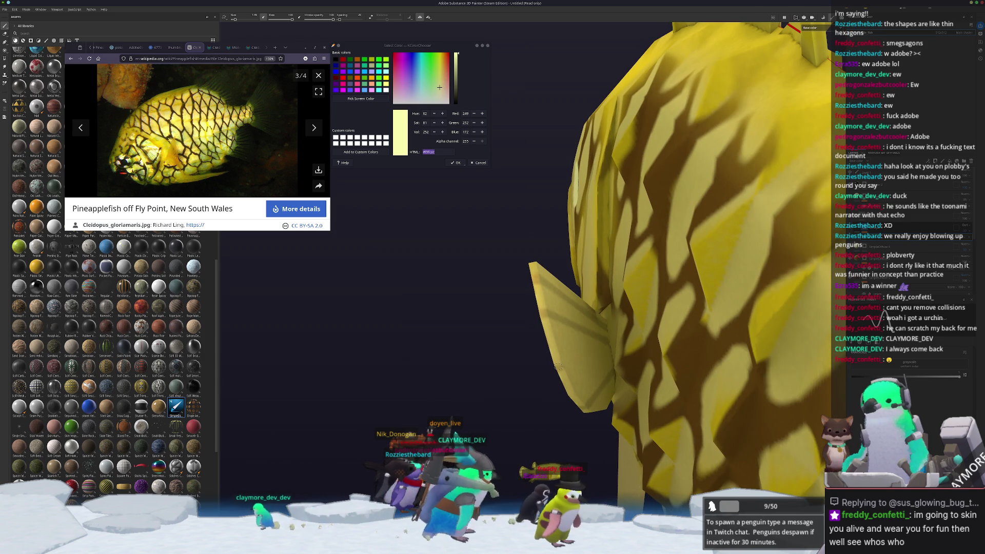
pyautogui.press('f')
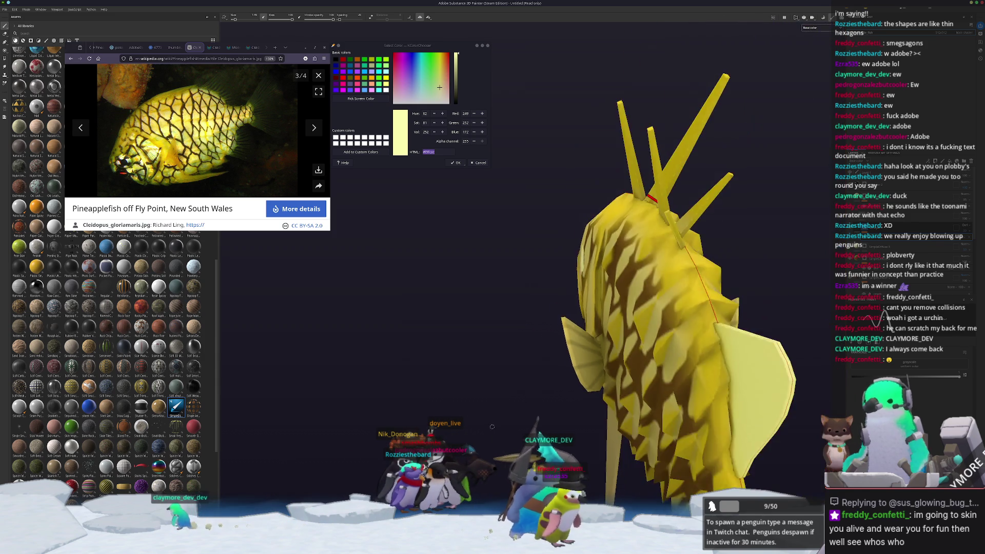
pyautogui.keyDown('alt'); pyautogui.moveTo(569, 327); pyautogui.dragTo(549, 330); pyautogui.keyUp('alt')
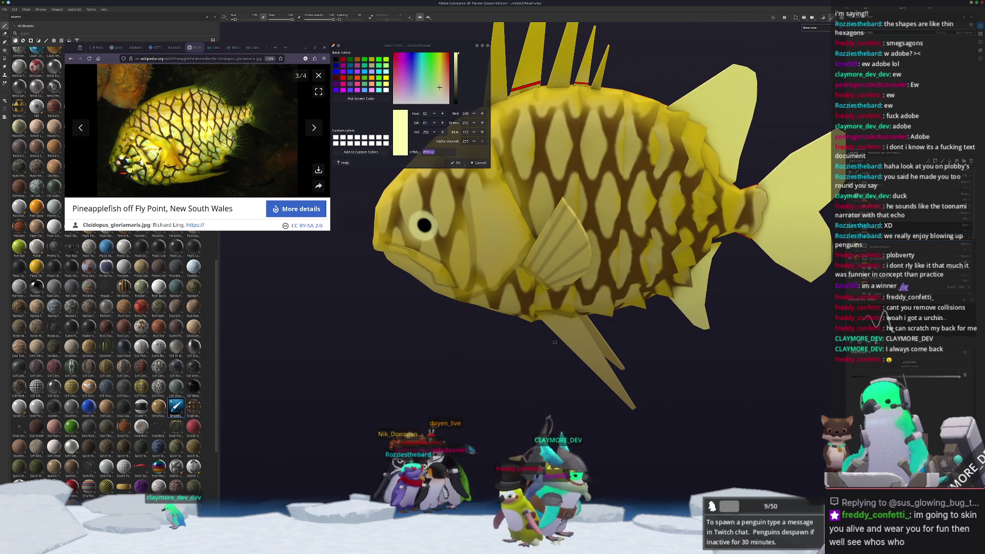
pyautogui.scroll(5, 555, 341)
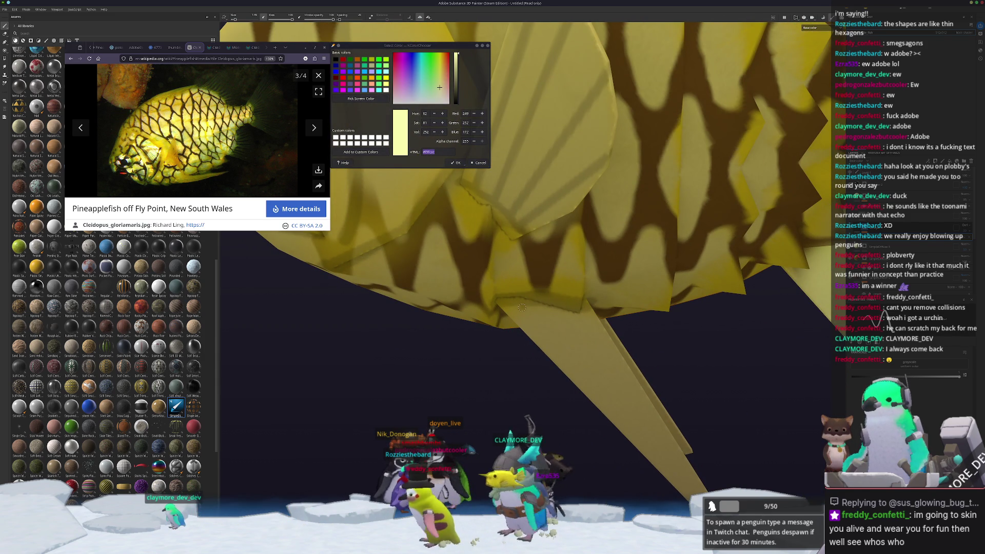
pyautogui.scroll(-4, 523, 306)
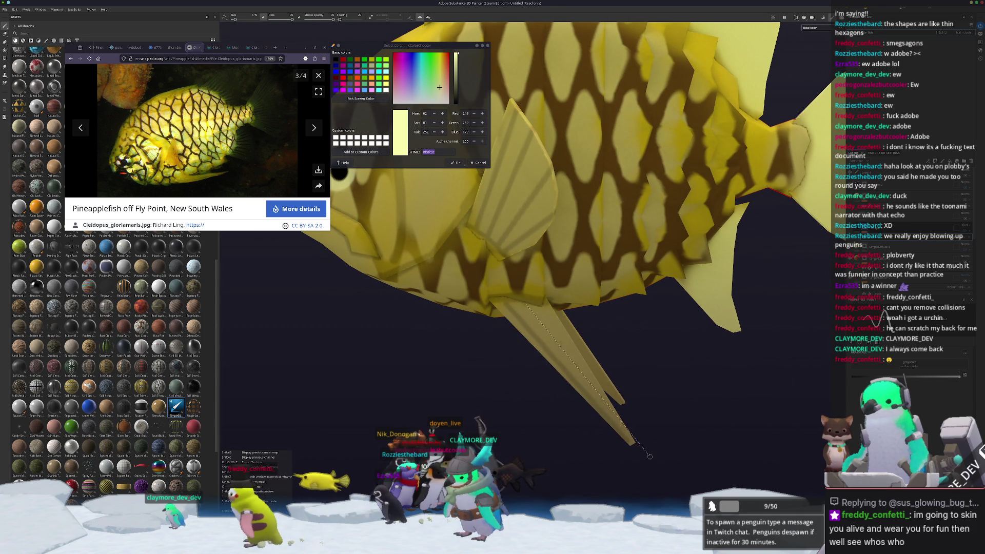
pyautogui.moveTo(525, 304)
pyautogui.keyDown('alt'); pyautogui.mouseDown()
pyautogui.moveTo(517, 334)
pyautogui.moveTo(502, 283)
pyautogui.mouseUp(); pyautogui.keyUp('alt')
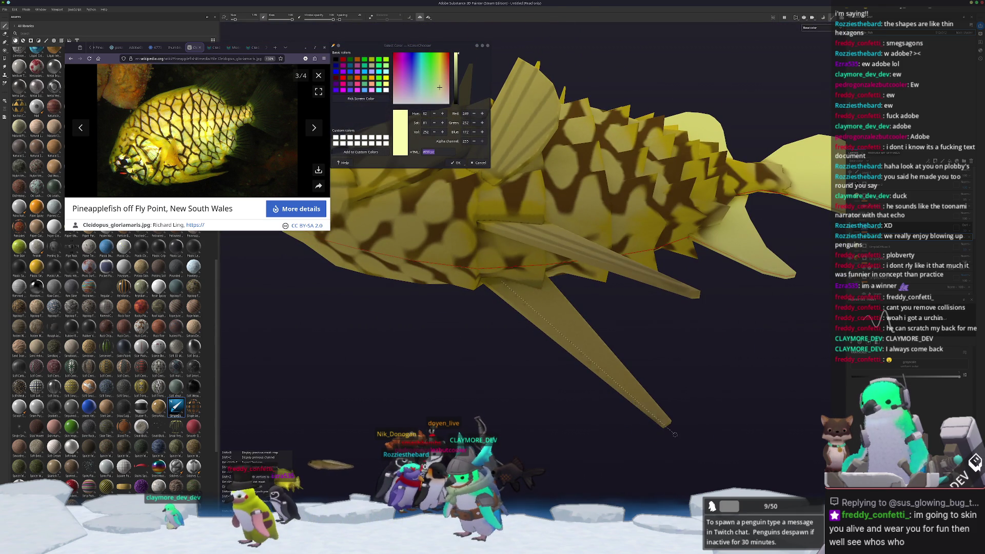
pyautogui.moveTo(689, 445)
pyautogui.keyDown('alt'); pyautogui.mouseDown()
pyautogui.moveTo(665, 328)
pyautogui.moveTo(636, 312)
pyautogui.moveTo(561, 326)
pyautogui.moveTo(530, 314)
pyautogui.mouseUp(); pyautogui.keyUp('alt')
pyautogui.scroll(4, 662, 313)
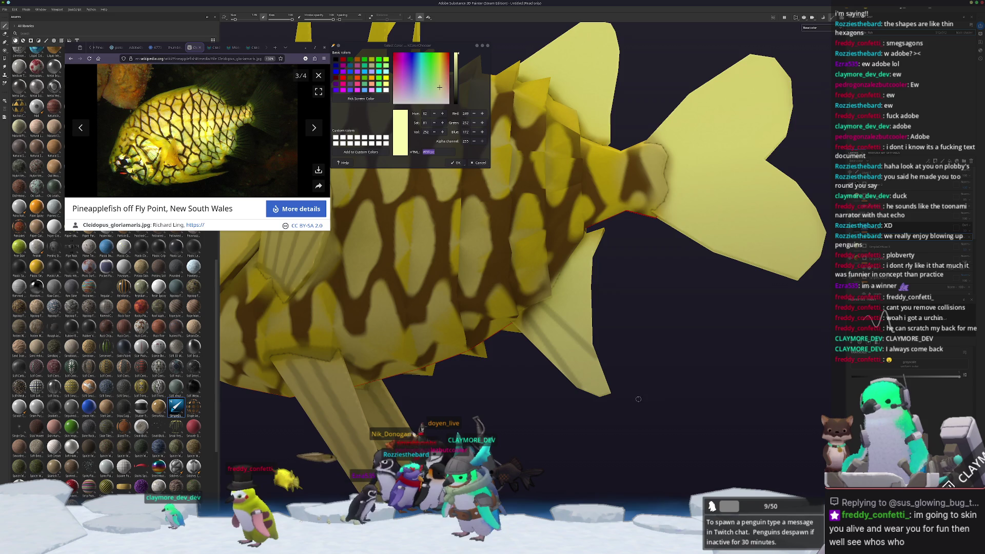
pyautogui.keyDown('alt'); pyautogui.moveTo(638, 399); pyautogui.dragTo(540, 312); pyautogui.keyUp('alt')
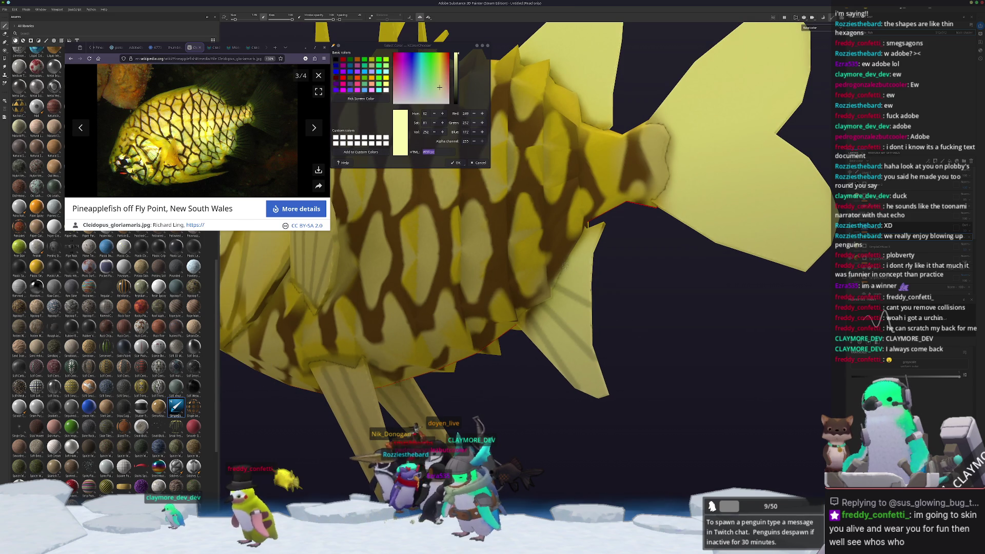
pyautogui.scroll(-5, 656, 248)
pyautogui.keyDown('alt'); pyautogui.moveTo(656, 248); pyautogui.dragTo(546, 244); pyautogui.keyUp('alt')
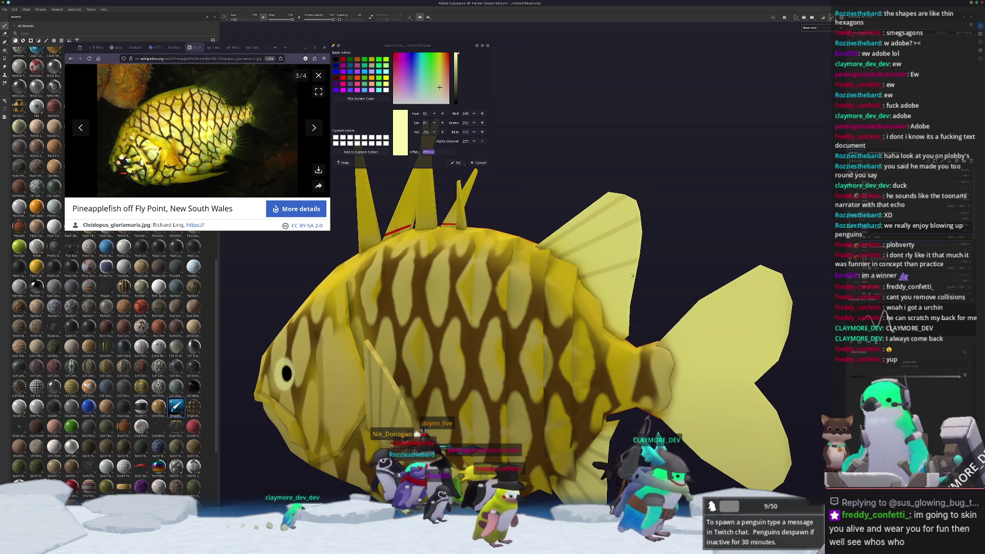
pyautogui.keyDown('alt'); pyautogui.moveTo(651, 321); pyautogui.dragTo(558, 324, button='middle'); pyautogui.keyUp('alt')
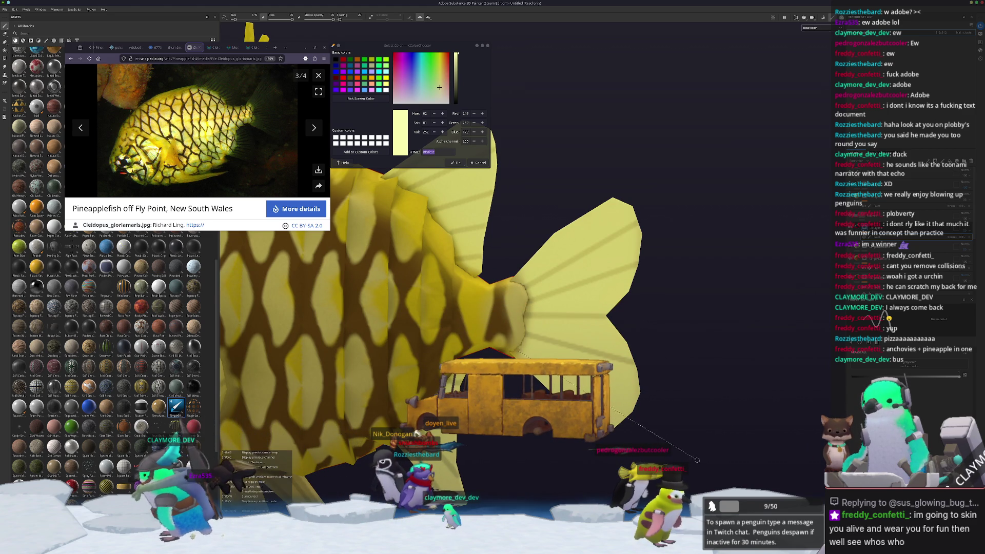
pyautogui.moveTo(590, 380)
pyautogui.keyDown('alt'); pyautogui.mouseDown()
pyautogui.moveTo(513, 310)
pyautogui.moveTo(448, 376)
pyautogui.moveTo(443, 245)
pyautogui.moveTo(425, 374)
pyautogui.mouseUp(); pyautogui.keyUp('alt')
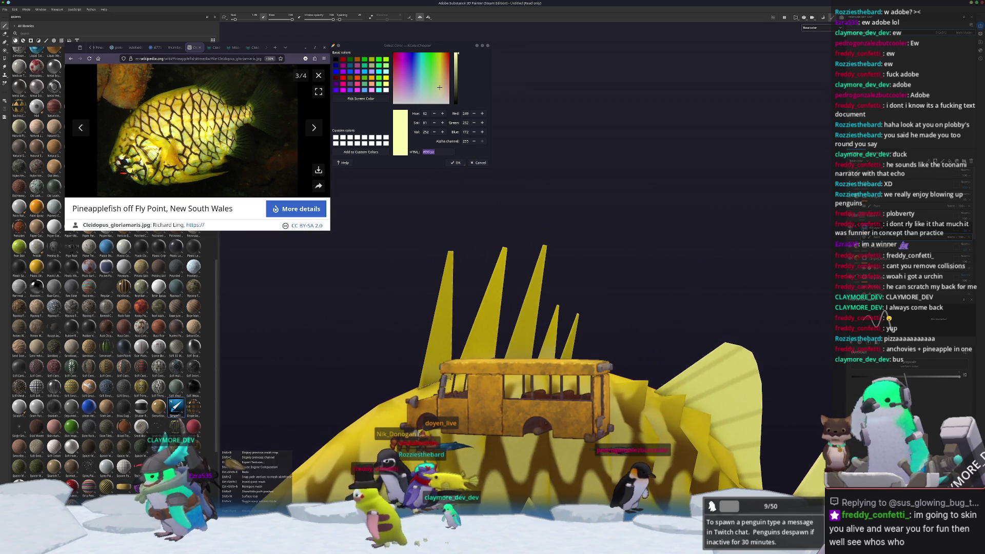
pyautogui.keyDown('alt'); pyautogui.moveTo(424, 374); pyautogui.dragTo(429, 359); pyautogui.keyUp('alt')
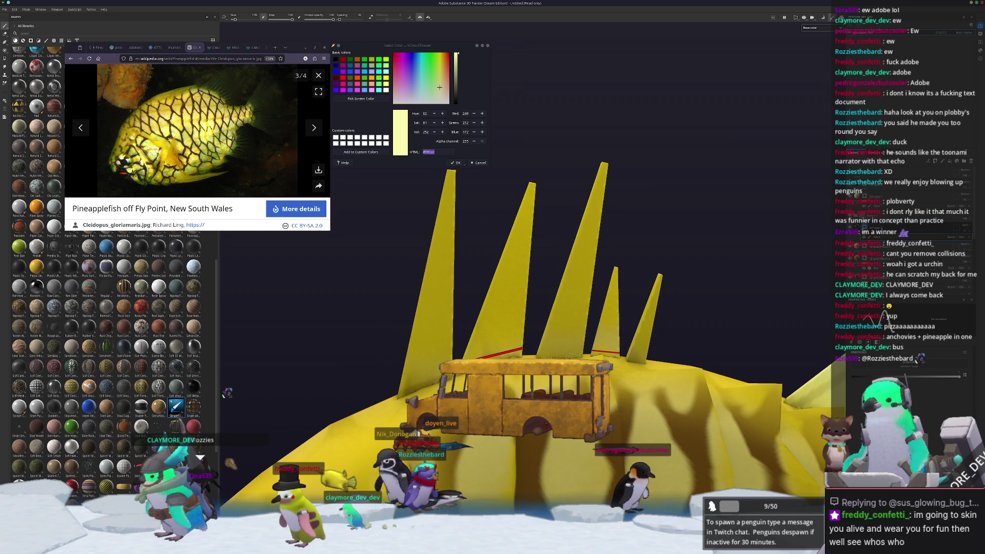
pyautogui.keyDown('alt'); pyautogui.moveTo(594, 353); pyautogui.dragTo(524, 334); pyautogui.keyUp('alt')
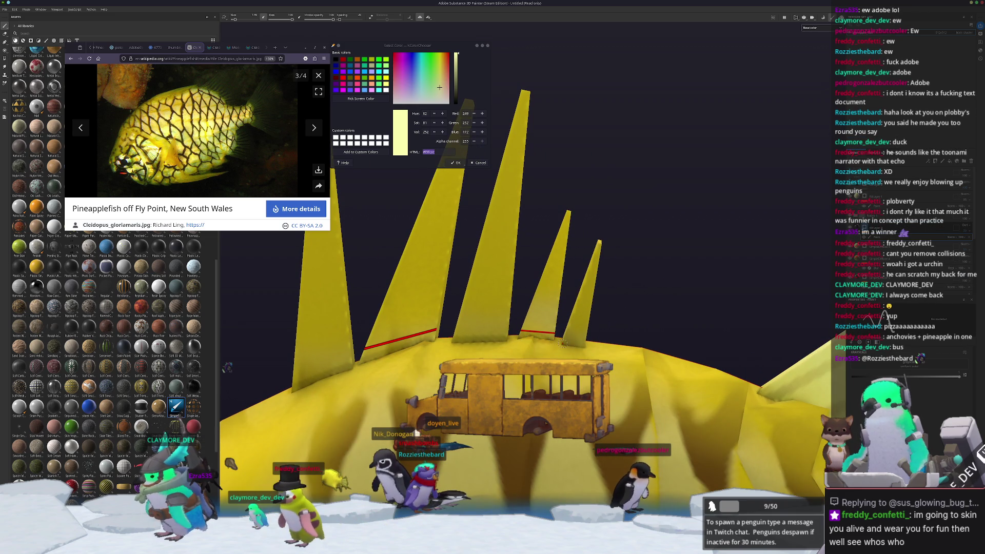
pyautogui.keyDown('alt'); pyautogui.moveTo(598, 345); pyautogui.dragTo(519, 336); pyautogui.keyUp('alt')
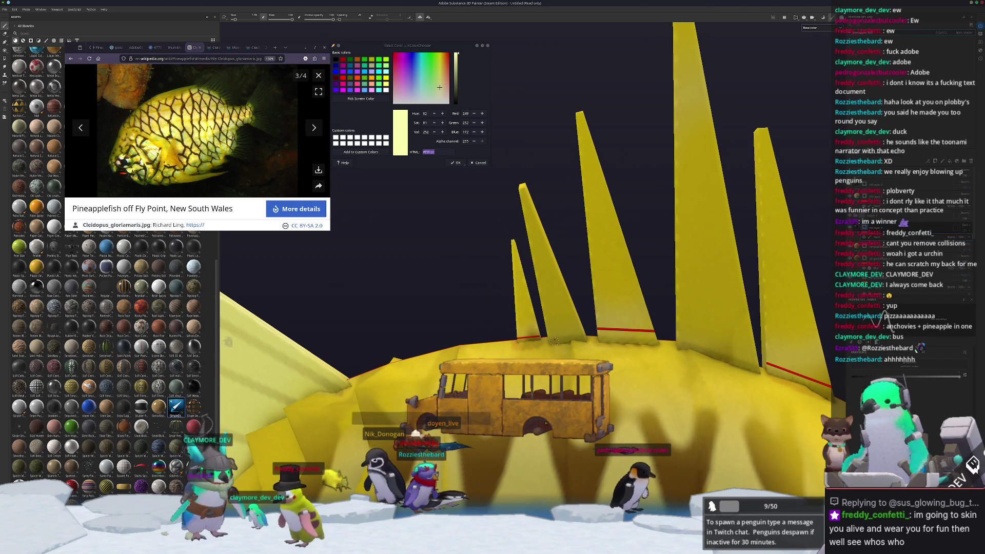
pyautogui.keyDown('alt'); pyautogui.moveTo(527, 340); pyautogui.dragTo(490, 334); pyautogui.keyUp('alt')
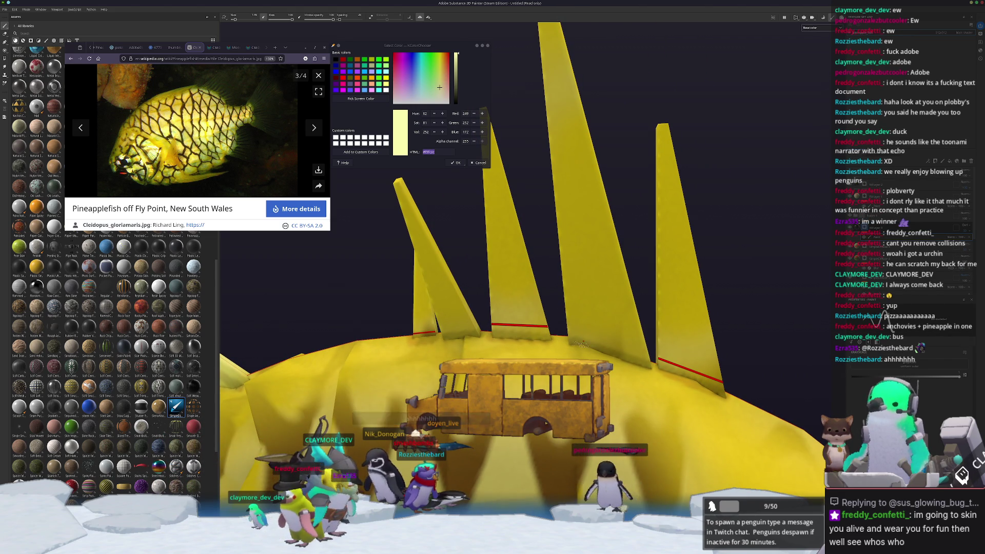
pyautogui.moveTo(586, 341)
pyautogui.keyDown('alt'); pyautogui.mouseDown()
pyautogui.moveTo(517, 340)
pyautogui.moveTo(511, 354)
pyautogui.mouseUp(); pyautogui.keyUp('alt')
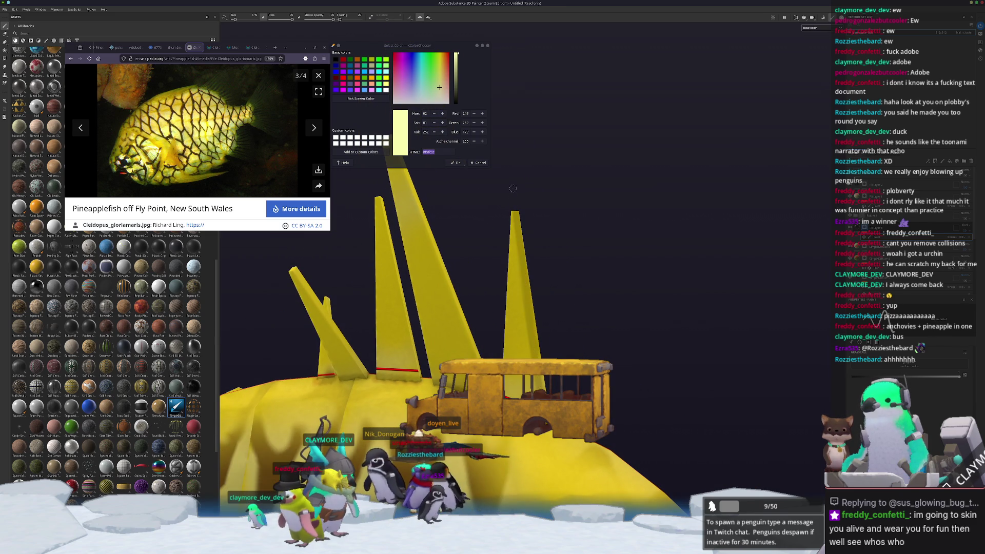
pyautogui.keyDown('alt'); pyautogui.moveTo(501, 243); pyautogui.dragTo(522, 245); pyautogui.keyUp('alt')
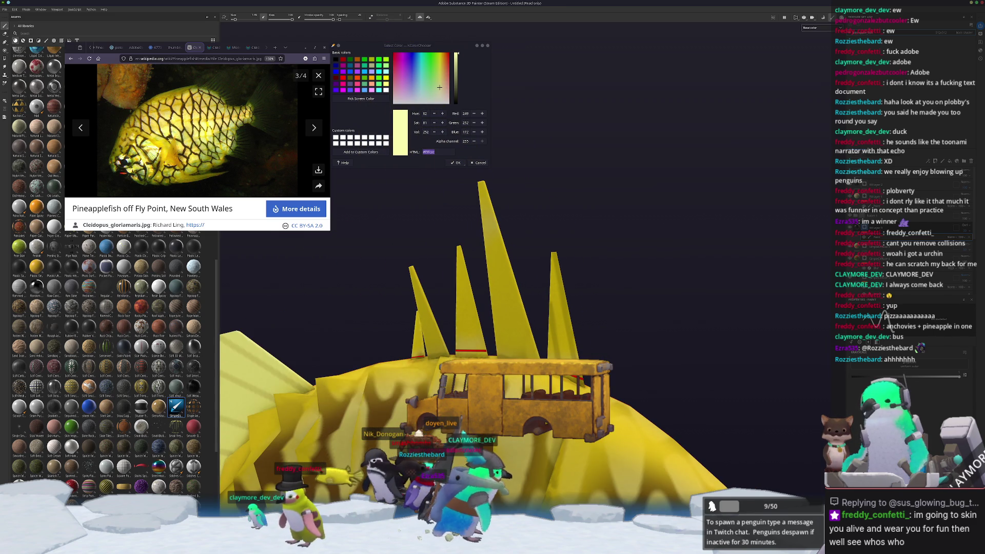
pyautogui.keyDown('alt'); pyautogui.moveTo(480, 179); pyautogui.dragTo(503, 330); pyautogui.keyUp('alt')
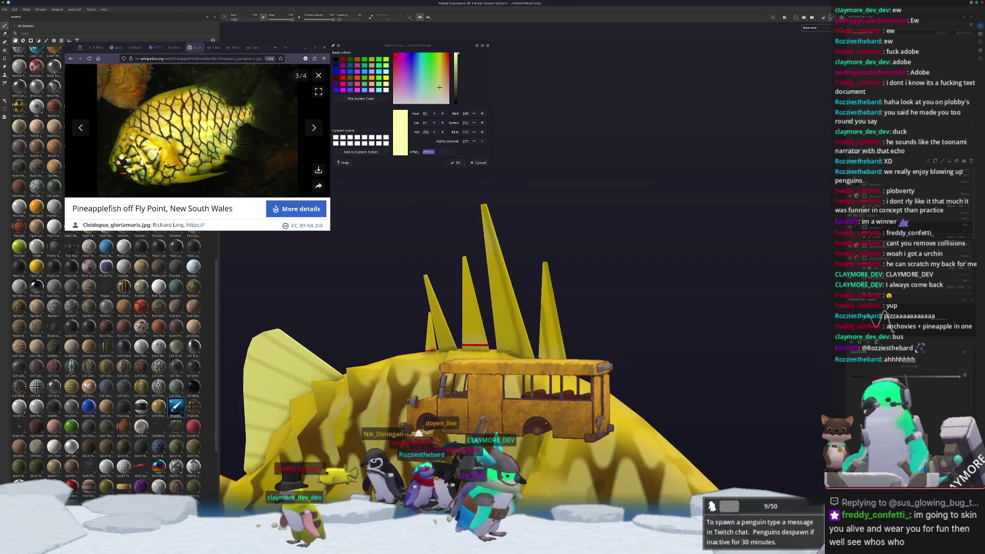
pyautogui.keyDown('alt'); pyautogui.moveTo(481, 241); pyautogui.dragTo(527, 342); pyautogui.keyUp('alt')
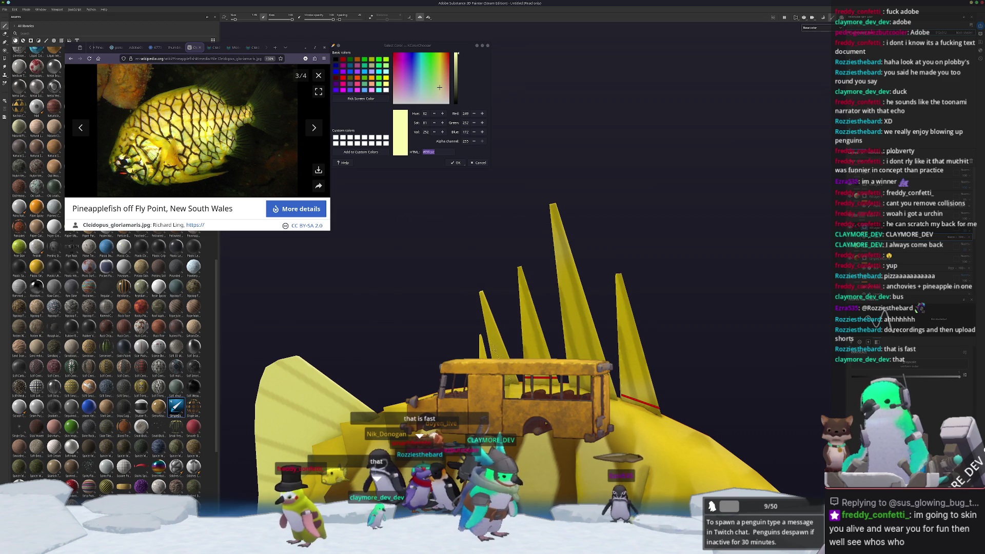
pyautogui.moveTo(471, 265)
pyautogui.keyDown('alt'); pyautogui.mouseDown()
pyautogui.moveTo(506, 284)
pyautogui.moveTo(400, 333)
pyautogui.moveTo(359, 390)
pyautogui.moveTo(316, 424)
pyautogui.mouseUp(); pyautogui.keyUp('alt')
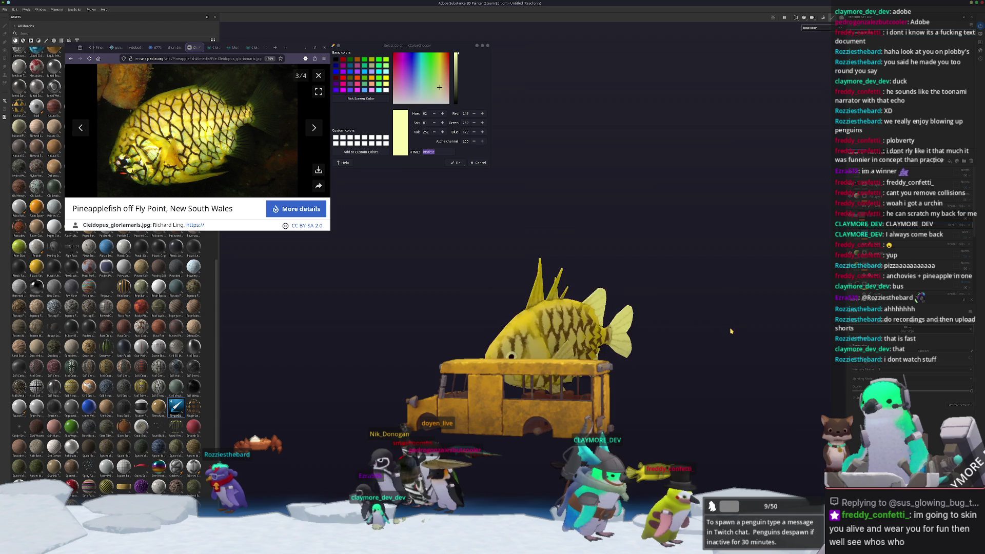
# - Select the paint layer, resize the brush to about 8.6, and open the Save project dialog
pyautogui.click(859, 251)
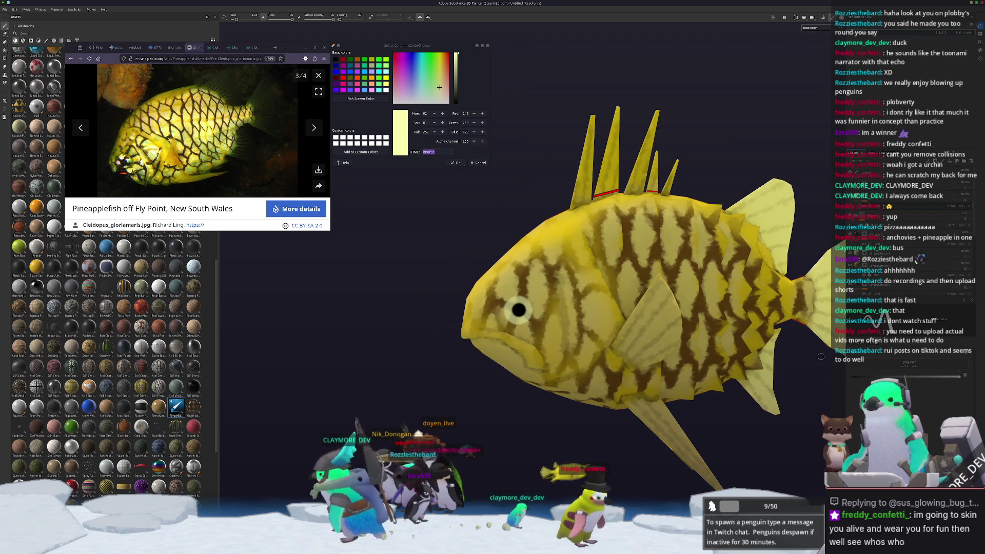
pyautogui.press(']')
pyautogui.press(']')
pyautogui.press(']')
pyautogui.press(']')
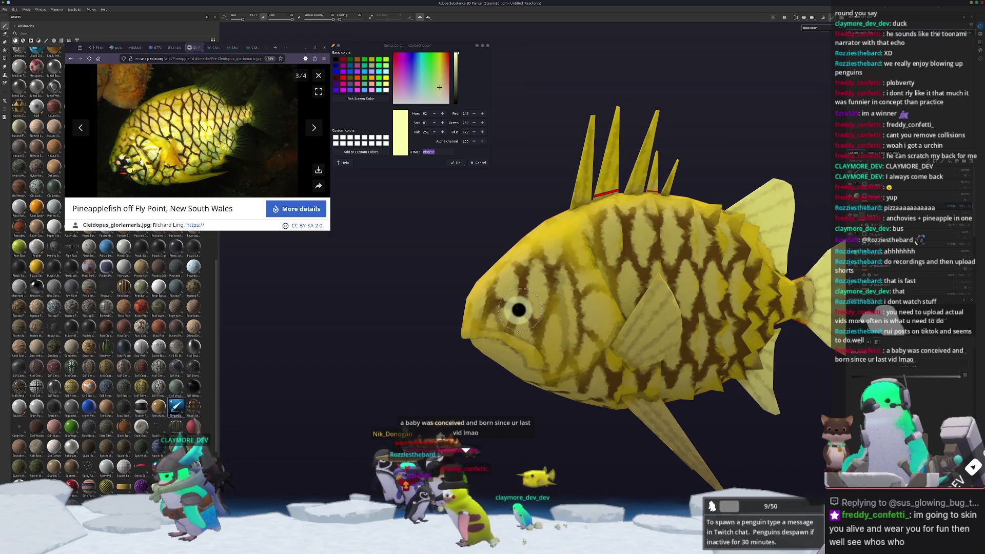
pyautogui.scroll(3, 519, 309)
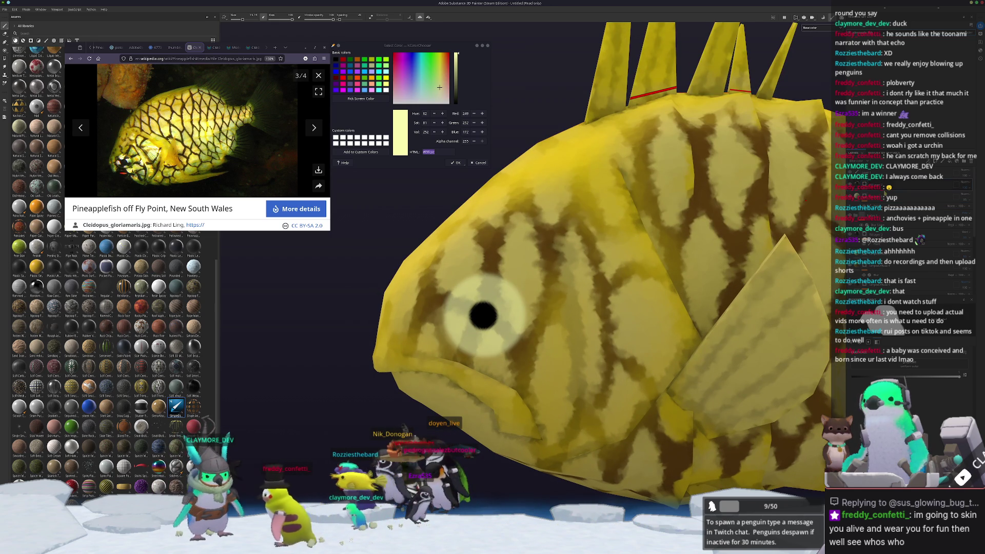
pyautogui.scroll(2, 487, 306)
pyautogui.keyDown('ctrl'); pyautogui.moveTo(487, 306); pyautogui.dragTo(445, 322, button='right'); pyautogui.keyUp('ctrl')
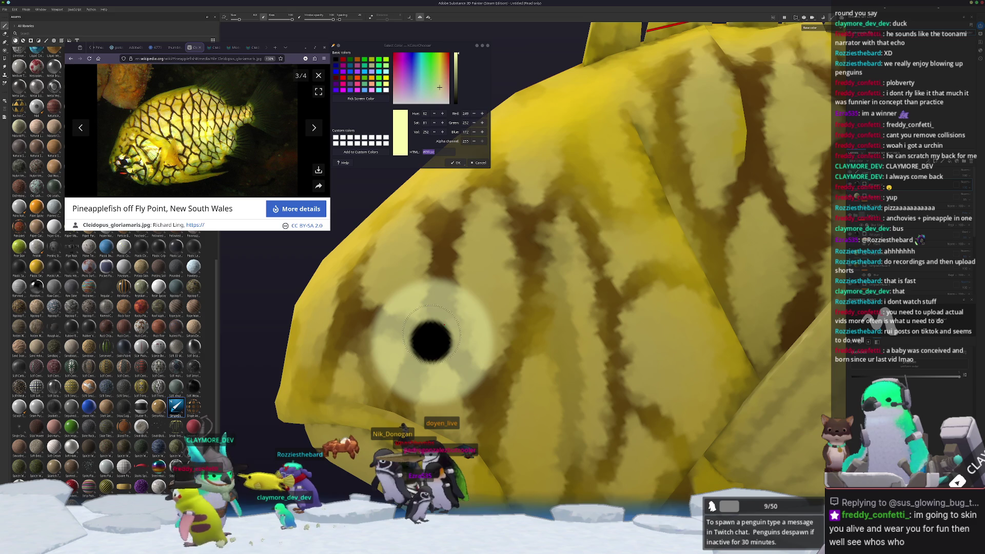
pyautogui.scroll(-5, 429, 342)
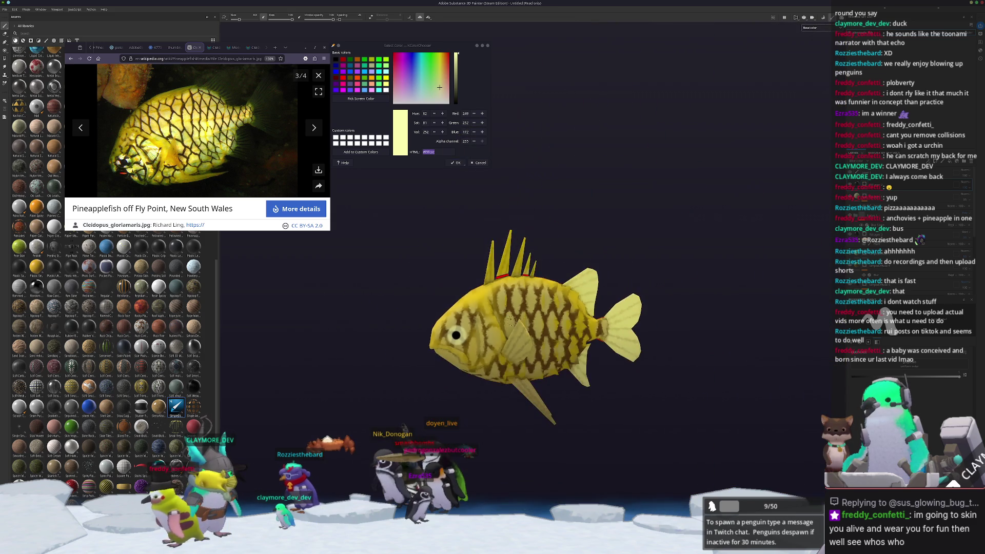
pyautogui.hotkey('ctrl', 's')
# - Save the project as pineapple_fish in the game's assets/entities/fish/.../pineapple_fish folder
pyautogui.moveTo(491, 208)
pyautogui.mouseDown()
pyautogui.moveTo(744, 265)
pyautogui.moveTo(738, 295)
pyautogui.mouseUp()
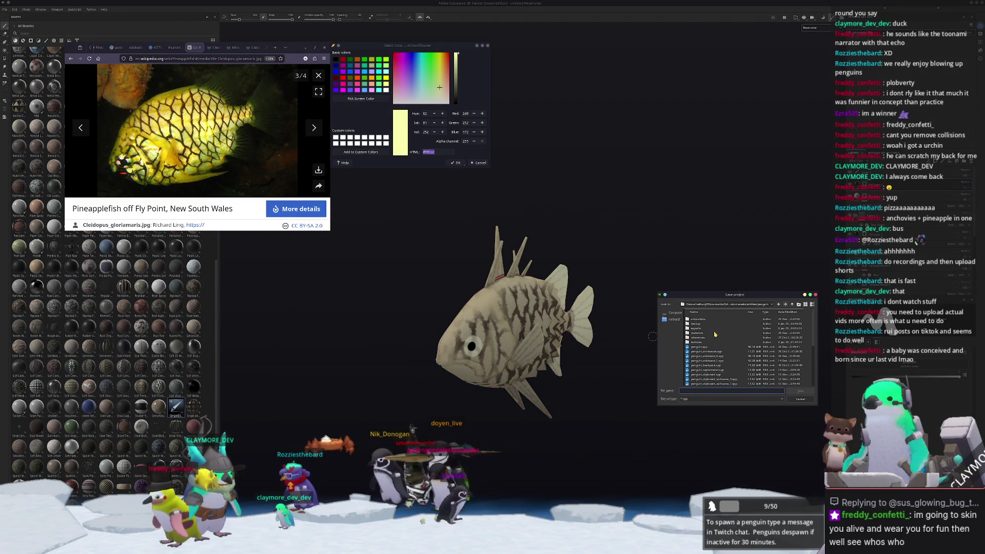
pyautogui.scroll(-1, 704, 319)
pyautogui.doubleClick(790, 306)
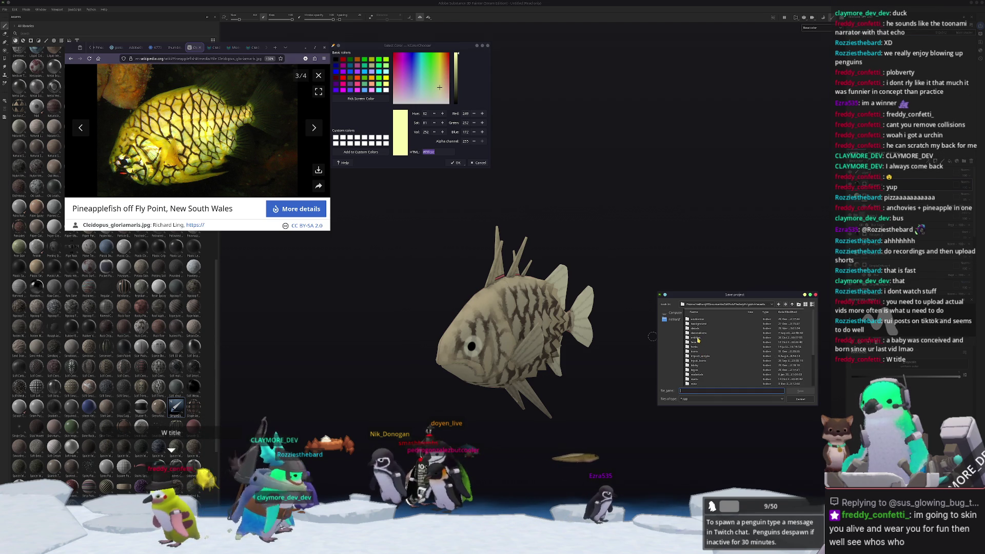
pyautogui.doubleClick(697, 338)
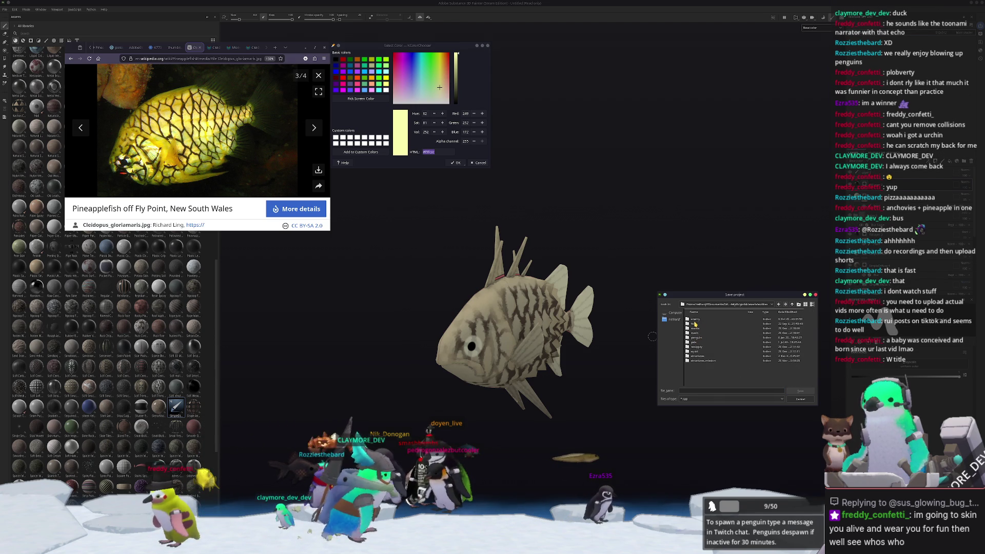
pyautogui.doubleClick(695, 324)
pyautogui.doubleClick(700, 333)
pyautogui.scroll(-5, 716, 351)
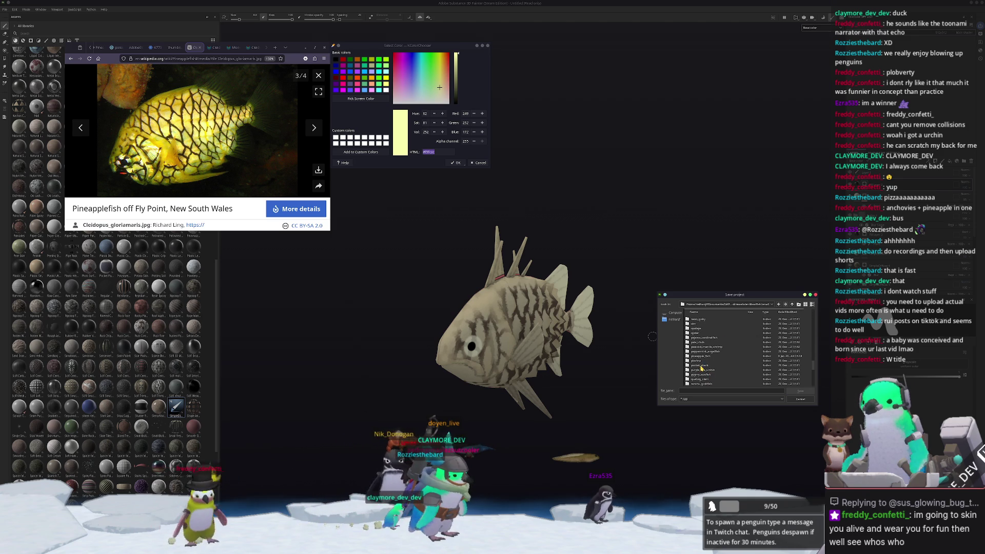
pyautogui.doubleClick(698, 356)
pyautogui.write('pineapple')
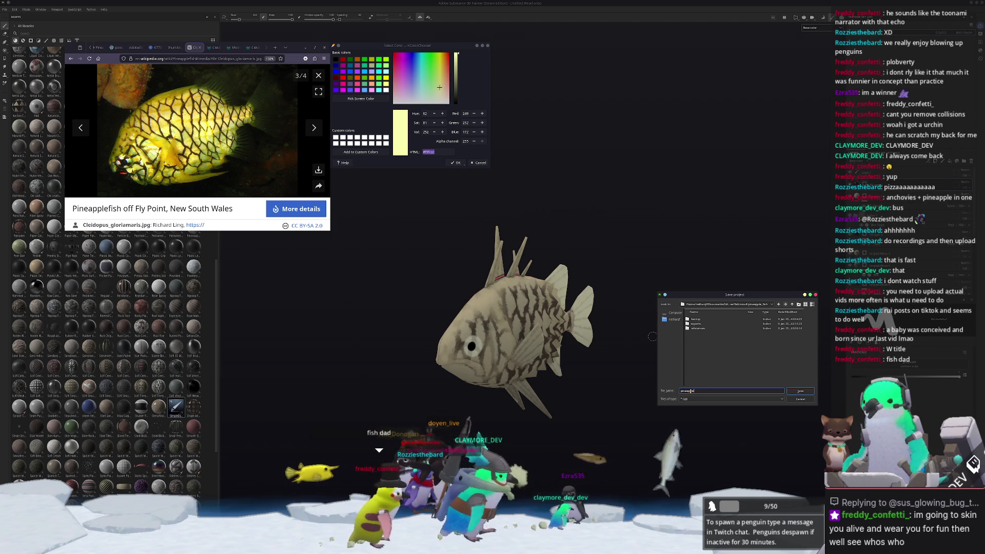
pyautogui.write('_fish')
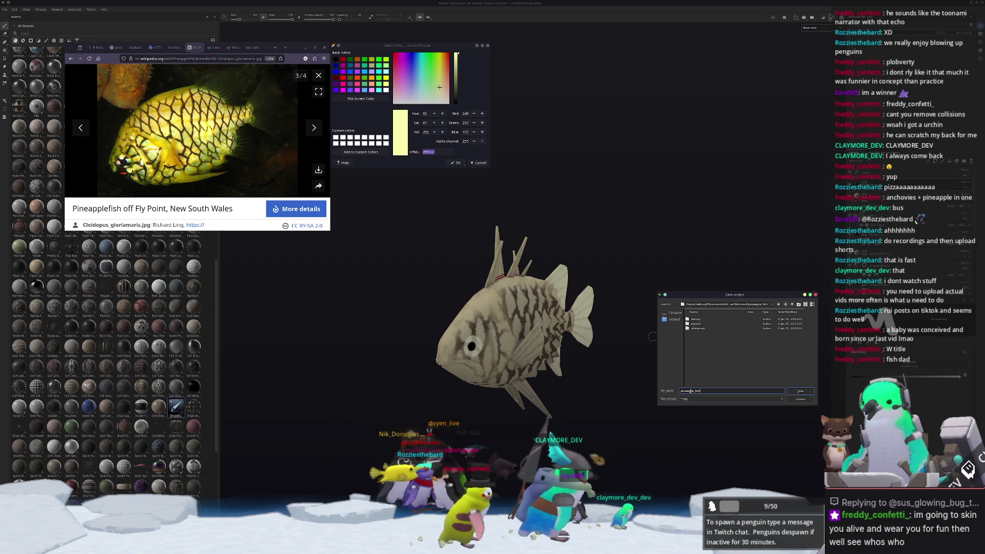
pyautogui.press('Return')
pyautogui.keyDown('alt'); pyautogui.moveTo(690, 391); pyautogui.dragTo(667, 391); pyautogui.keyUp('alt')
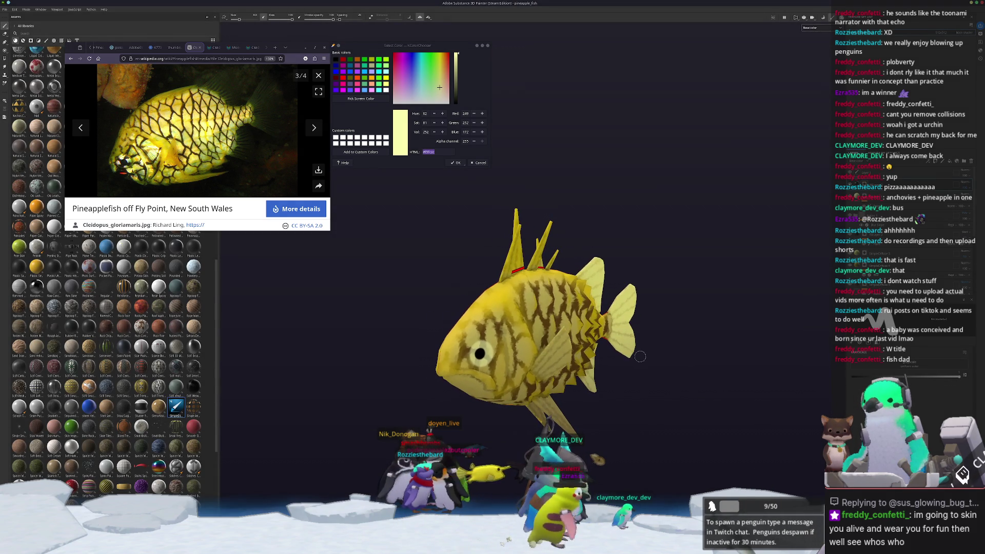
# - Set the texture export output directory to a new textures folder inside pineapple_fish
pyautogui.hotkey('ctrl', 'shift', 'e')
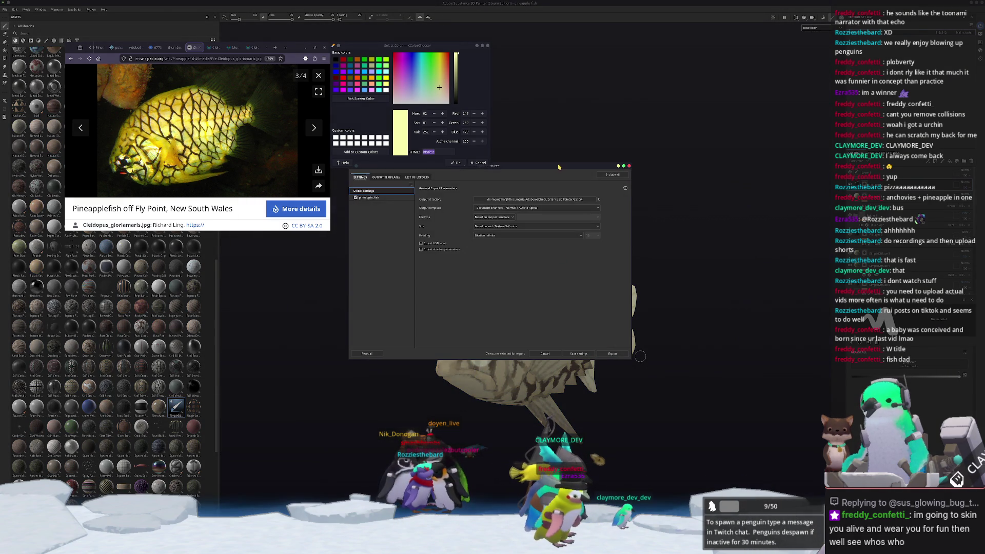
pyautogui.click(686, 238)
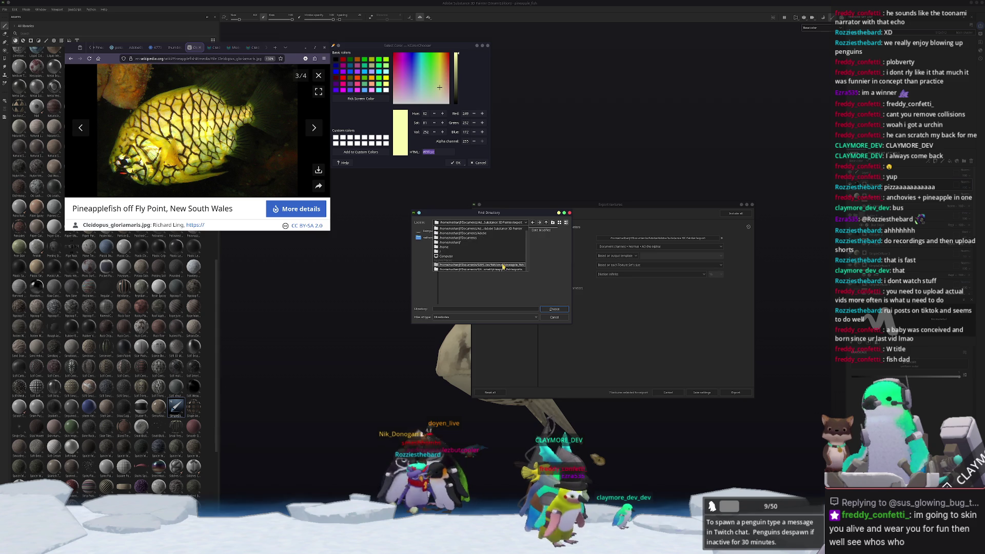
pyautogui.click(503, 265)
pyautogui.moveTo(525, 212)
pyautogui.mouseDown()
pyautogui.moveTo(699, 271)
pyautogui.moveTo(709, 302)
pyautogui.mouseUp()
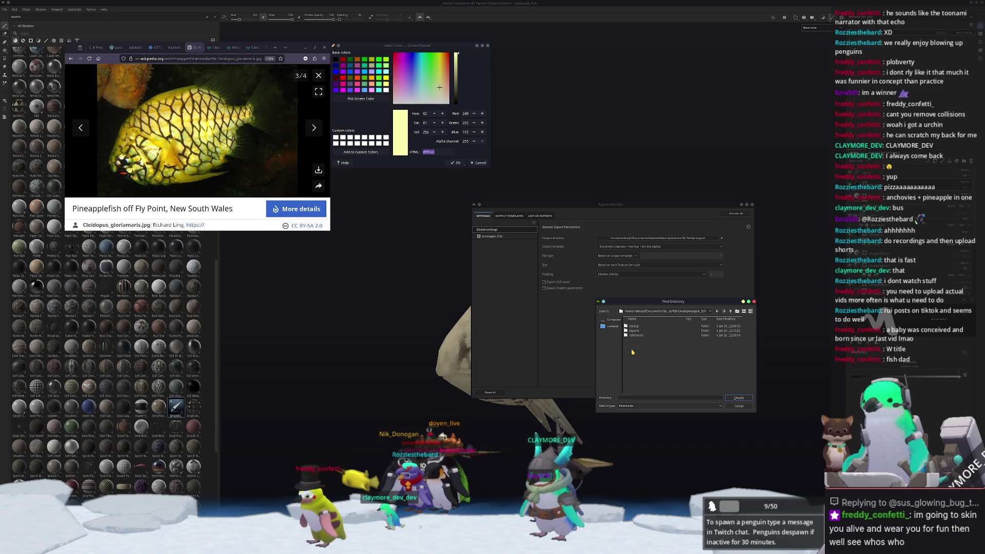
pyautogui.click(736, 311)
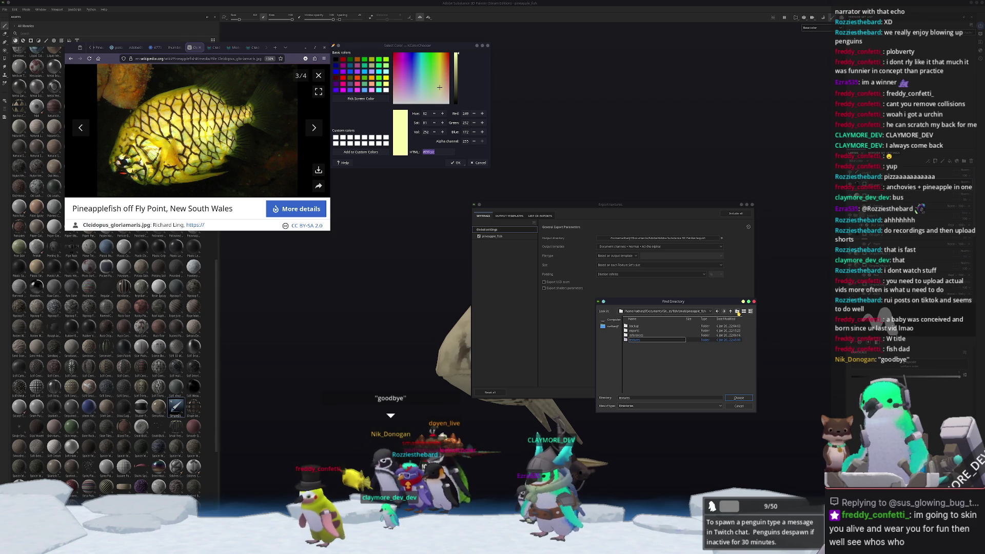
pyautogui.doubleClick(634, 341)
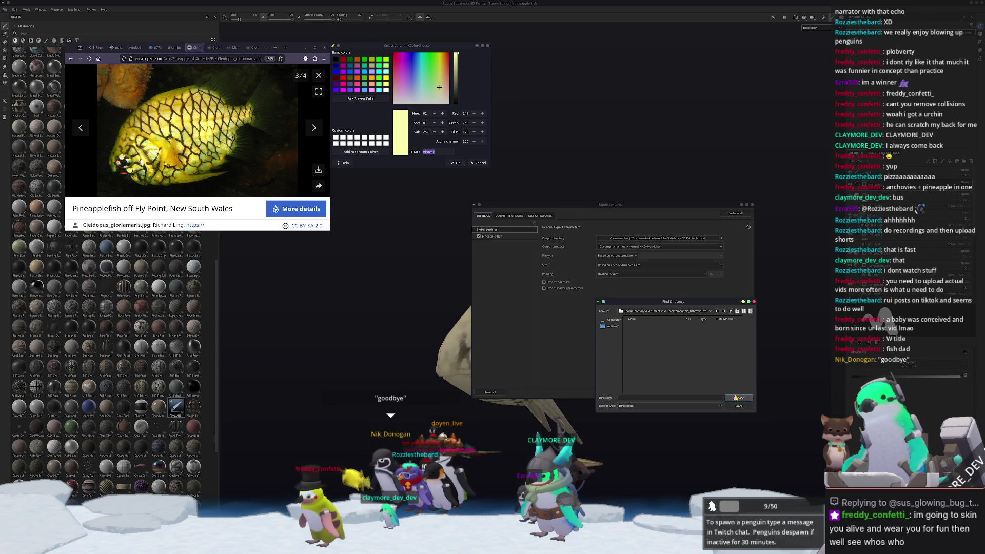
pyautogui.click(736, 399)
# - Review the pineapple_fish export maps, export the textures, and close the export window
pyautogui.click(512, 237)
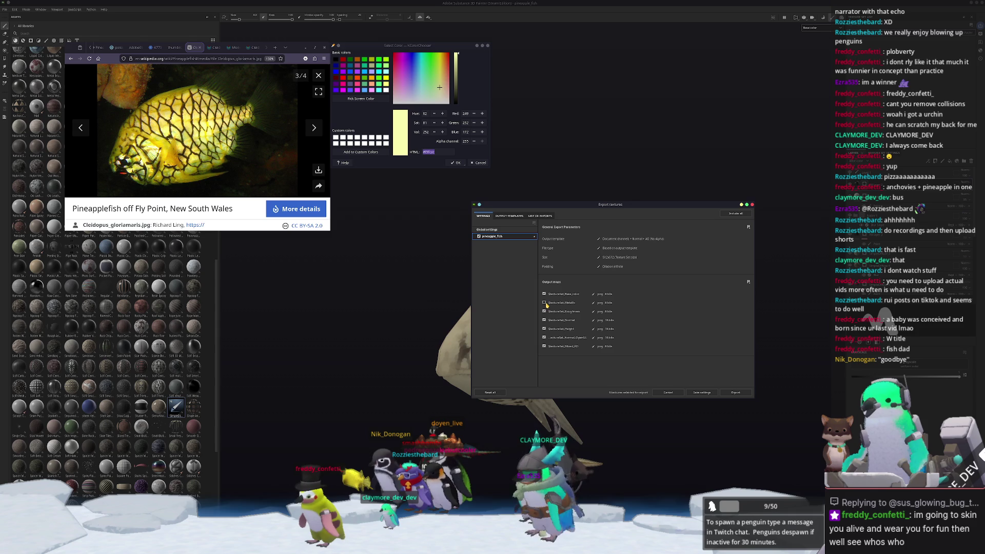
pyautogui.click(512, 230)
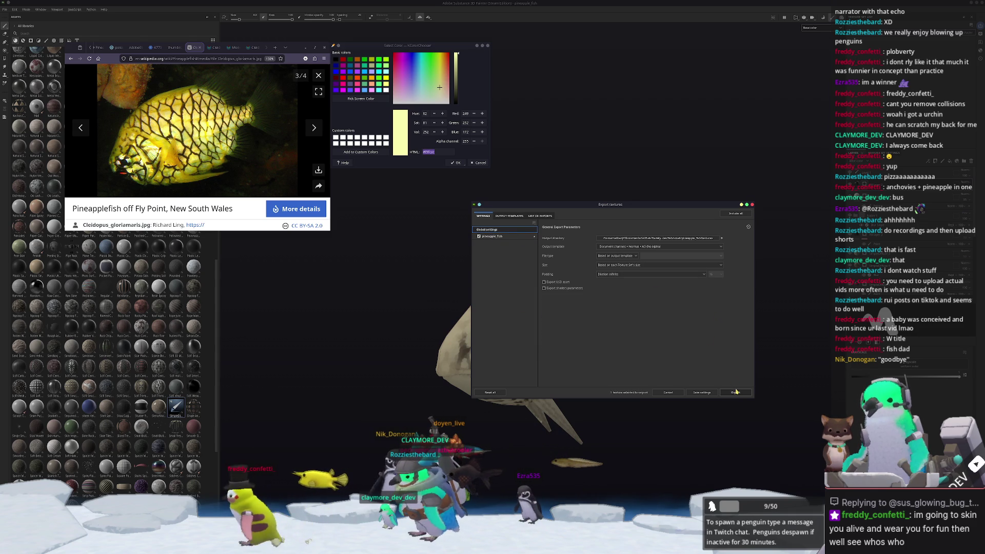
pyautogui.click(735, 393)
pyautogui.press('Escape')
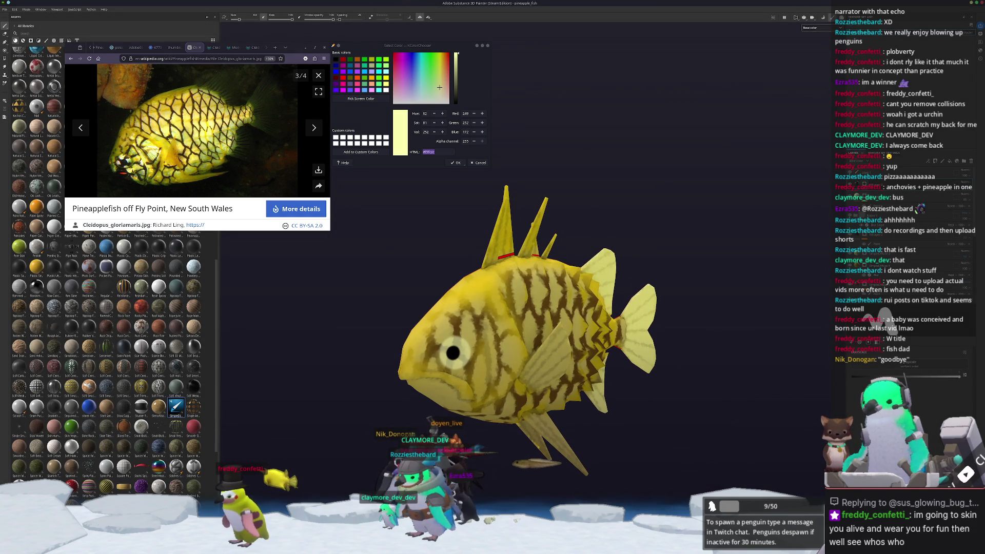
pyautogui.hotkey('alt', 'Tab')
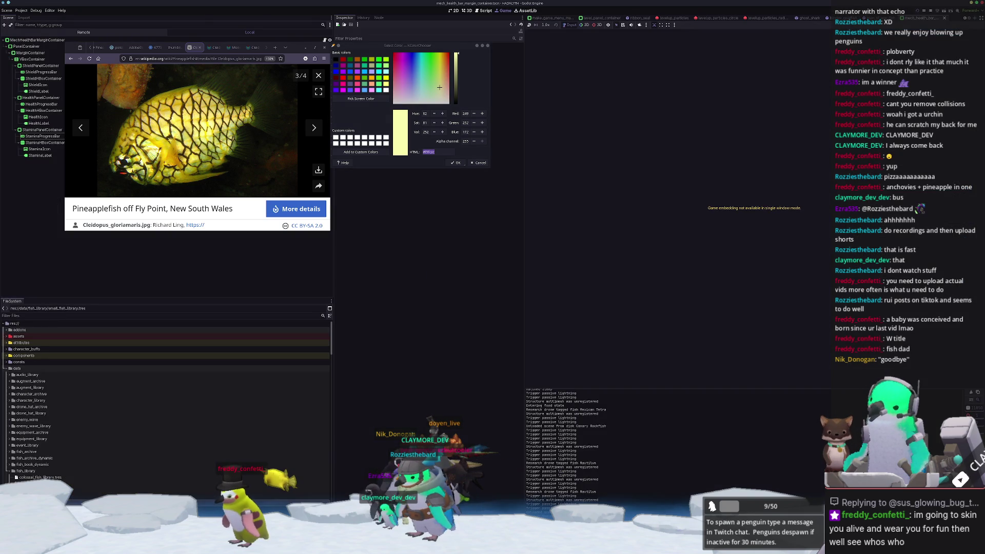
# - In Blender, close the reference browser and colour picker, then save the file
pyautogui.hotkey('alt', 'Tab')
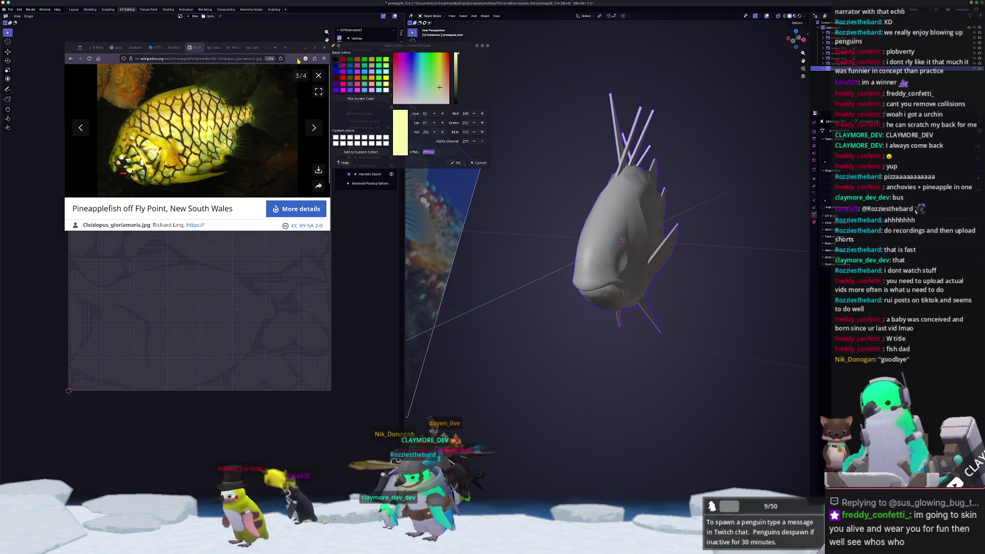
pyautogui.click(324, 47)
pyautogui.click(478, 163)
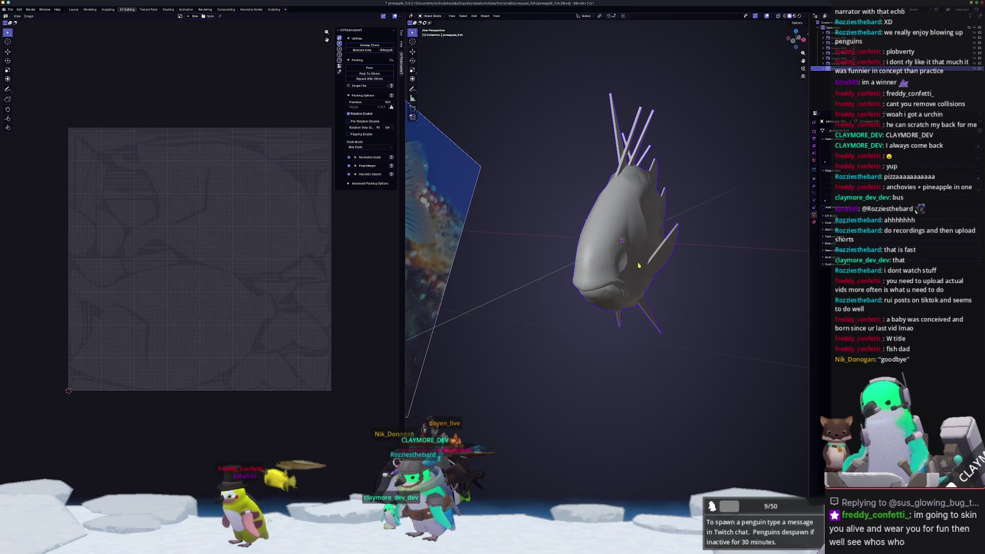
pyautogui.hotkey('ctrl', 's')
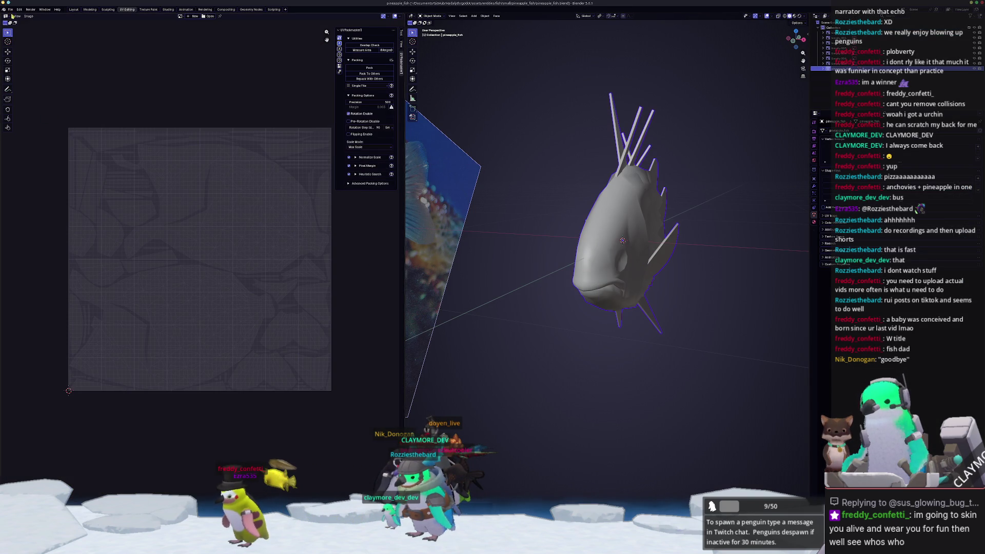
# - Export the fish model as Wavefront OBJ into the pineapple_fish folder
pyautogui.click(11, 10)
pyautogui.moveTo(24, 93)
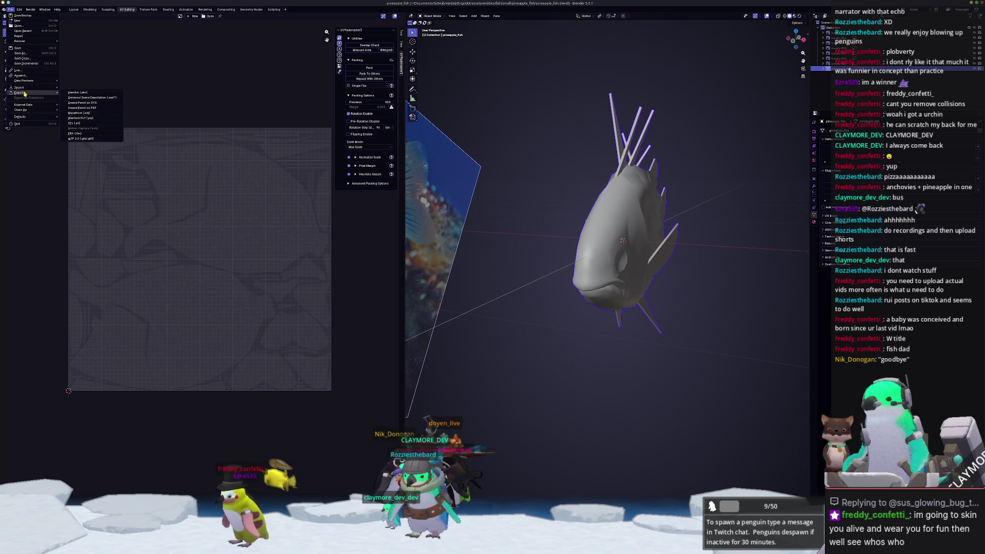
pyautogui.click(80, 113)
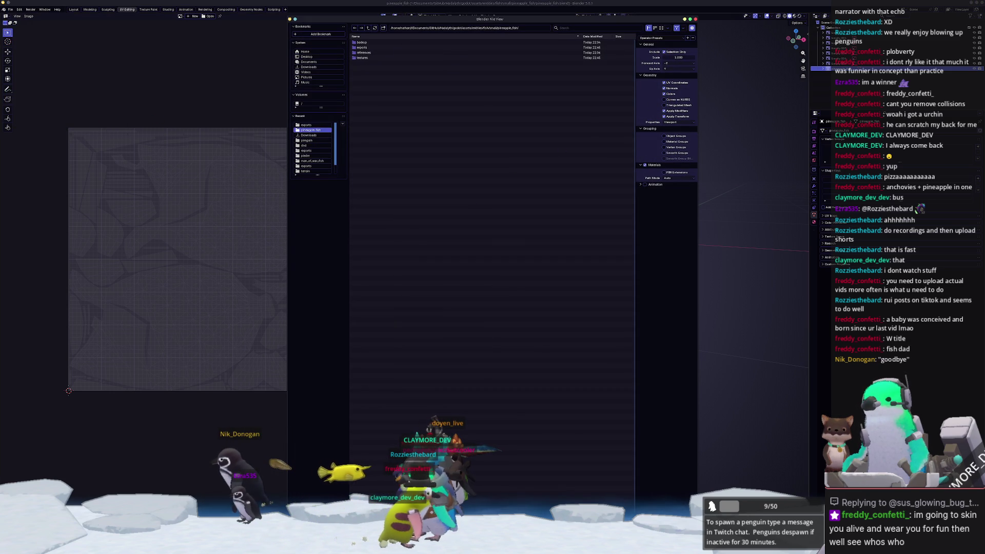
pyautogui.press('n')
pyautogui.press('Return')
pyautogui.moveTo(664, 414)
pyautogui.mouseDown(button='middle')
pyautogui.moveTo(641, 416)
pyautogui.moveTo(983, 449)
pyautogui.mouseUp(button='middle')
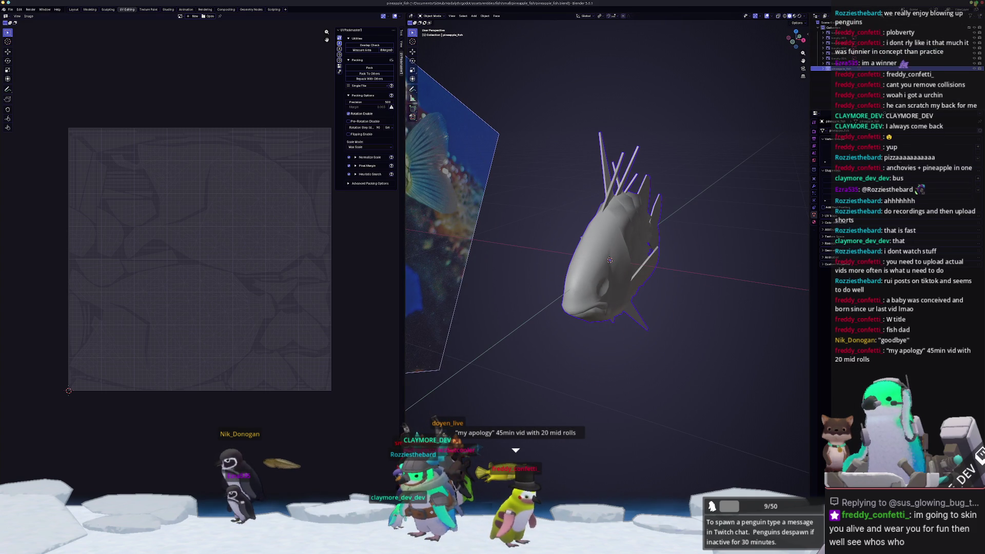
# - Switch to Godot and run the project with F5
pyautogui.hotkey('alt', 'Tab')
pyautogui.press('F5')
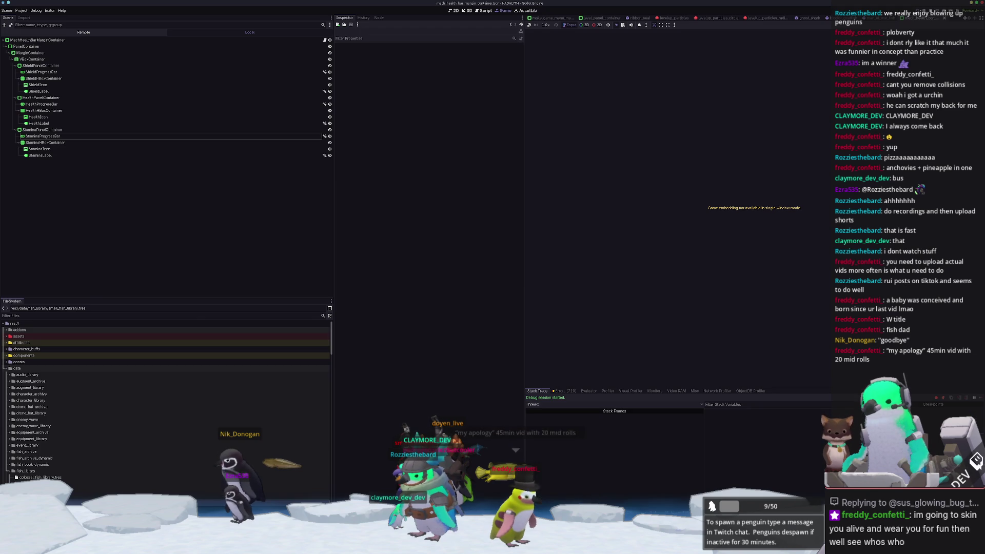
pyautogui.scroll(-10, 681, 493)
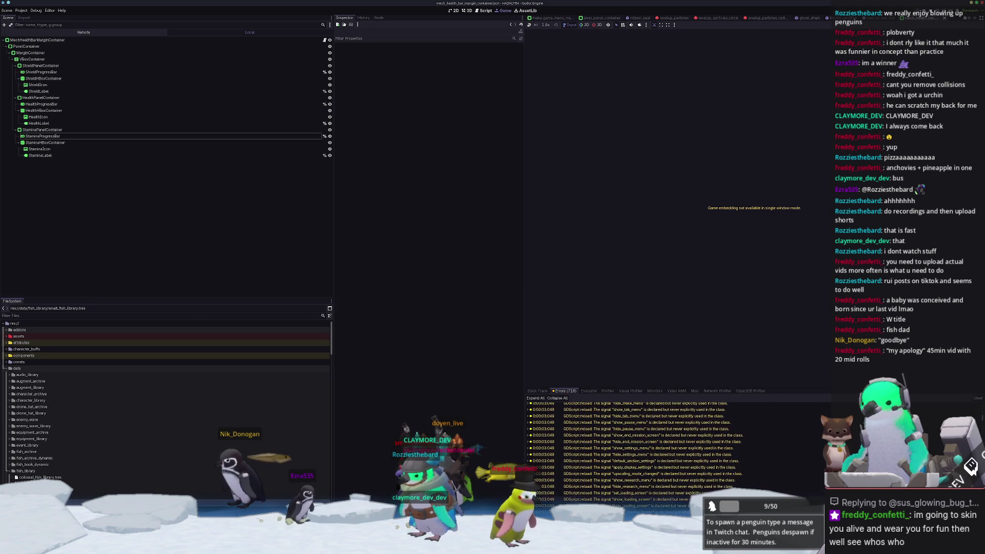
# - Scroll through the Debugger's physics interpolation warnings, then switch to the 3D workspace
pyautogui.scroll(-15, 681, 493)
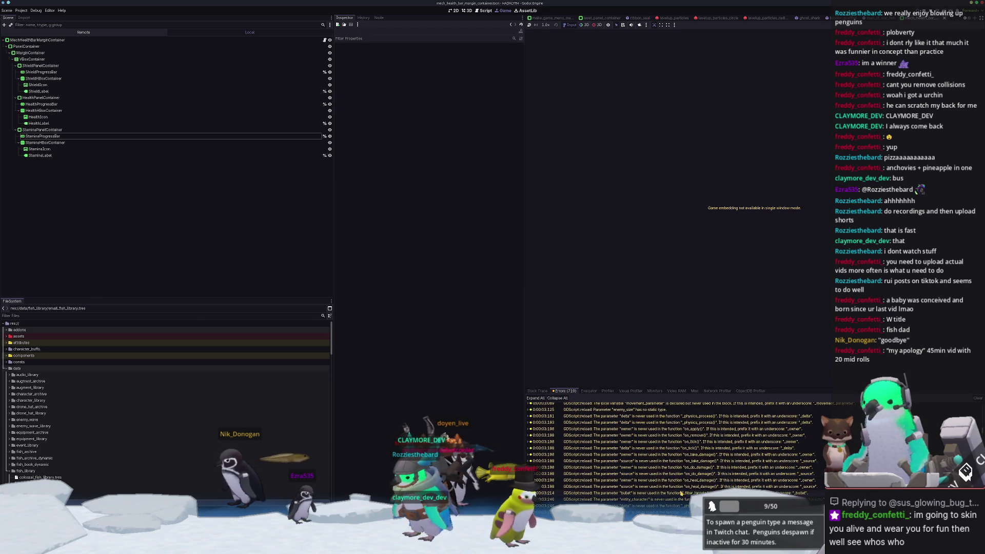
pyautogui.scroll(-1, 657, 489)
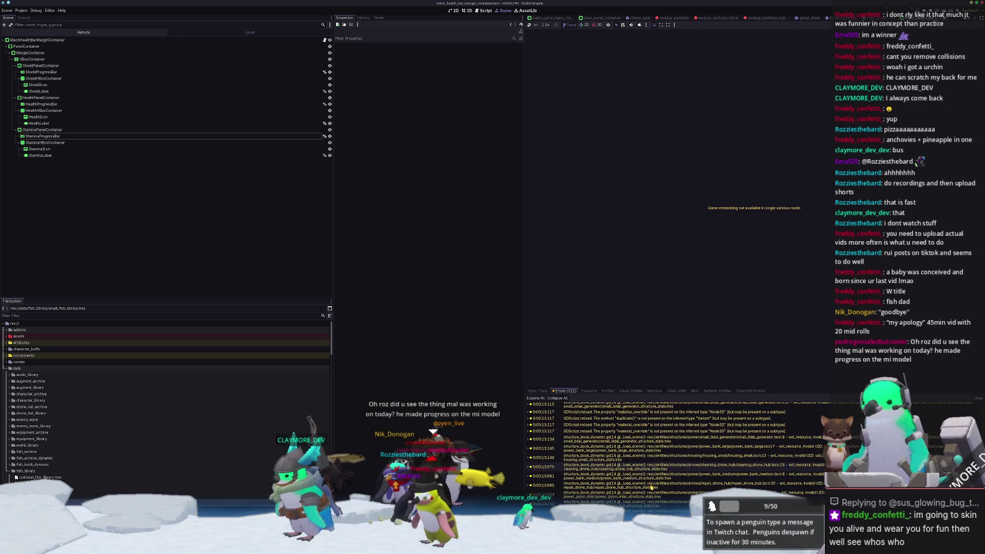
pyautogui.scroll(-10, 650, 488)
pyautogui.scroll(-10, 652, 494)
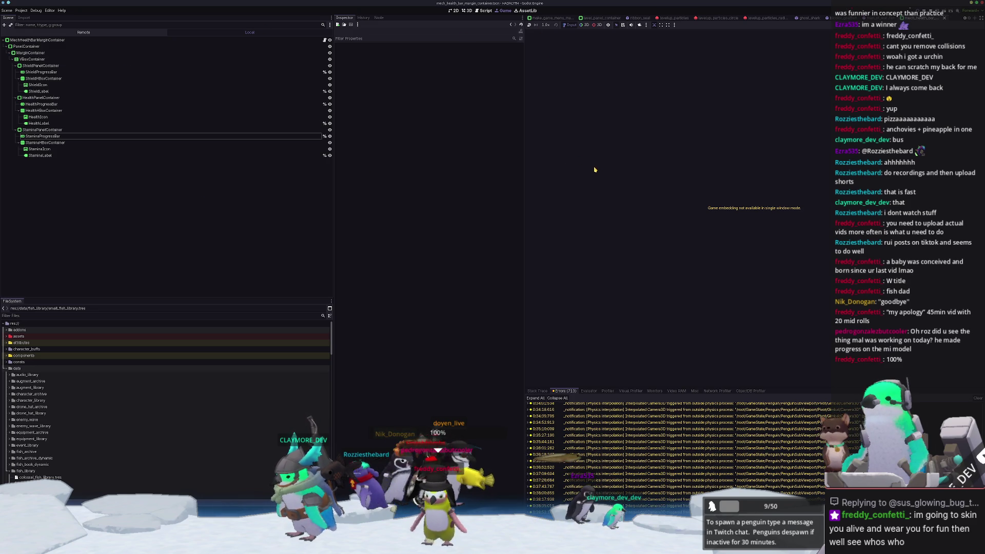
pyautogui.click(468, 11)
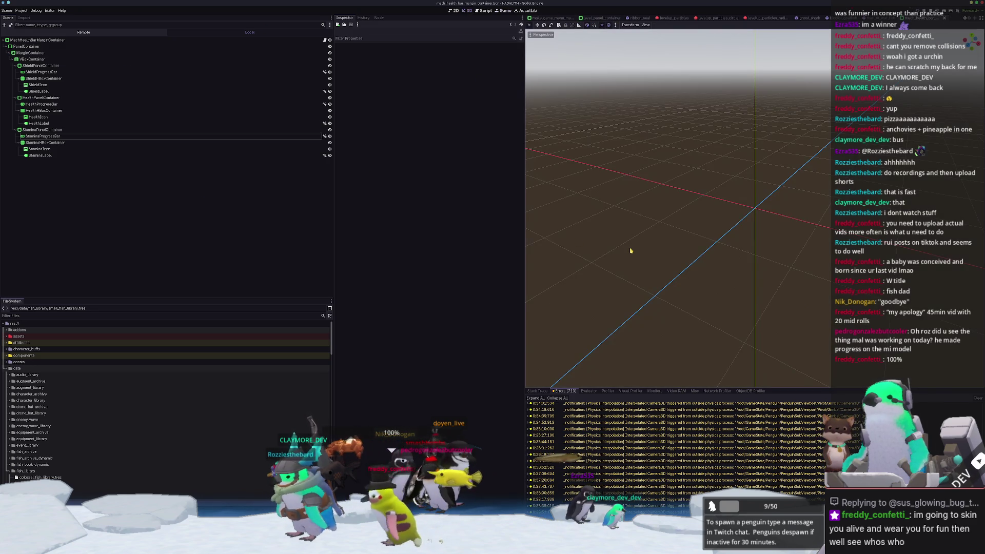
# - Duplicate the man_of_war_fish folder in FileSystem as pineapple_fish
pyautogui.hotkey('ctrl', 'shift', 'p')
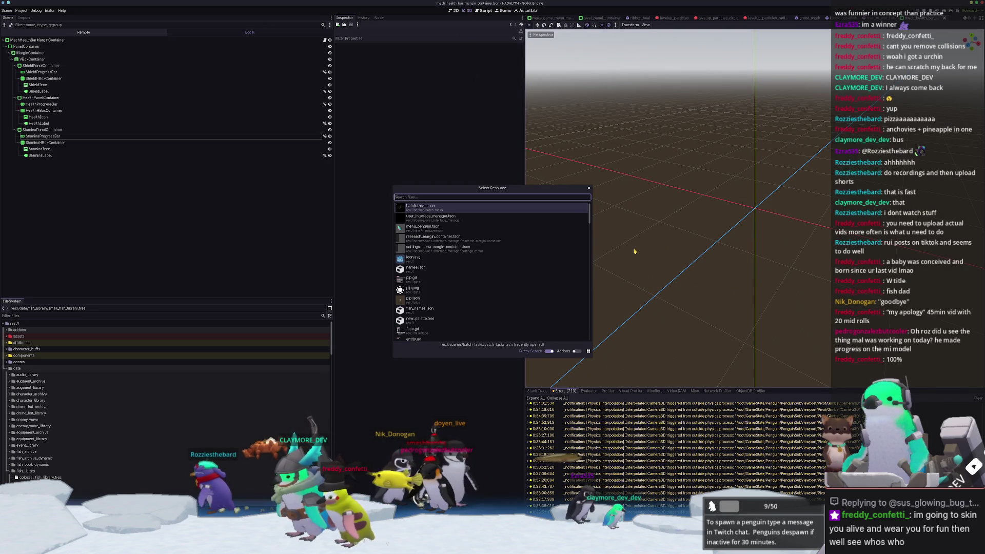
pyautogui.press('Escape')
pyautogui.scroll(-10, 48, 421)
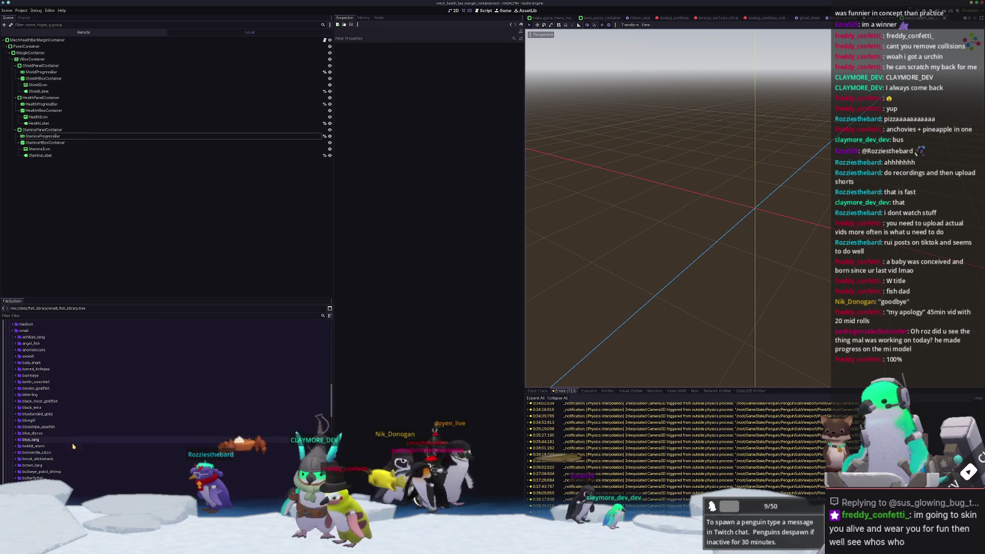
pyautogui.click(25, 413)
pyautogui.scroll(-5, 31, 414)
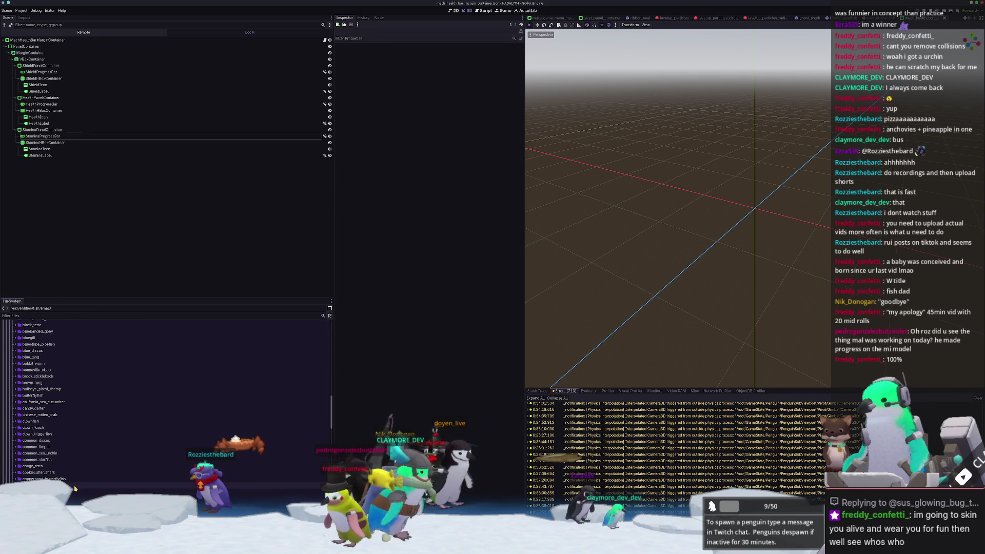
pyautogui.click(35, 465)
pyautogui.scroll(-5, 36, 465)
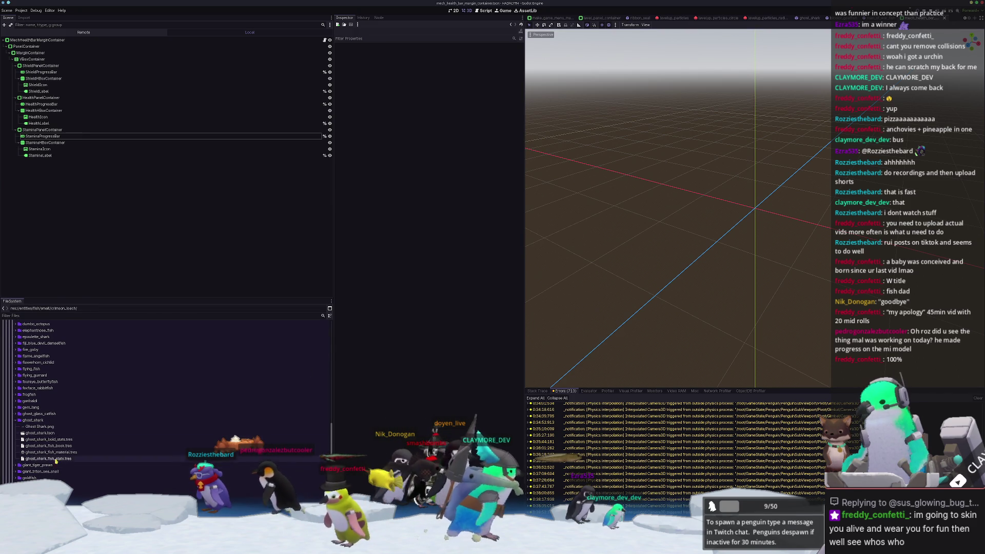
pyautogui.click(32, 420)
pyautogui.scroll(-5, 48, 452)
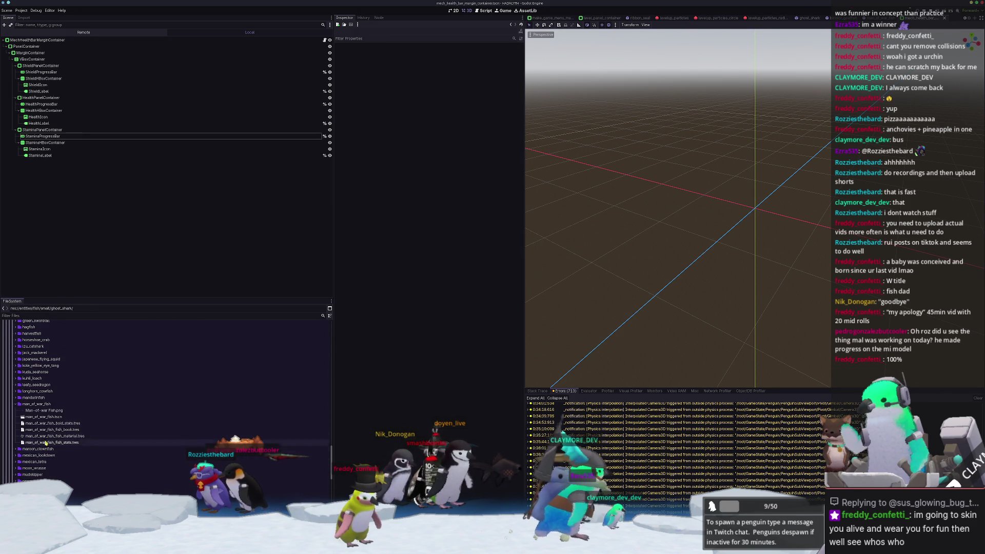
pyautogui.doubleClick(52, 405)
pyautogui.hotkey('ctrl', 'd')
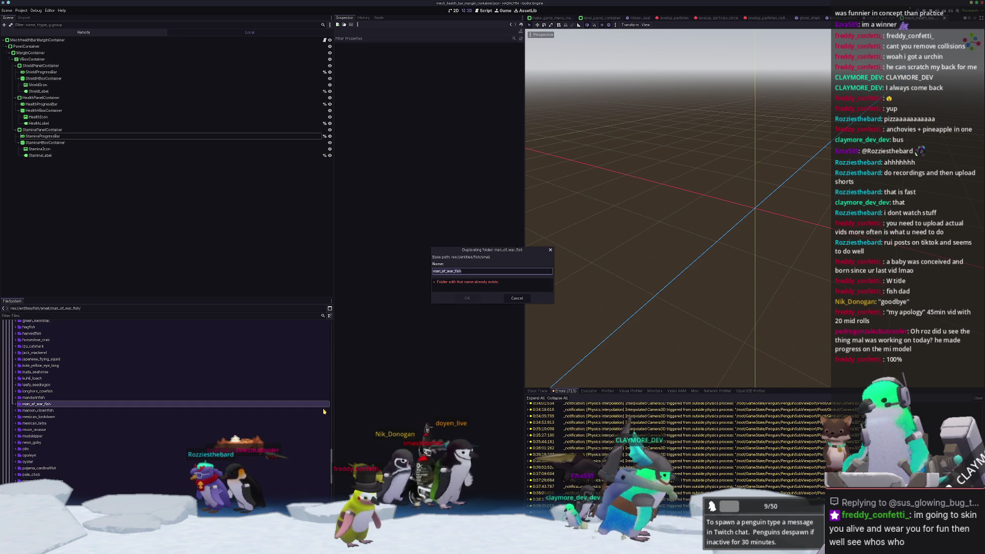
pyautogui.write('mi')
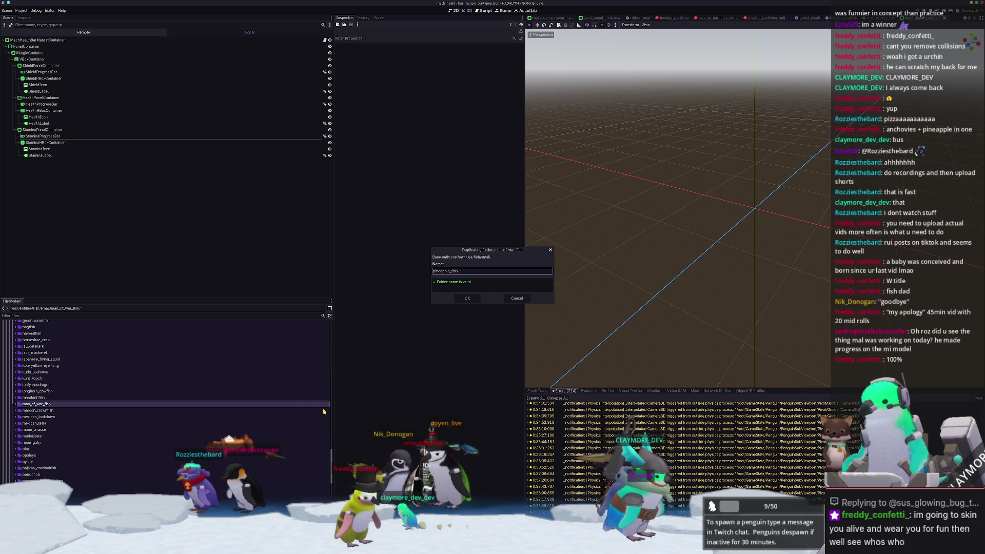
pyautogui.press('Return')
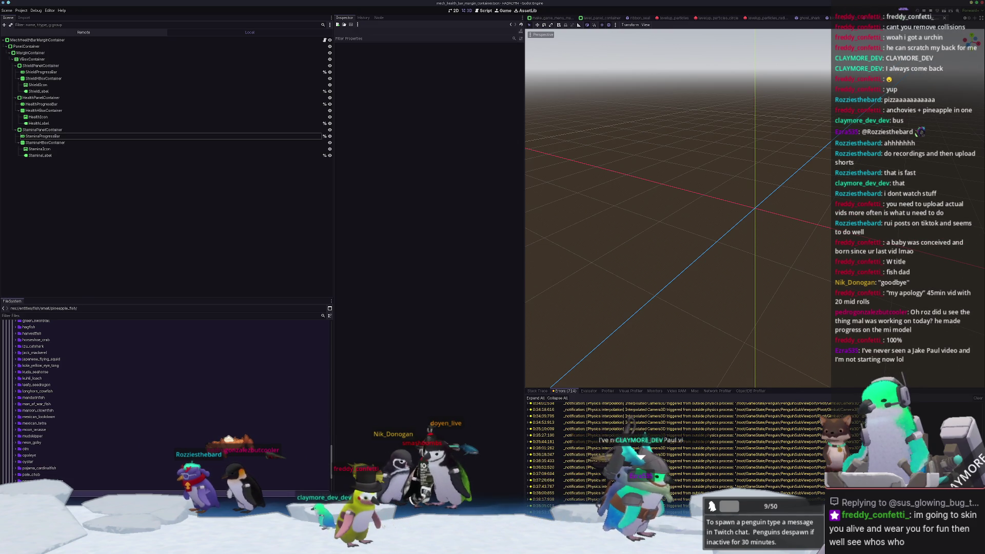
# - Rename the copied scene, material, book and boid stats files with the pineapple_fish prefix
pyautogui.click(50, 451)
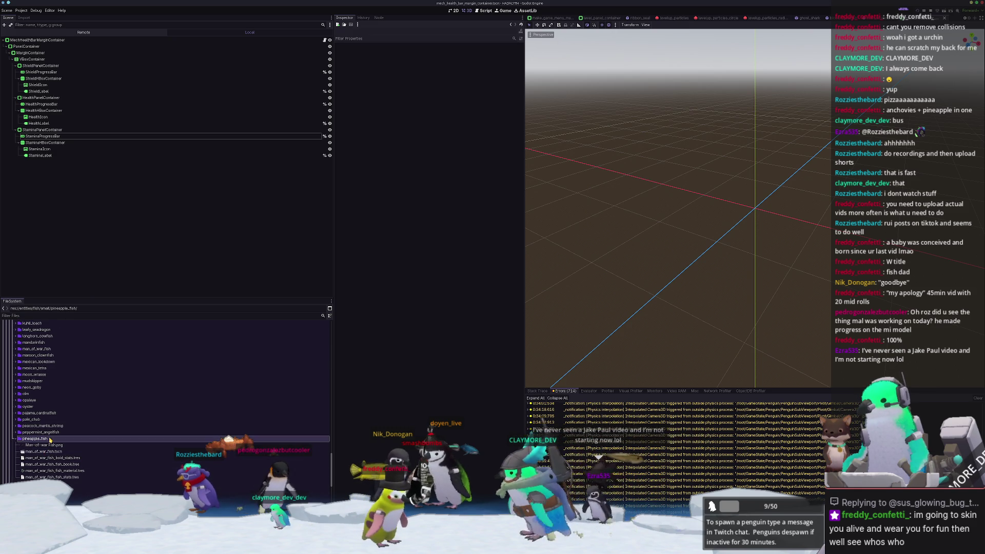
pyautogui.click(90, 451)
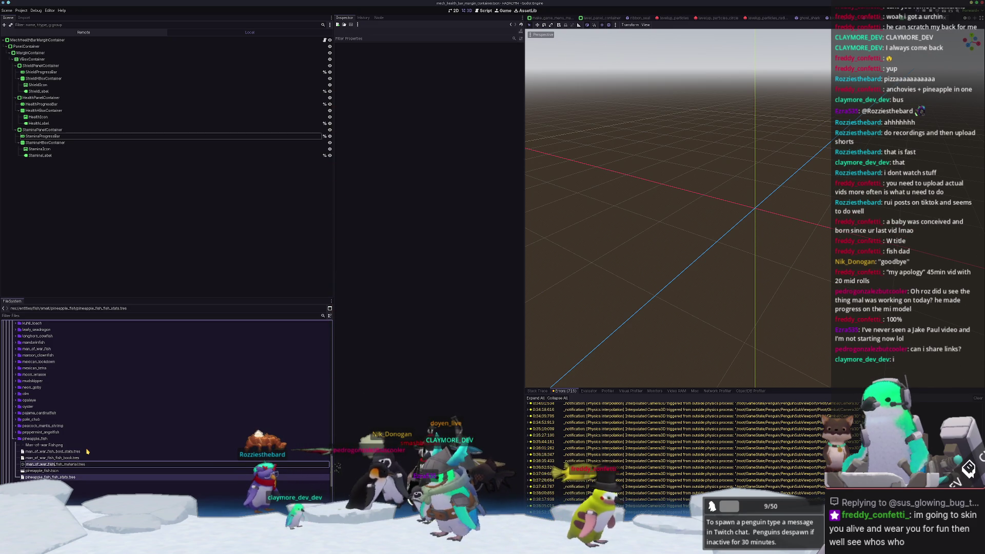
pyautogui.write('pineapple')
pyautogui.press('Return')
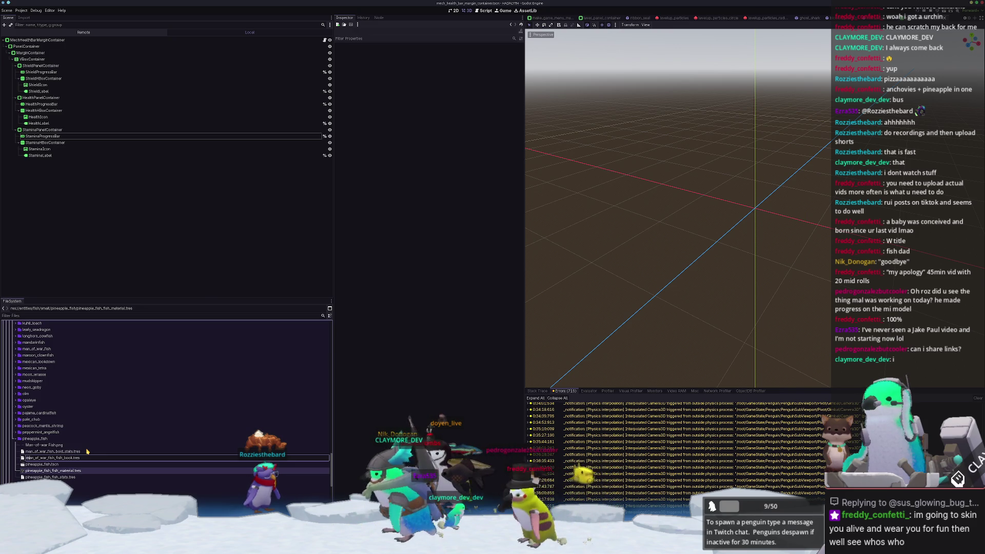
pyautogui.hotkey('shift', 'Right')
pyautogui.hotkey('shift', 'Right')
pyautogui.hotkey('shift', 'Right')
pyautogui.hotkey('ctrl', 'v')
pyautogui.press('Return')
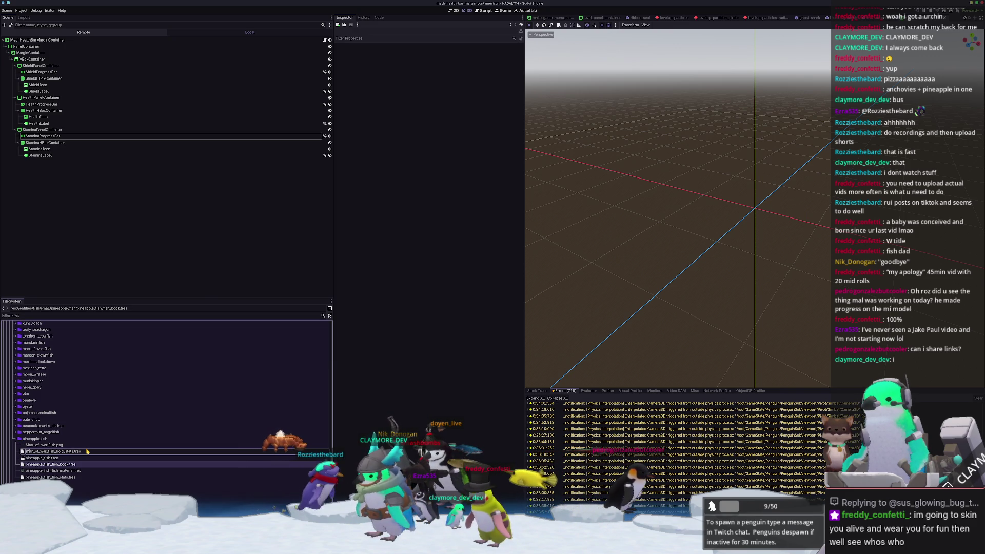
pyautogui.hotkey('ctrl', 'v')
pyautogui.press('Return')
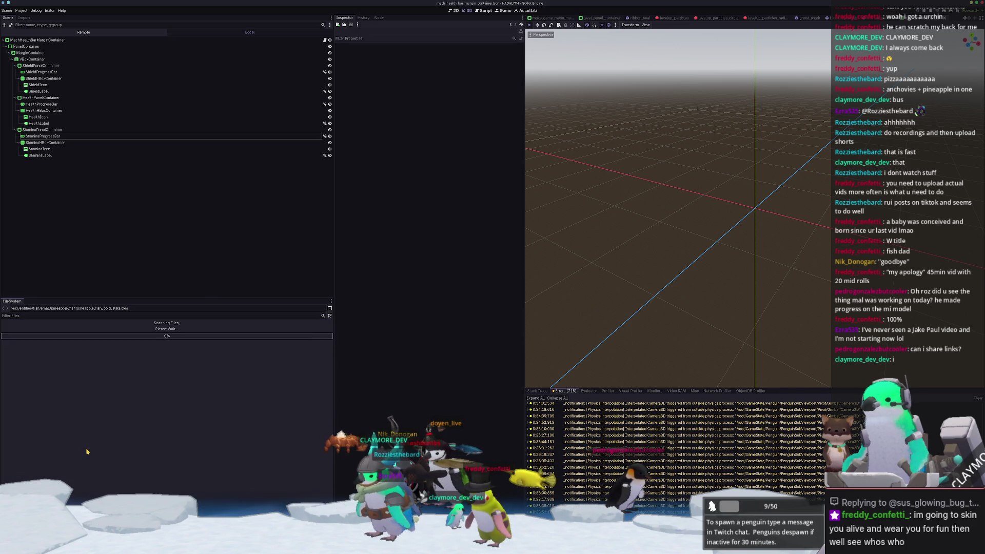
# - Open pineapple_fish.tscn and rename its root node to PineappleFish
pyautogui.doubleClick(29, 452)
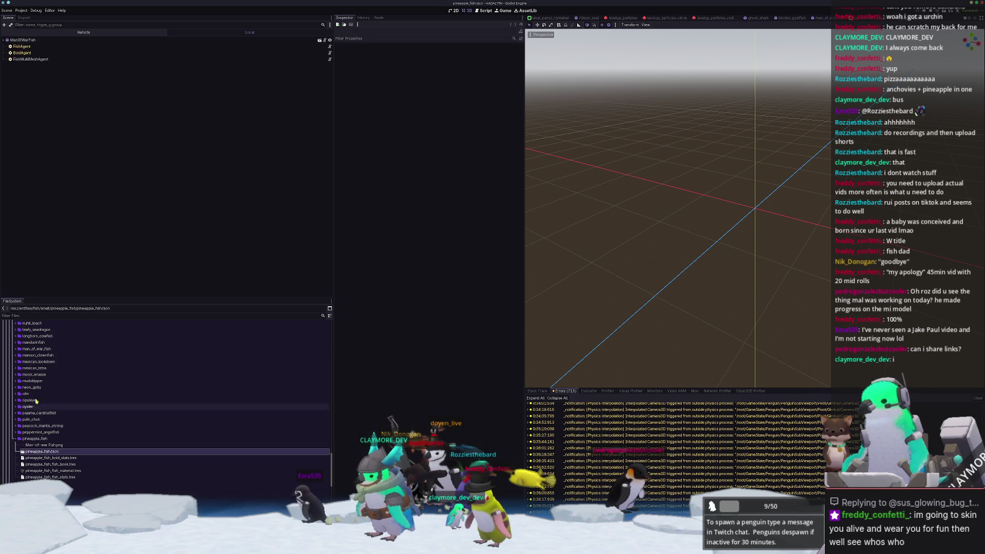
pyautogui.click(21, 40)
pyautogui.doubleClick(20, 41)
pyautogui.write('Pineapple')
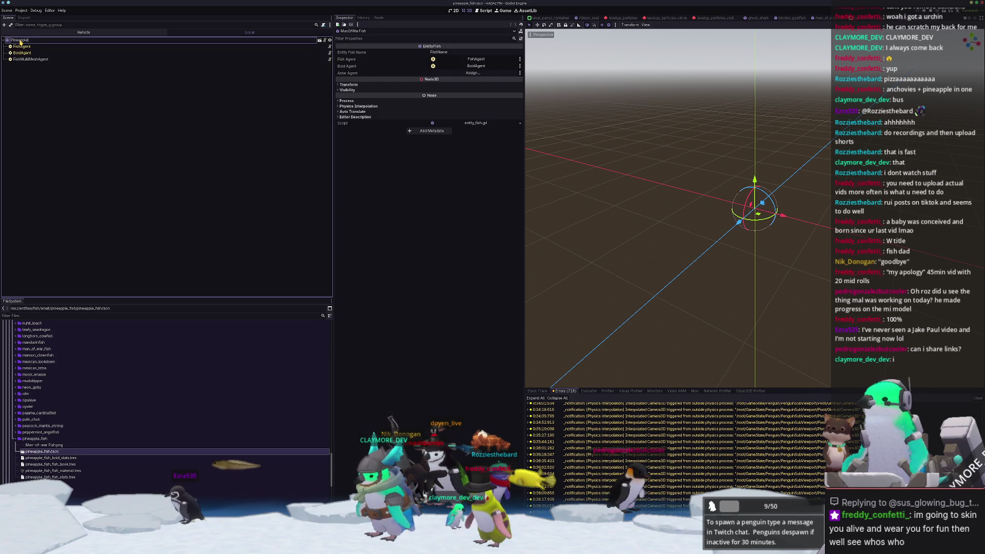
pyautogui.press('Return')
# - Set the FishAgent's Fish Stats name to Pineapple Fish and reset its icon
pyautogui.click(21, 46)
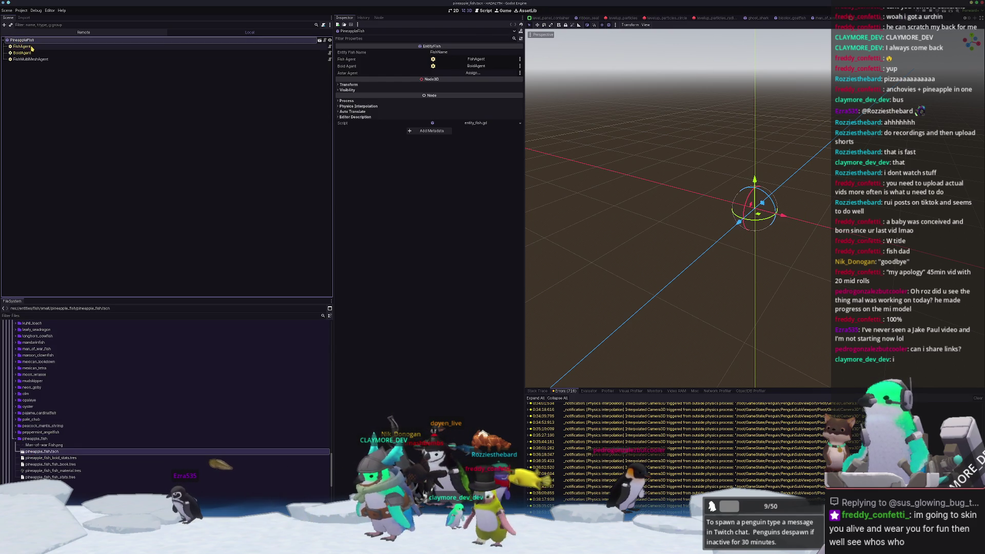
pyautogui.click(469, 52)
pyautogui.click(471, 76)
pyautogui.write('Pineapple Fish')
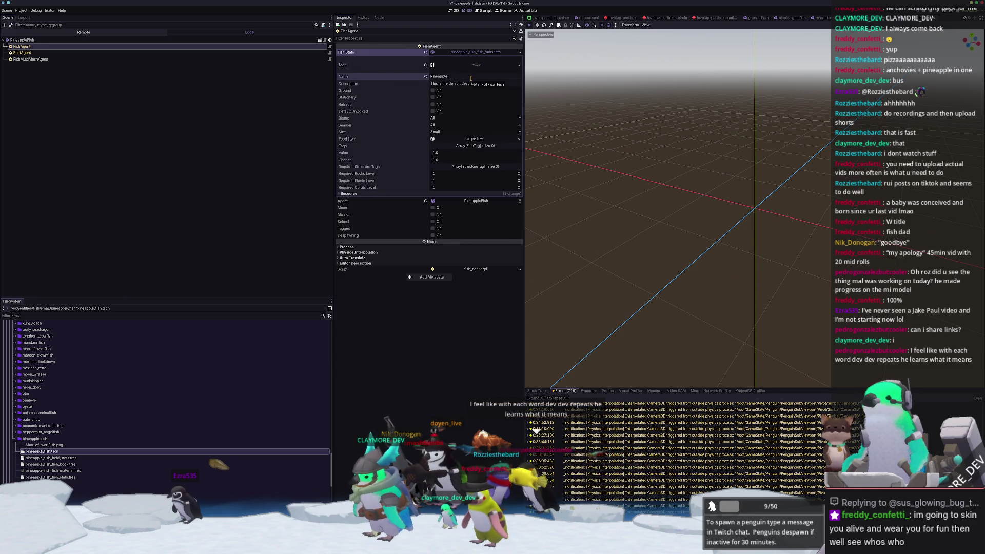
pyautogui.hotkey('ctrl', 's')
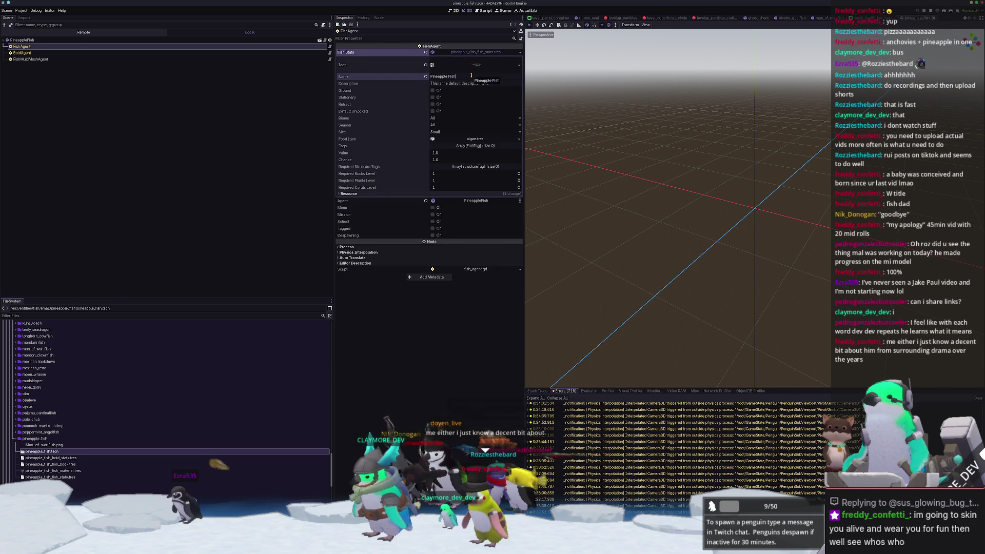
pyautogui.click(425, 65)
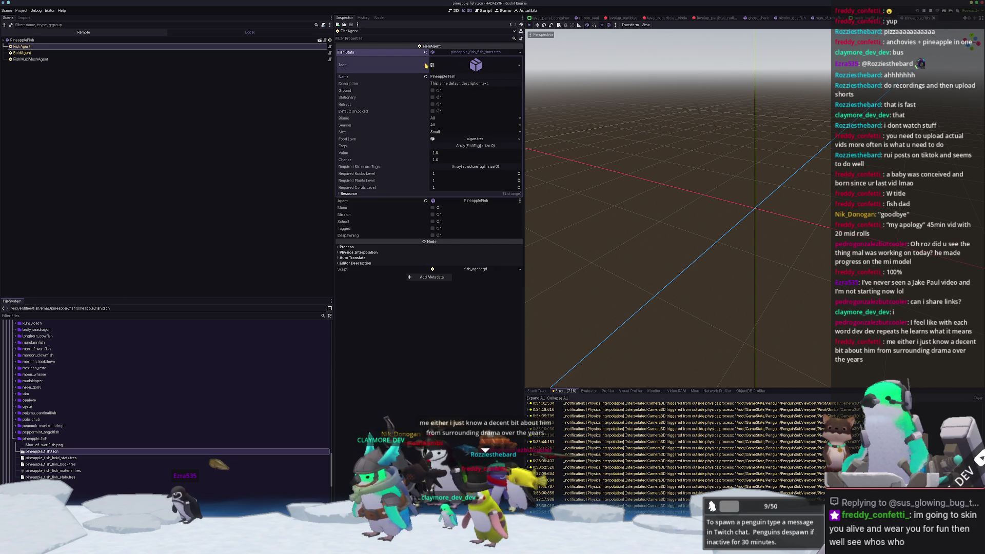
# - Save the scene and delete the old Man-of-war Fish image
pyautogui.click(118, 445)
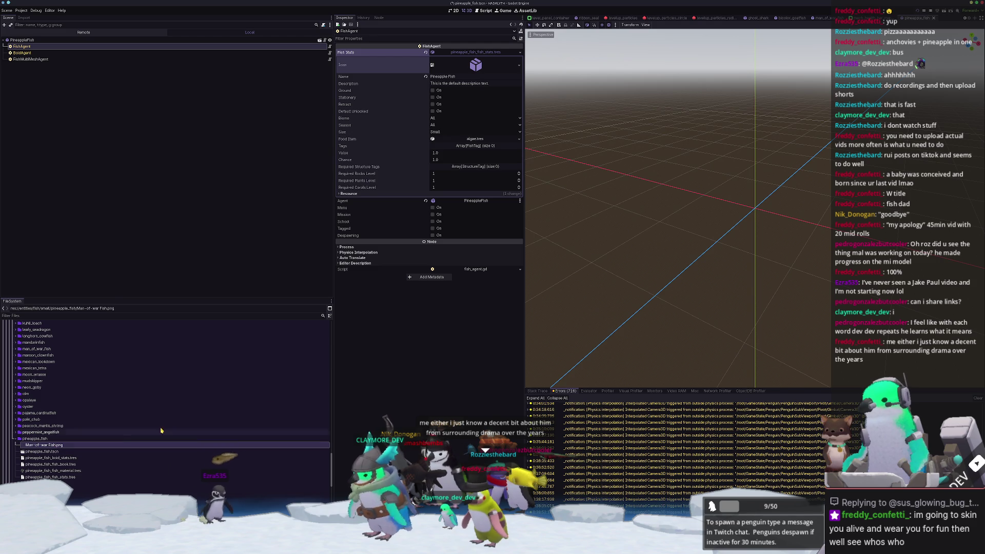
pyautogui.hotkey('ctrl', 's')
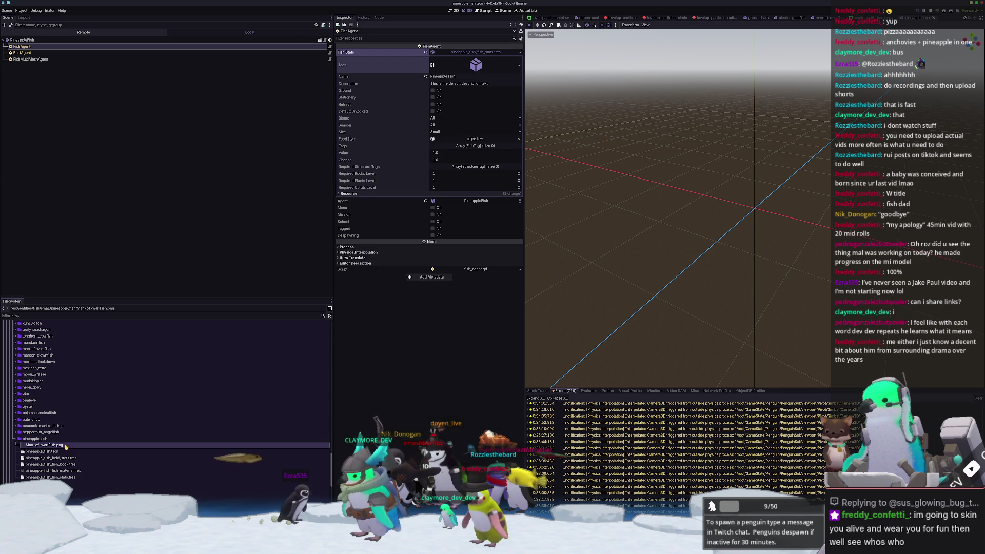
pyautogui.press('Delete')
pyautogui.press('Return')
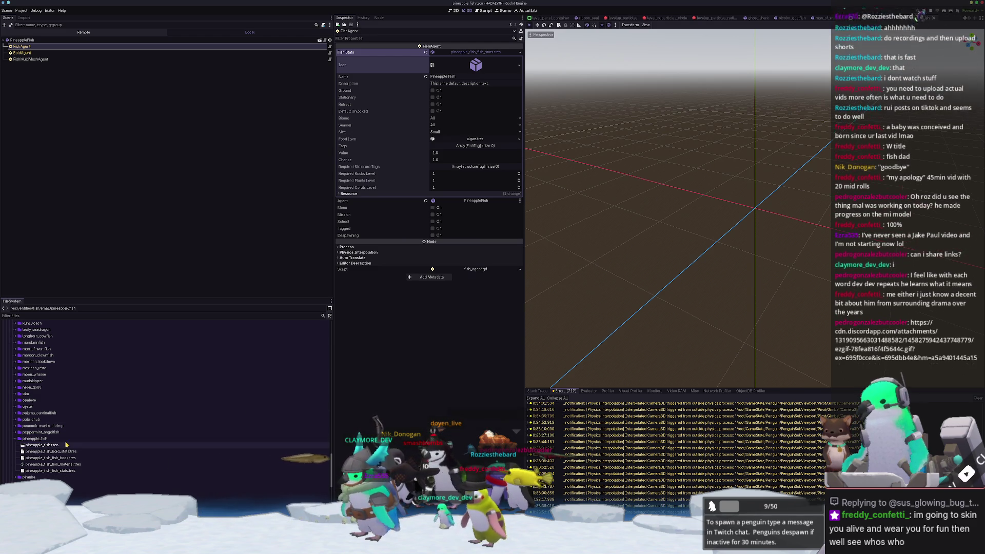
# - Check that the BoidAgent uses the pineapple_fish_boid_stats resource
pyautogui.click(73, 452)
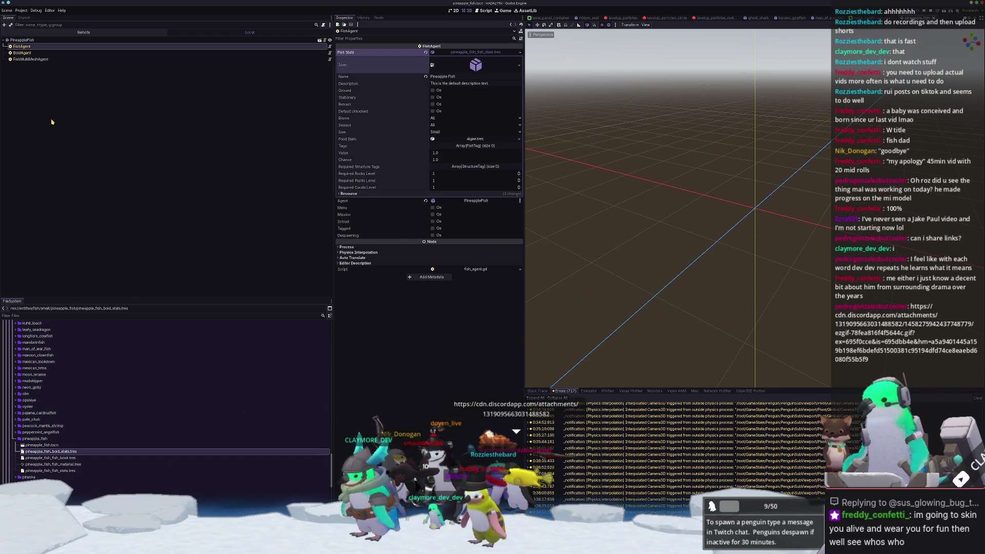
pyautogui.click(36, 53)
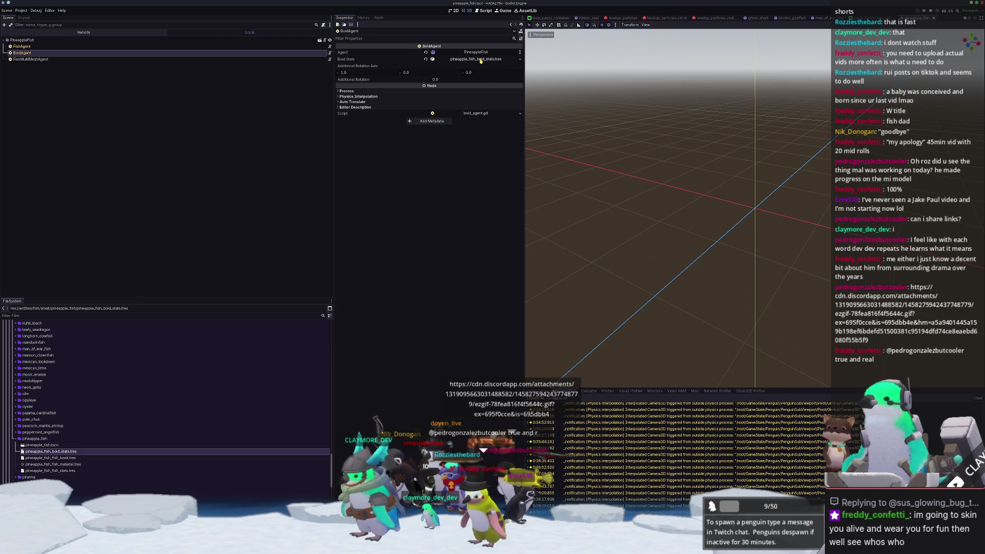
pyautogui.click(359, 59)
pyautogui.click(145, 59)
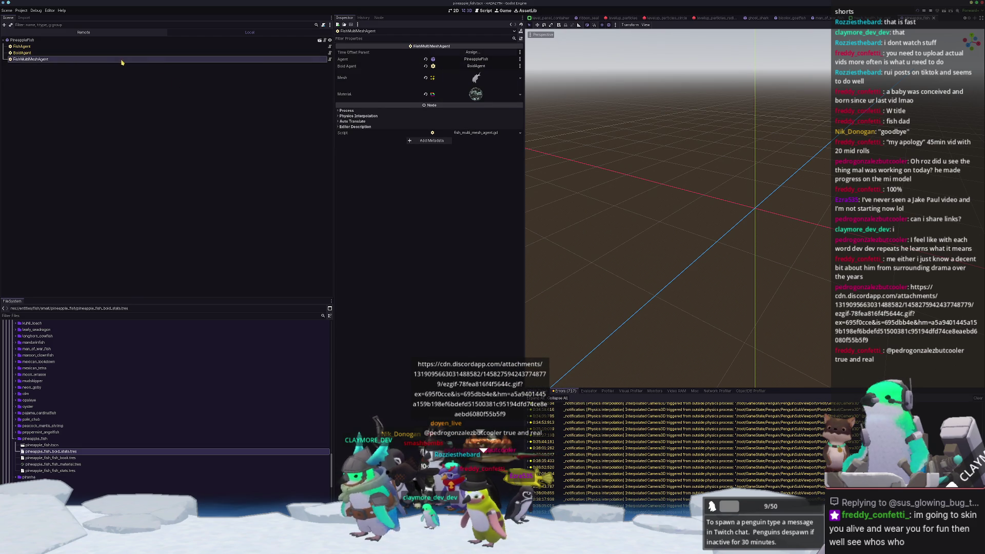
# - Open Quick Load on the FishMultiMeshAgent's Mesh property to pick a new mesh
pyautogui.click(476, 78)
pyautogui.click(521, 80)
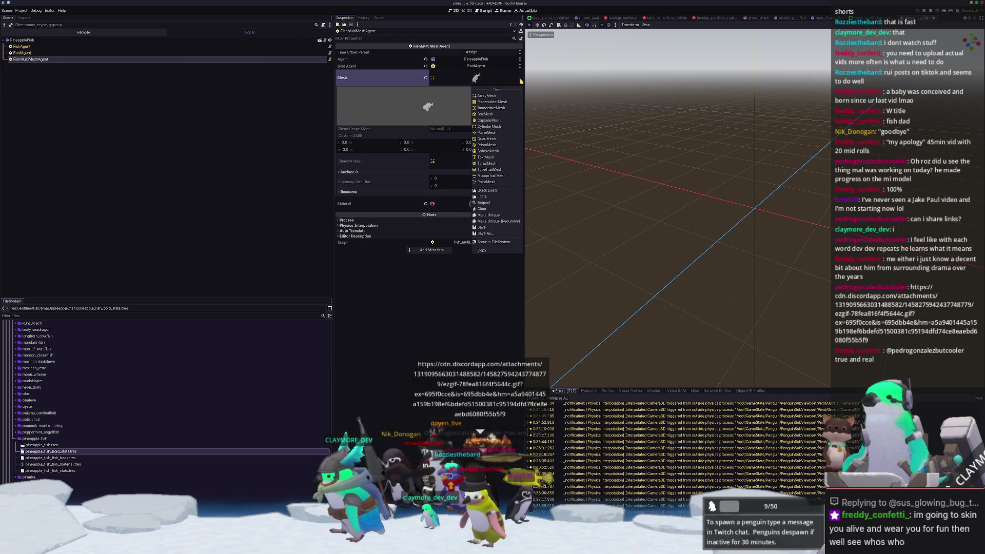
pyautogui.click(485, 190)
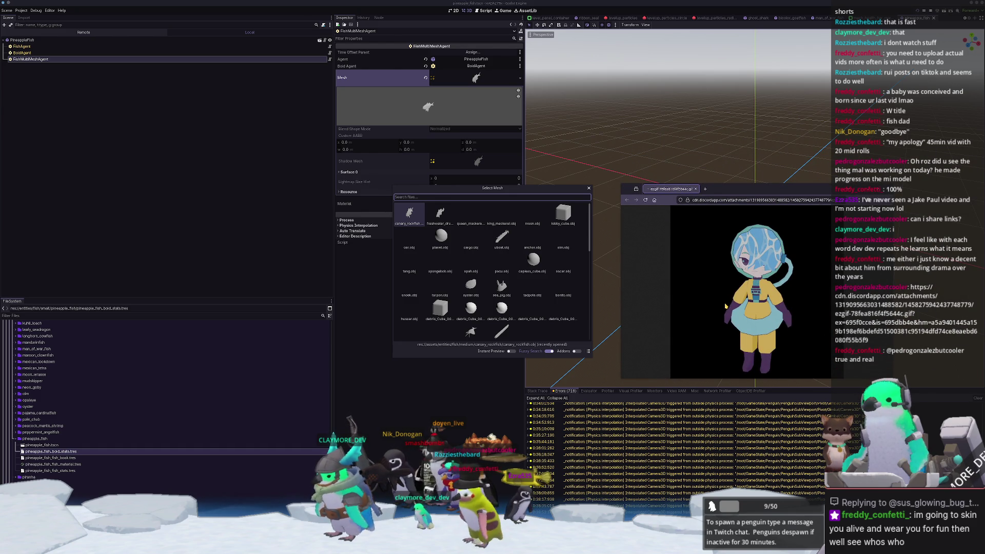
# - Reload the shared image page in the browser and close an extra tab
pyautogui.click(645, 200)
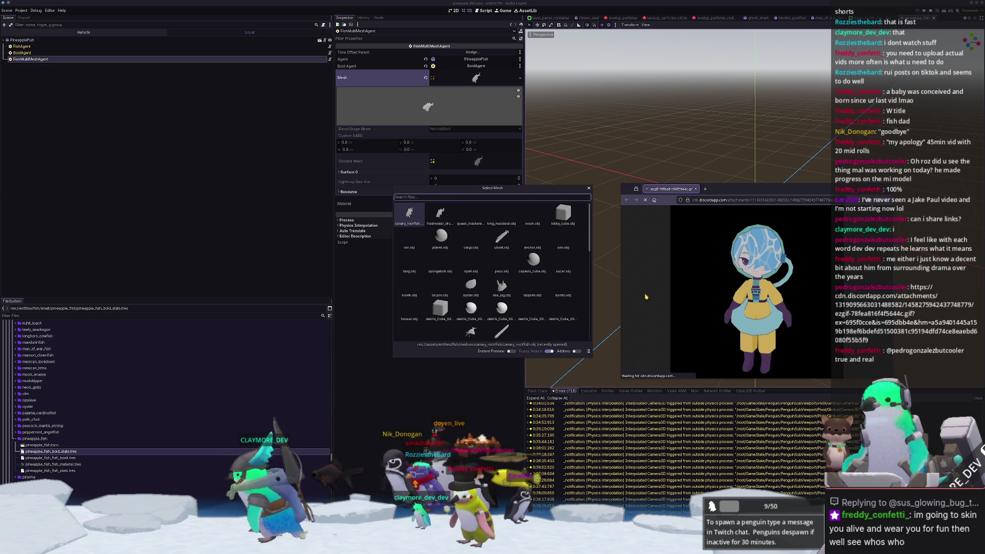
pyautogui.hotkey('alt', 'Tab')
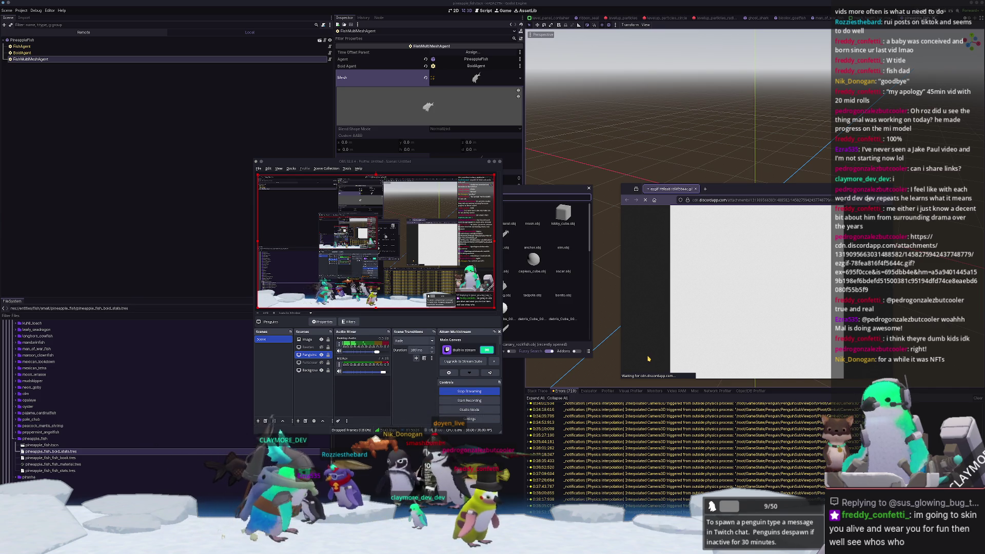
pyautogui.click(644, 201)
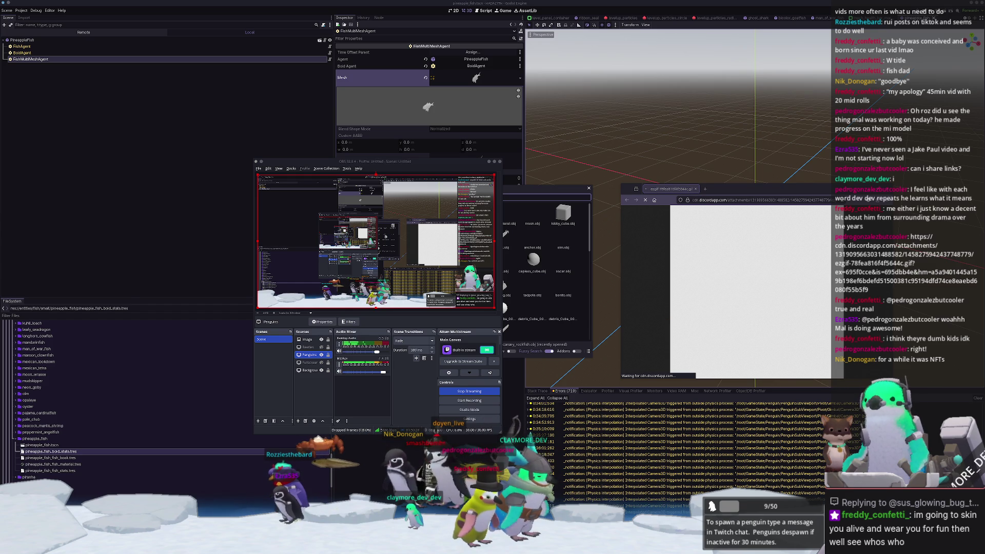
pyautogui.click(705, 188)
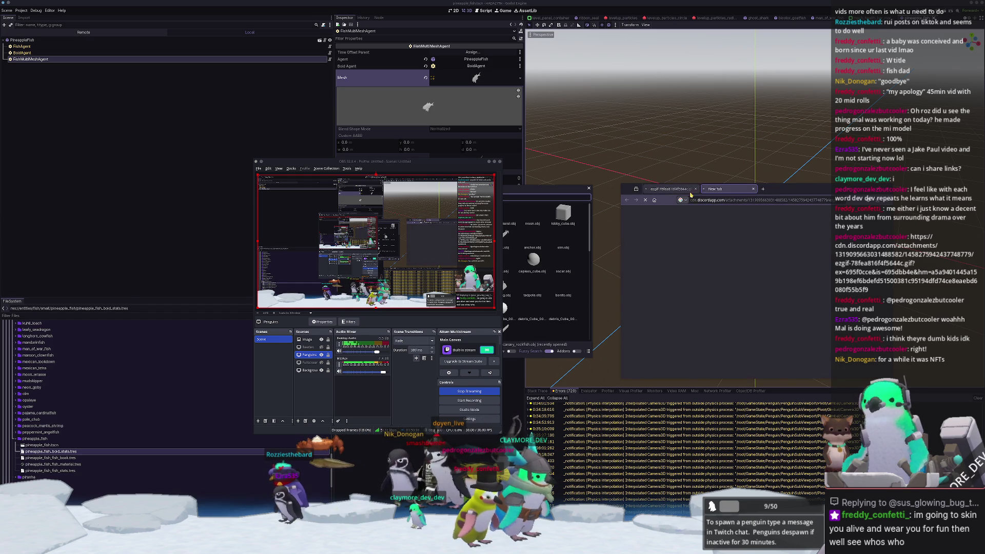
pyautogui.hotkey('ctrl', 'w')
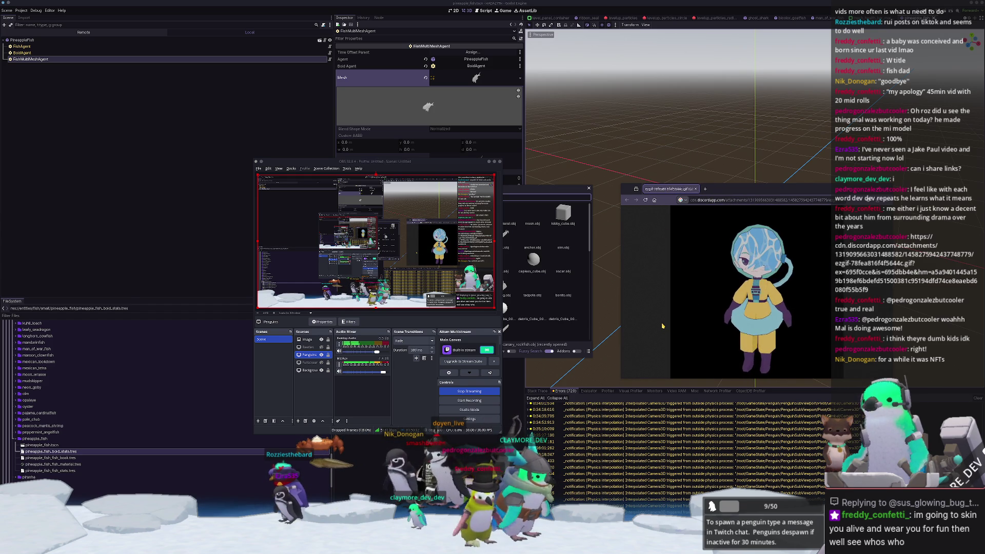
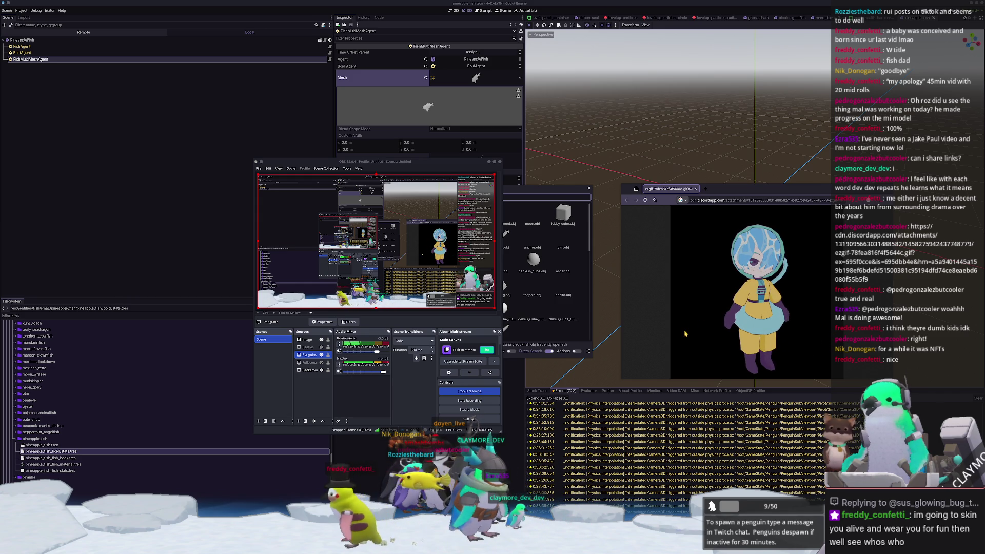
# - Assign the pineapple fish mesh to the fish agent's Mesh and save the scene
pyautogui.click(596, 249)
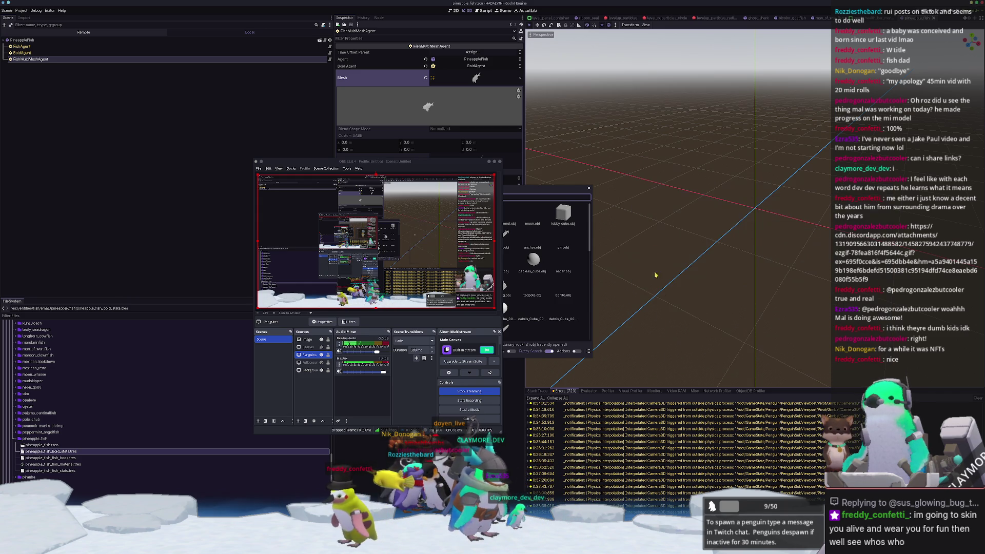
pyautogui.click(572, 193)
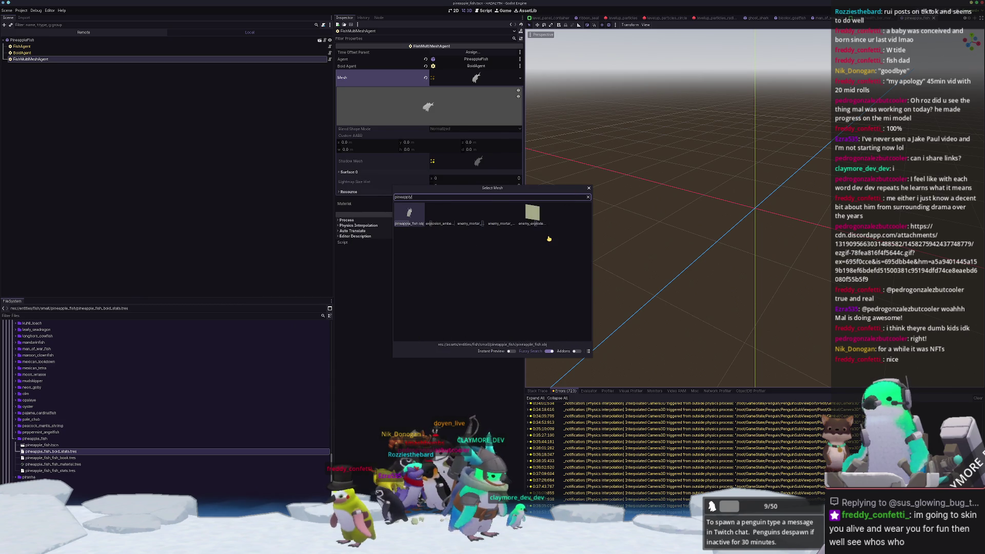
pyautogui.doubleClick(548, 238)
pyautogui.hotkey('ctrl', 's')
# - Set the material's Albedo shader parameter to the pineapple fish texture and save the scene
pyautogui.click(464, 205)
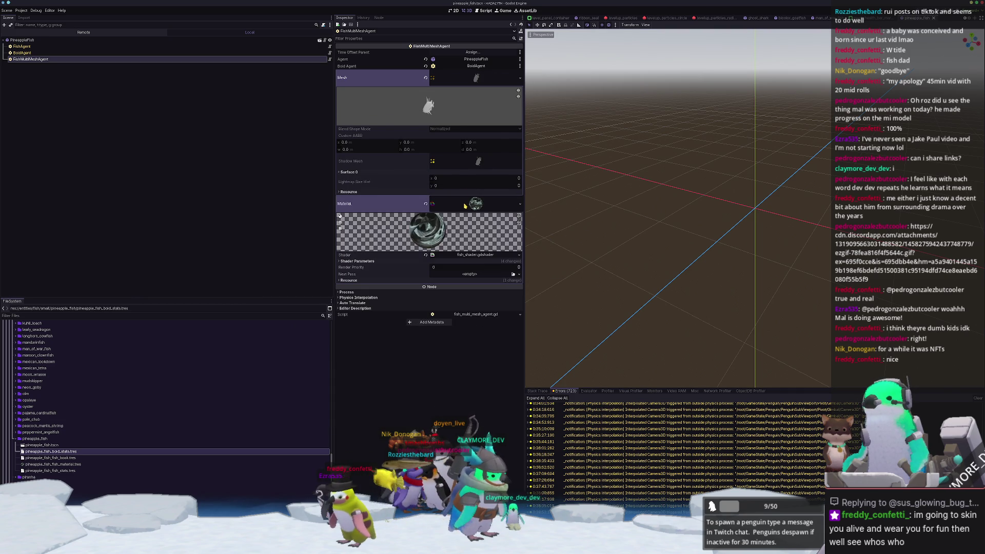
pyautogui.click(492, 261)
pyautogui.click(519, 272)
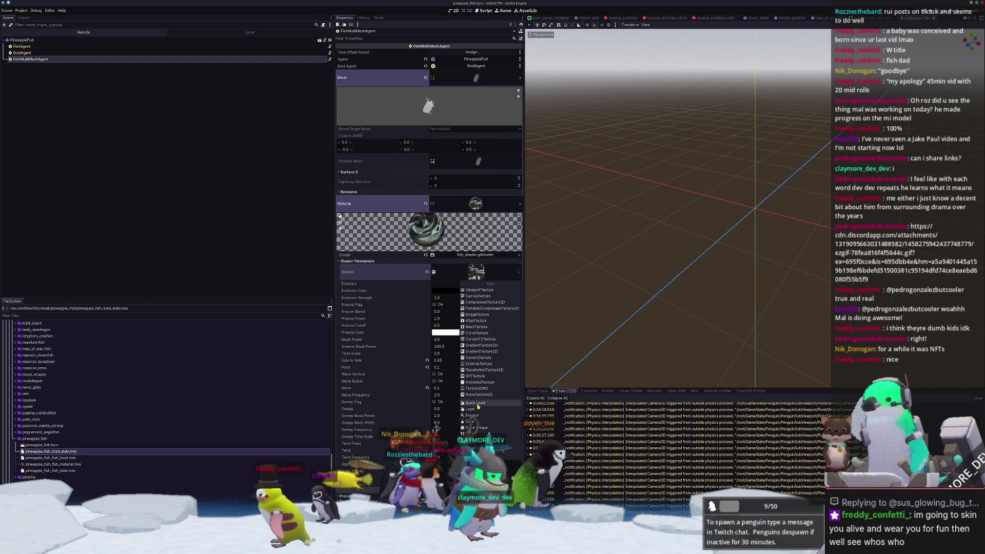
pyautogui.click(490, 359)
pyautogui.write('pineapple')
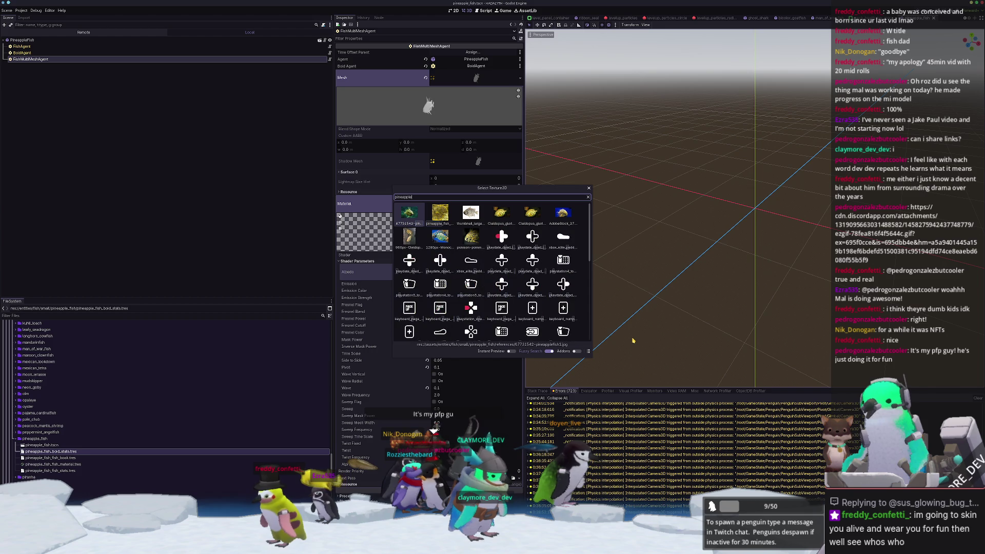
pyautogui.press('Return')
pyautogui.hotkey('ctrl', 's')
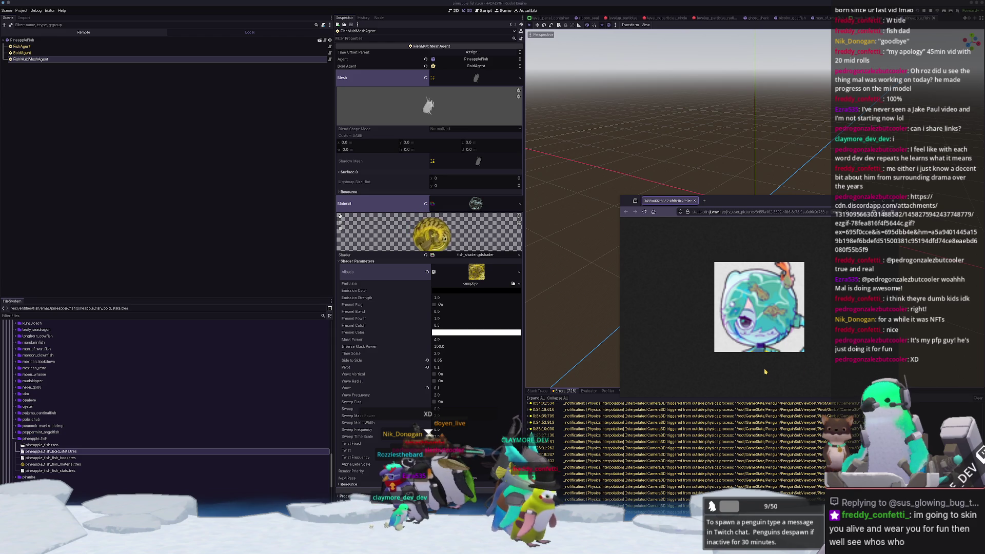
pyautogui.middleClick(662, 197)
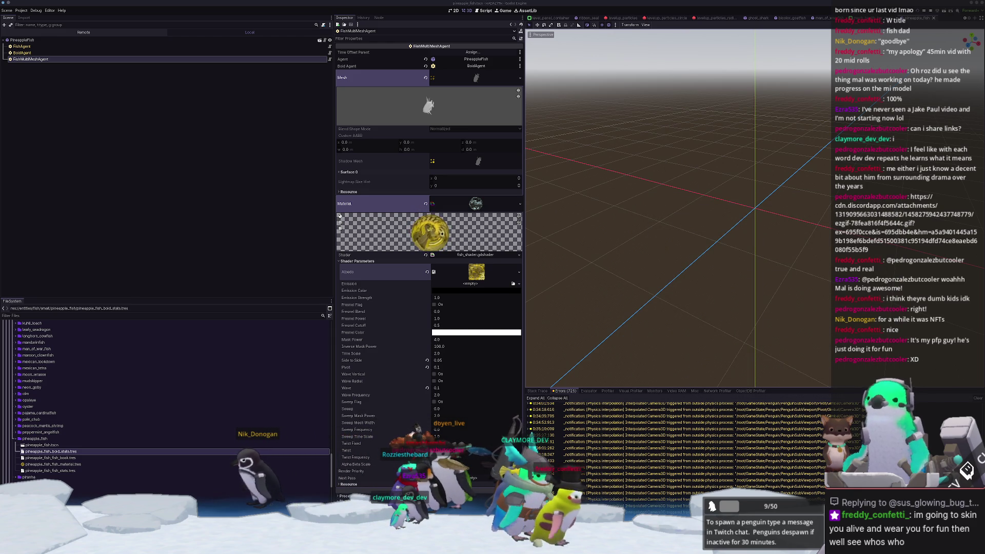
pyautogui.press('Up')
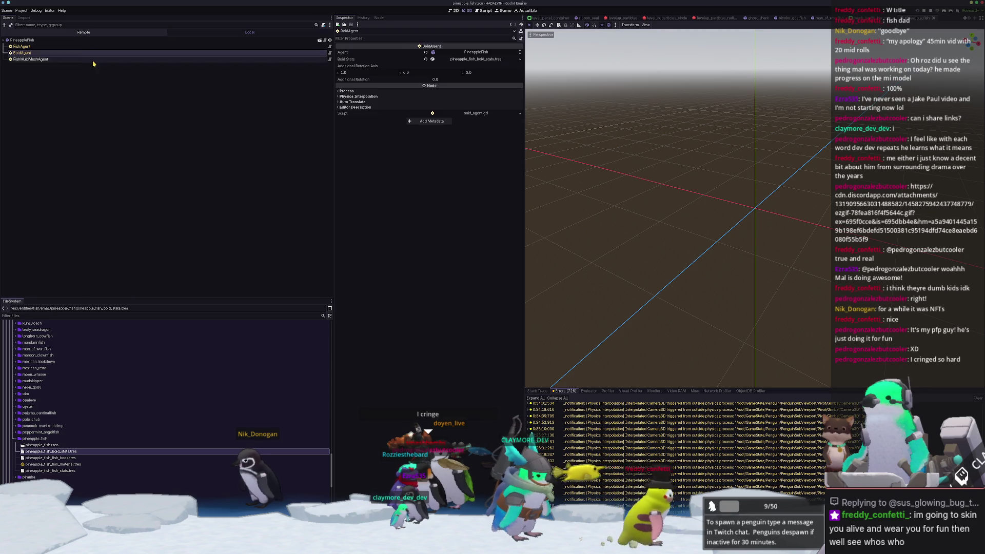
# - Add entry 120 to small_fish_library's Fish Books holding pineapple_fish_fish_book.tres
pyautogui.click(92, 59)
pyautogui.scroll(3, 69, 436)
pyautogui.scroll(-10, 69, 437)
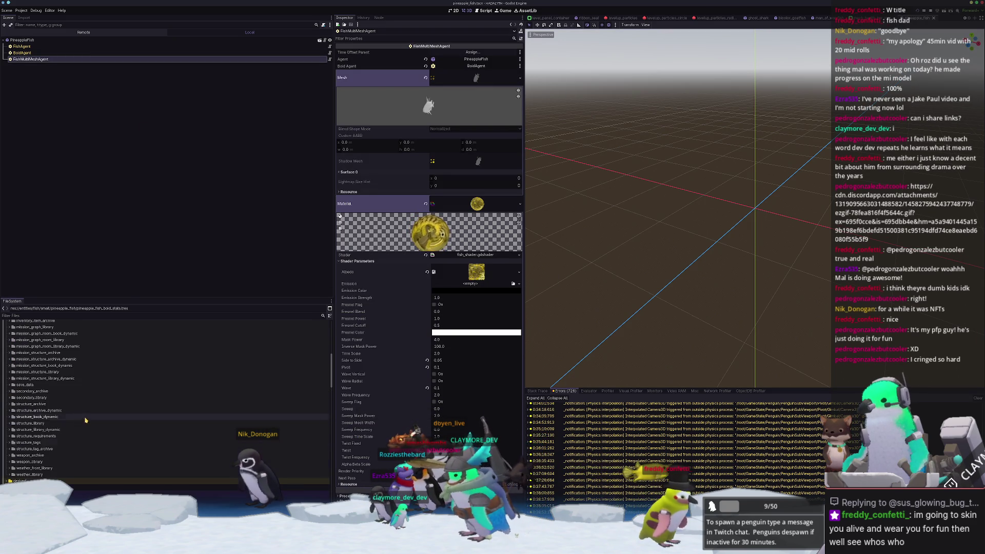
pyautogui.scroll(10, 89, 422)
pyautogui.click(42, 422)
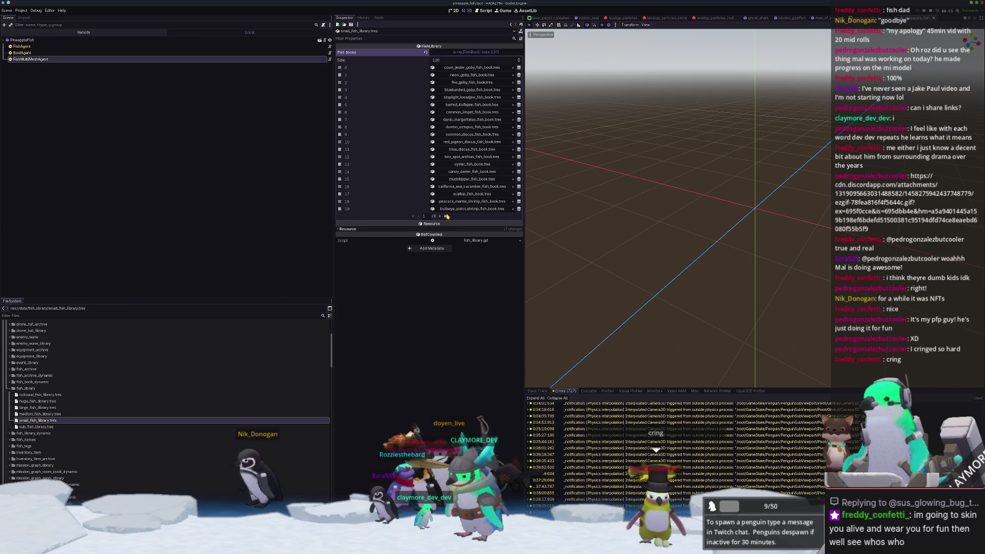
pyautogui.click(446, 216)
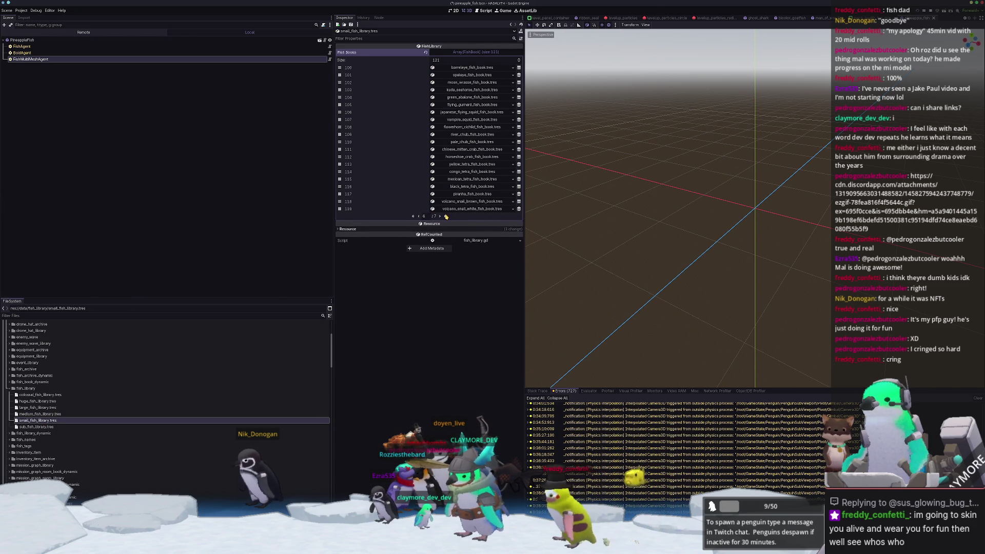
pyautogui.click(447, 216)
pyautogui.click(507, 67)
pyautogui.write('pineapply')
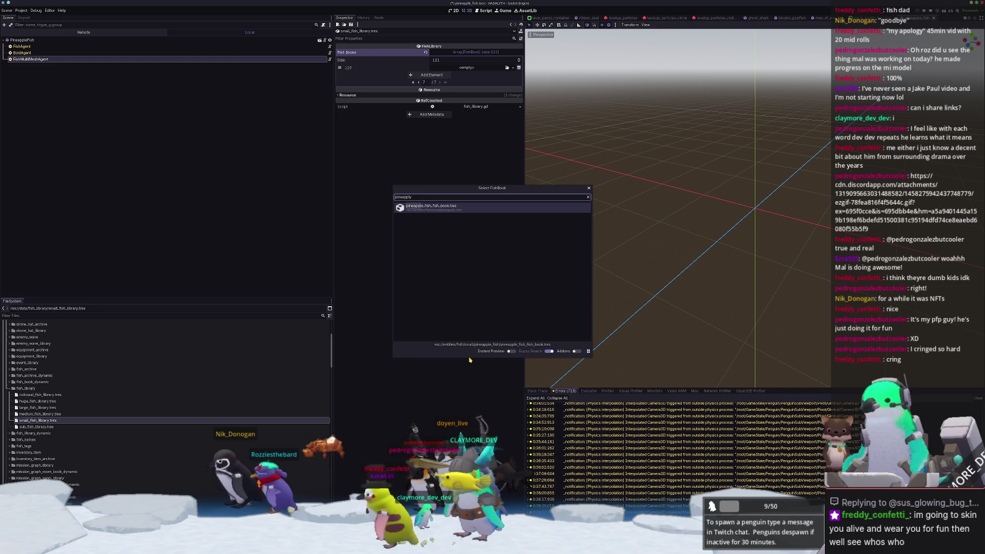
pyautogui.press('Return')
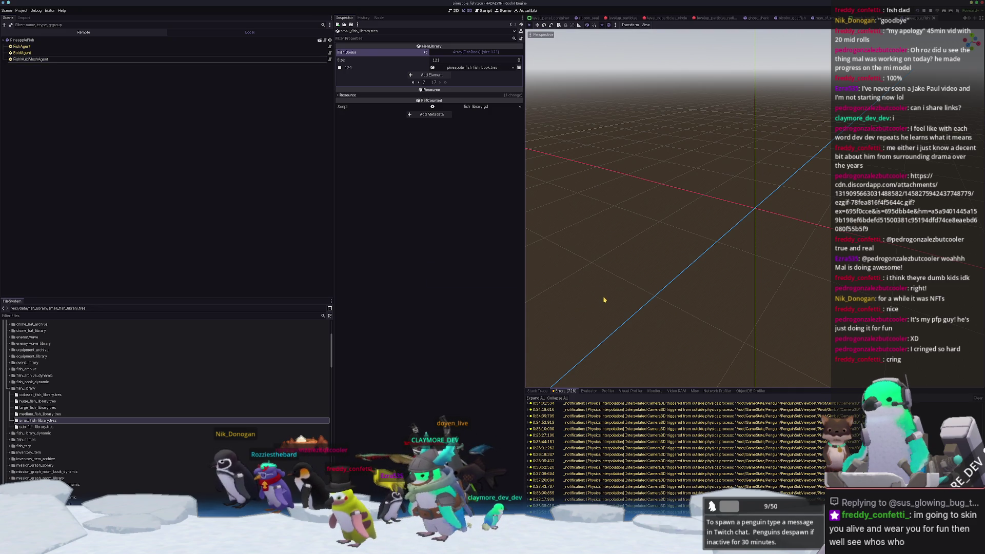
# - Open batch_tasks.tscn through Quick Open and test-run it with F6
pyautogui.hotkey('shift', 'alt', 'o')
pyautogui.write('batch_')
pyautogui.press('Down')
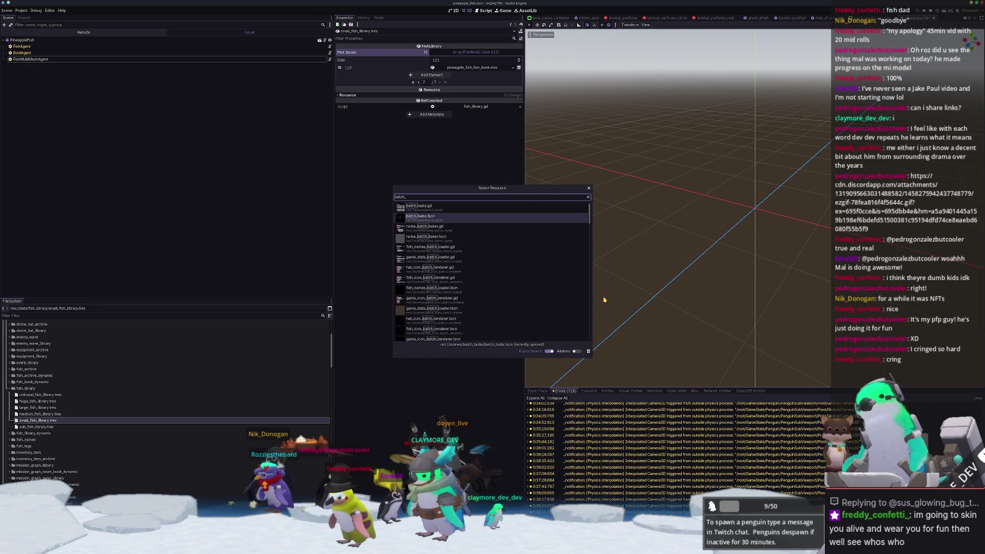
pyautogui.press('Return')
pyautogui.press('F6')
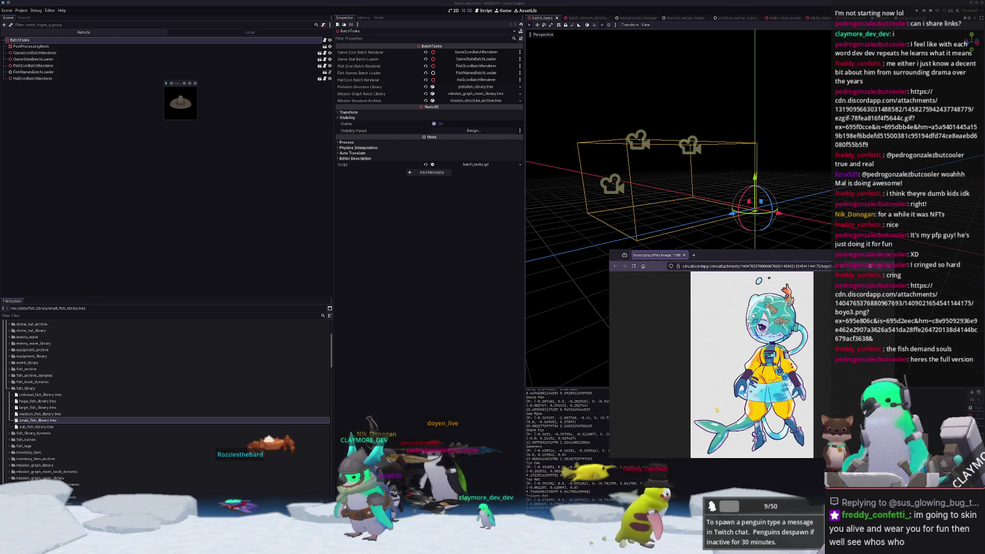
# - Close the browser image window and run the main Hadalyth project with F5
pyautogui.moveTo(608, 250); pyautogui.dragTo(605, 117)
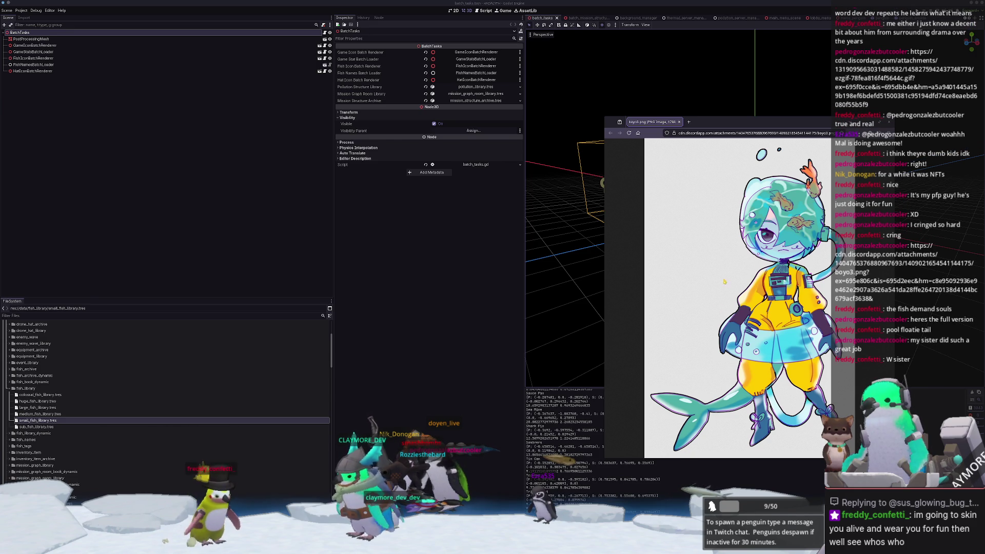
pyautogui.middleClick(649, 125)
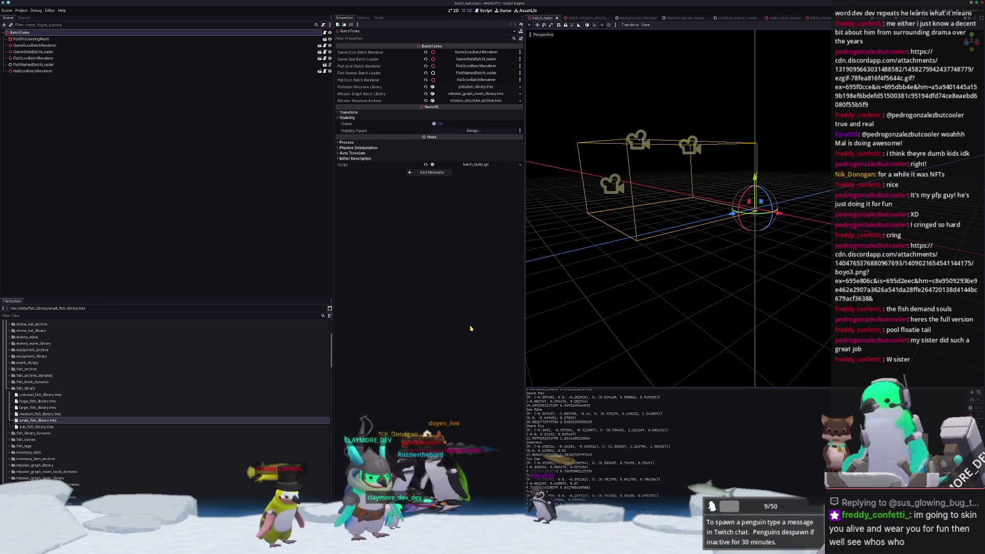
pyautogui.press('F5')
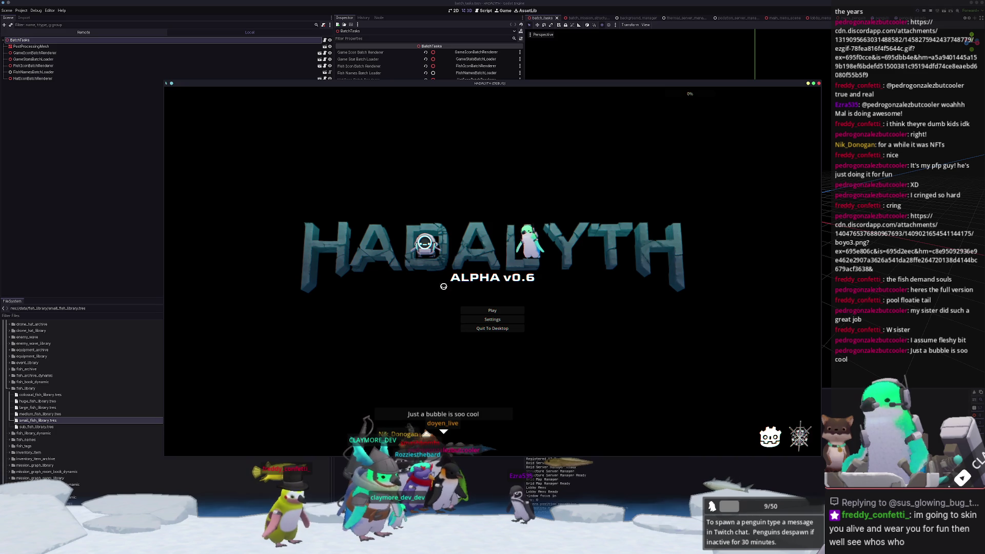
# - Load the game save in slot 1 and move the player toward the round platform
pyautogui.click(502, 310)
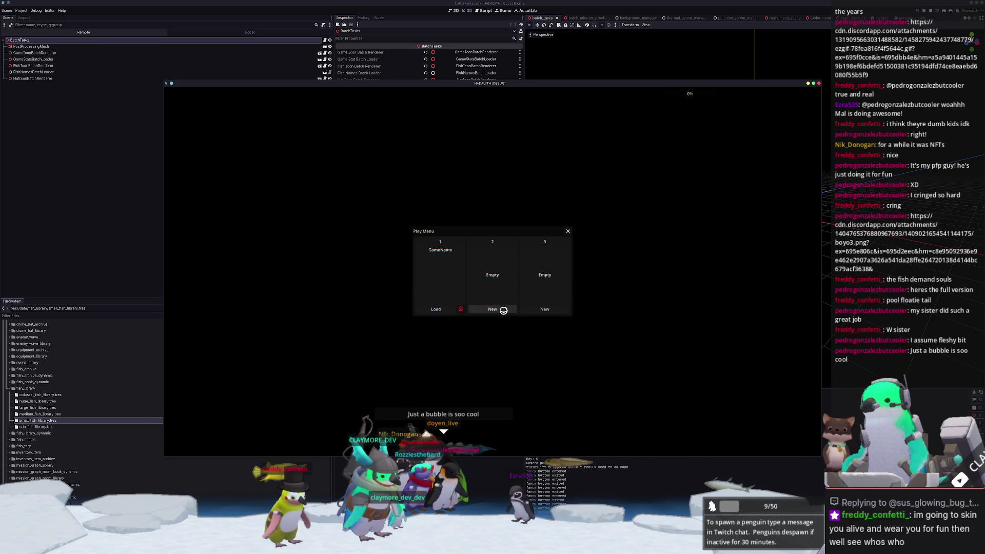
pyautogui.click(426, 309)
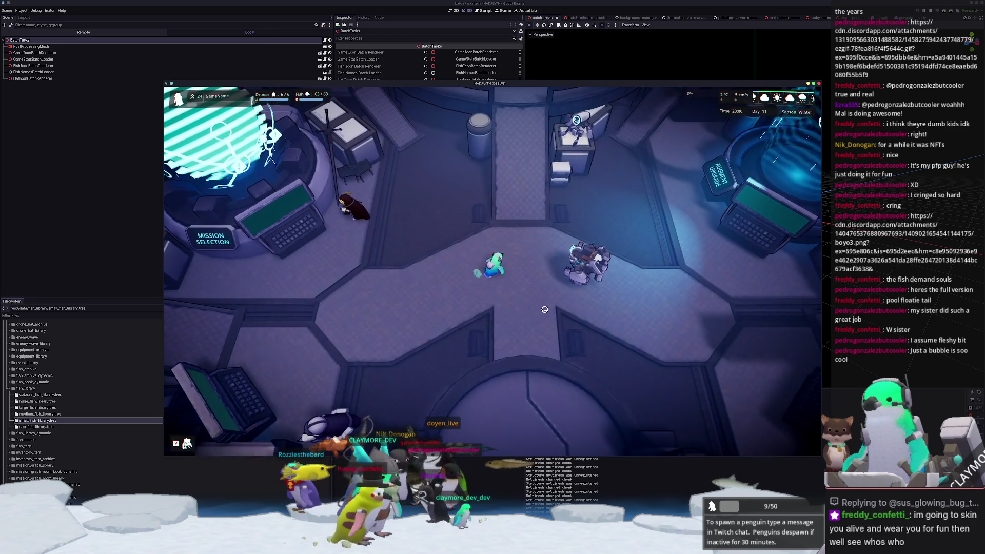
pyautogui.press('s')
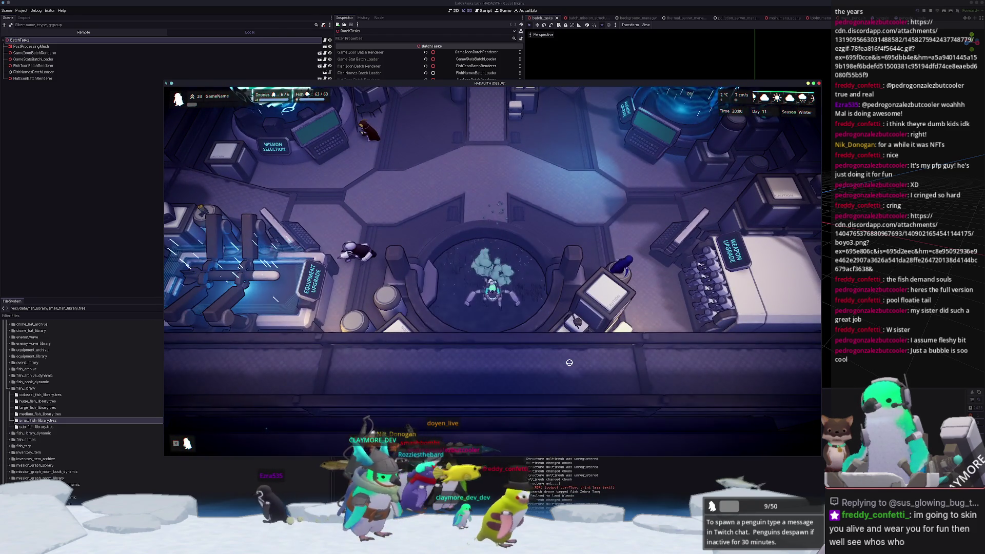
pyautogui.scroll(-5, 595, 365)
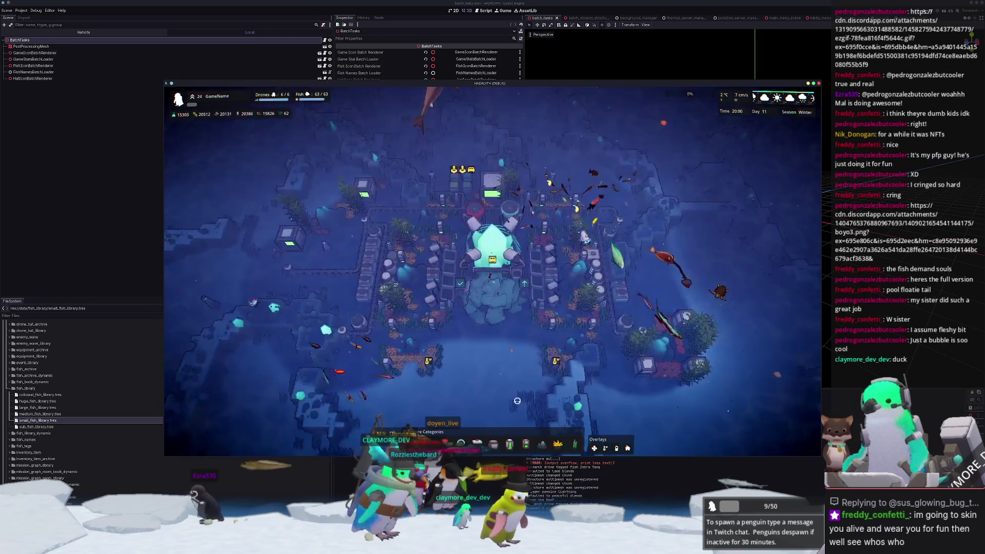
# - Spawn a school of Pineapple Fish from the debug console and pan toward open water
pyautogui.press('`')
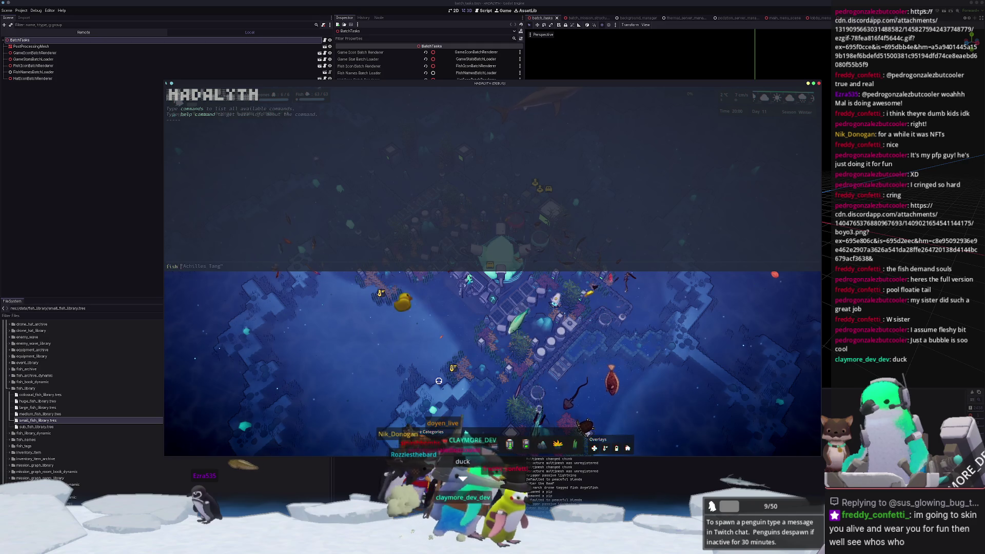
pyautogui.write('"Pineapple Fish"')
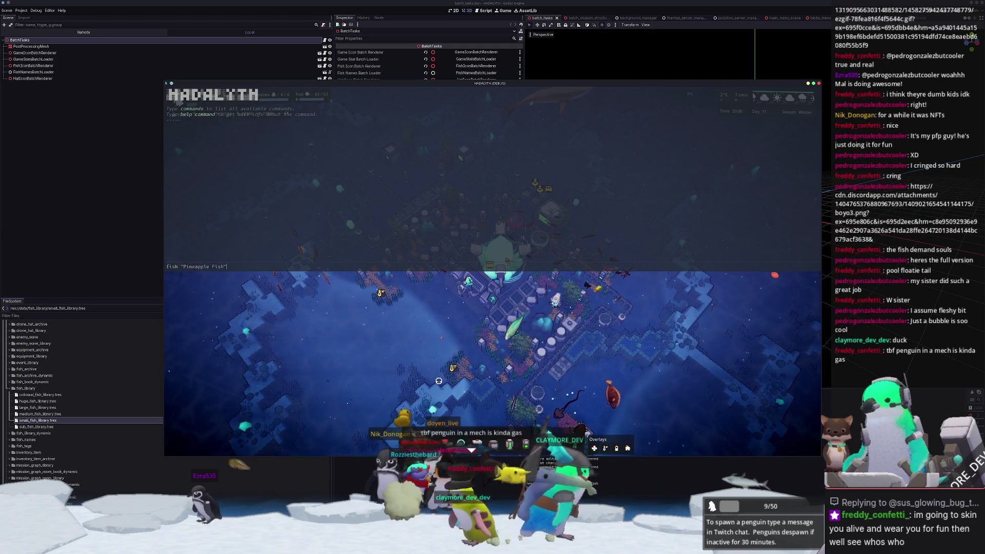
pyautogui.press('Return')
pyautogui.press('`')
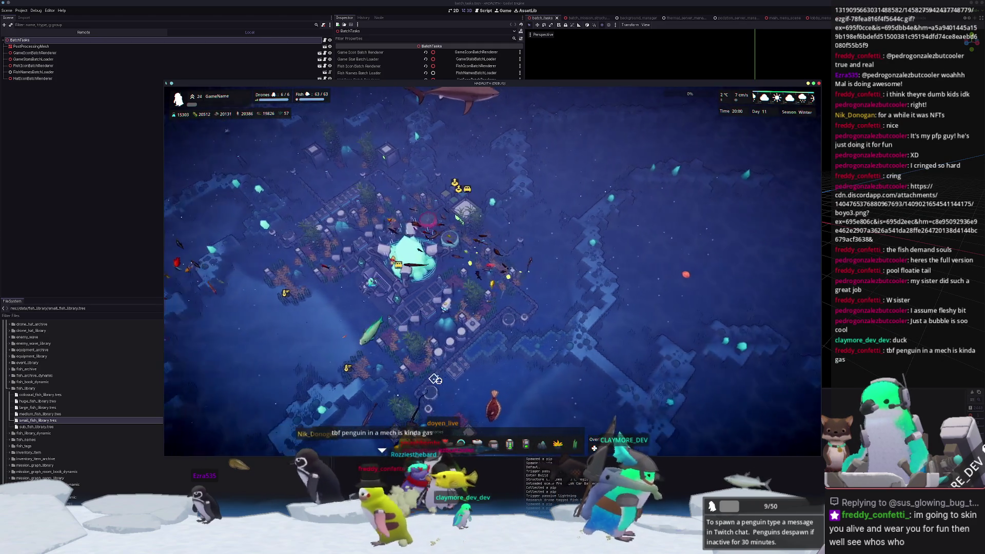
pyautogui.hotkey('w', 'd')
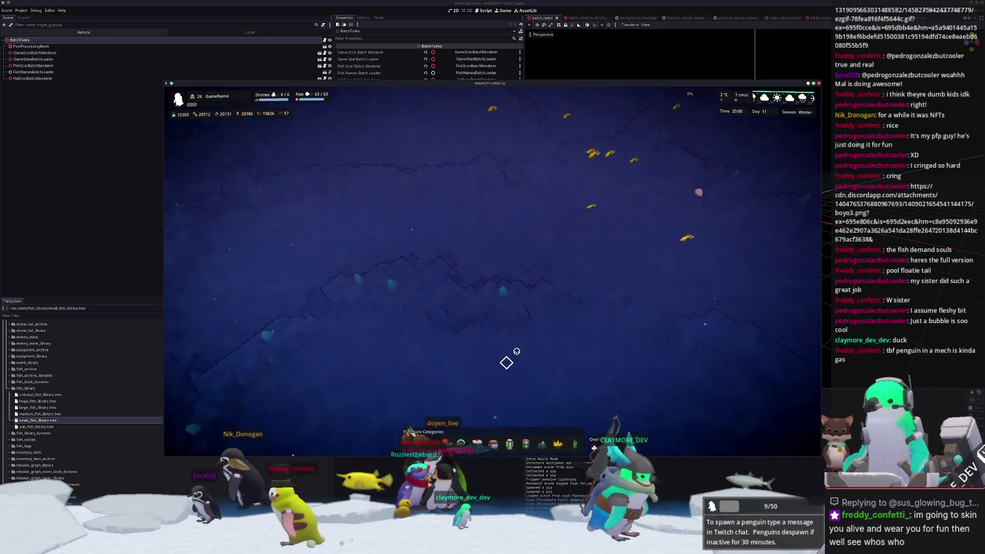
pyautogui.scroll(3, 515, 362)
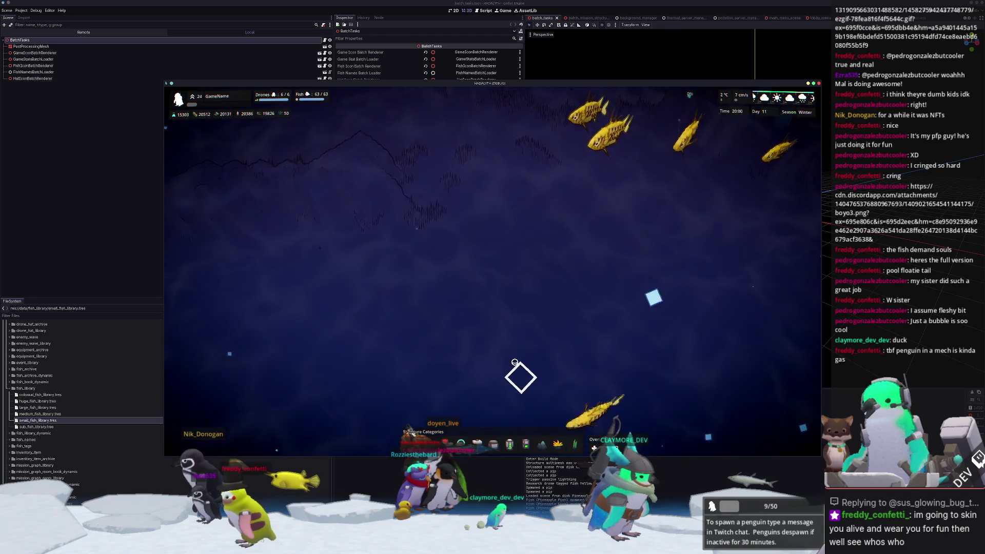
pyautogui.hotkey('w', 'd')
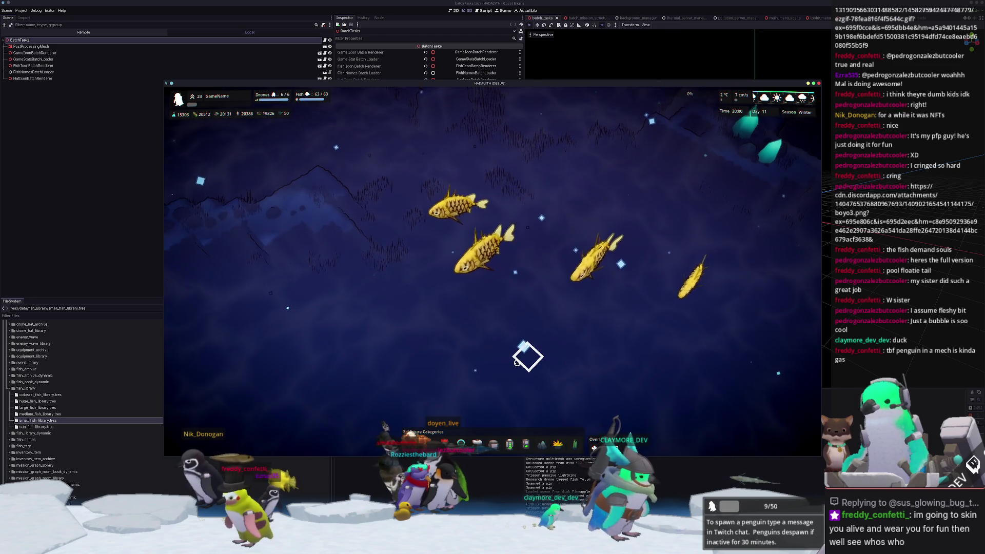
pyautogui.scroll(-3, 516, 362)
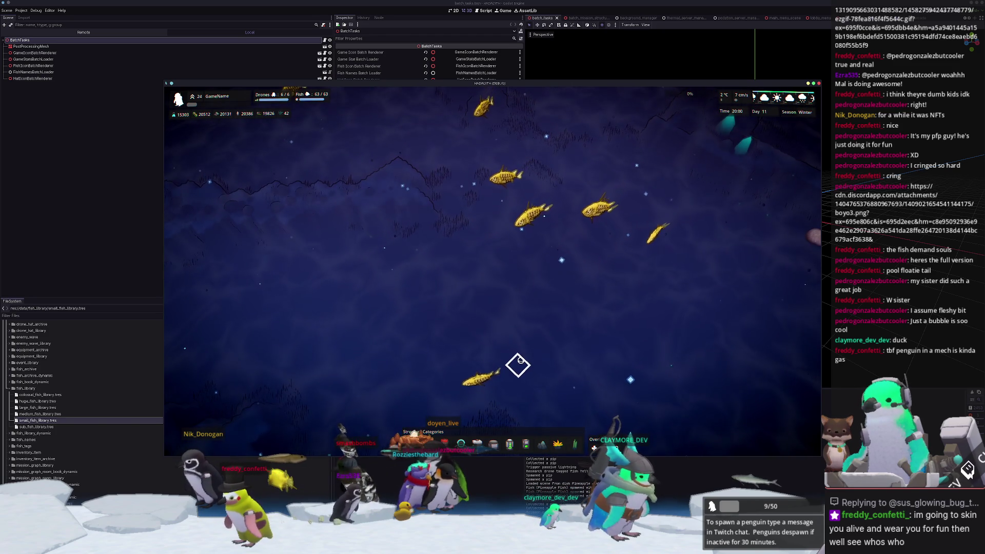
# - Enter 'day set 12' in the console to jump to Day 12, 06:00, Spring
pyautogui.press('`')
pyautogui.write('day set ')
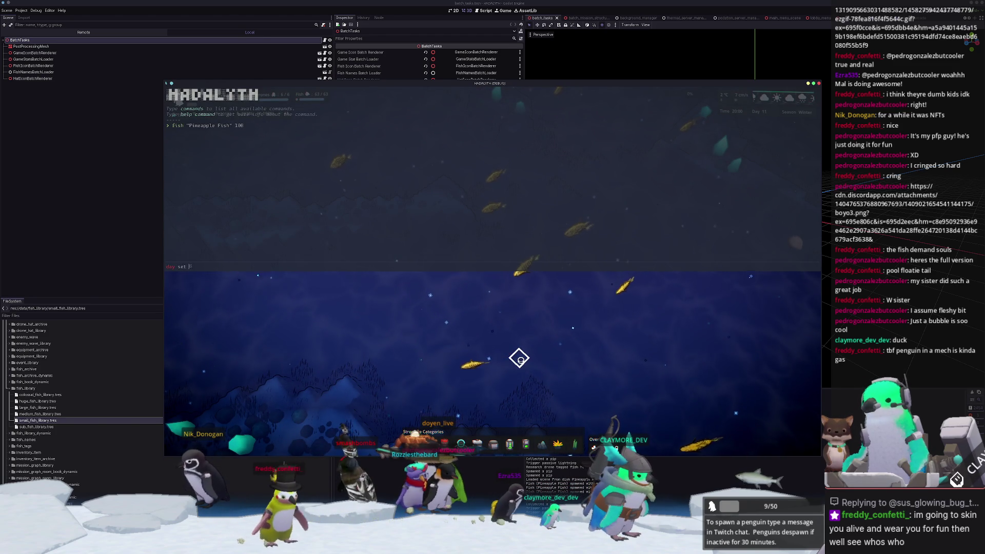
pyautogui.write('12')
pyautogui.press('Return')
pyautogui.press('`')
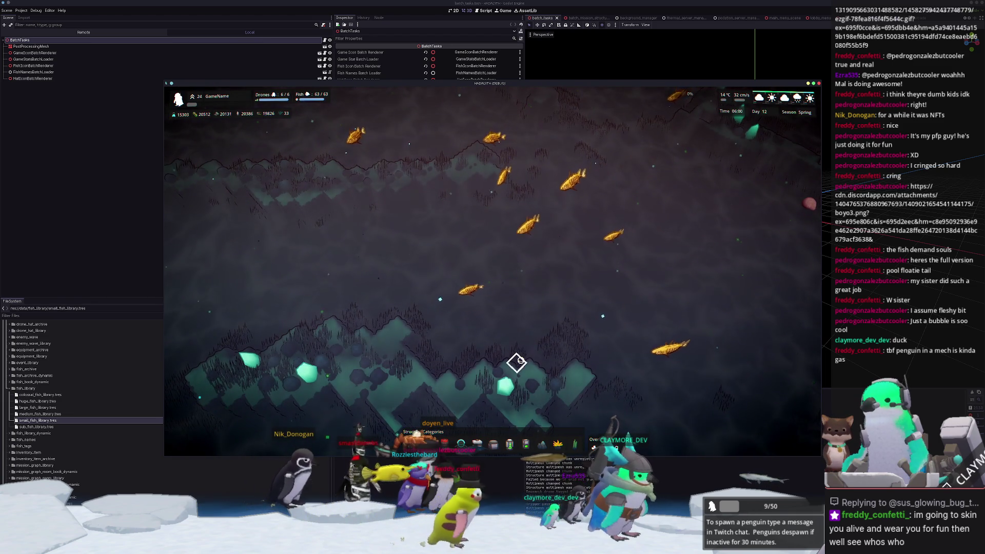
pyautogui.scroll(-5, 517, 362)
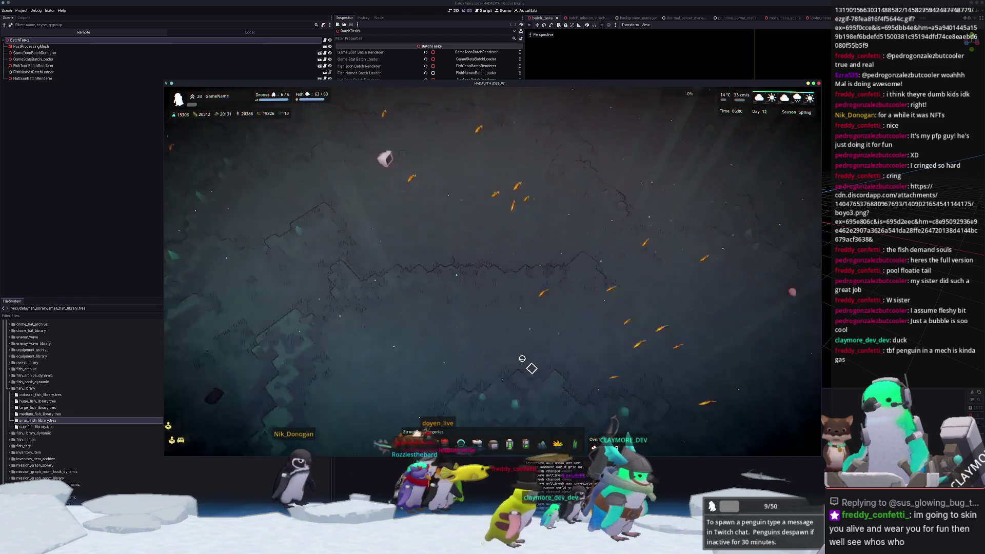
pyautogui.scroll(5, 522, 358)
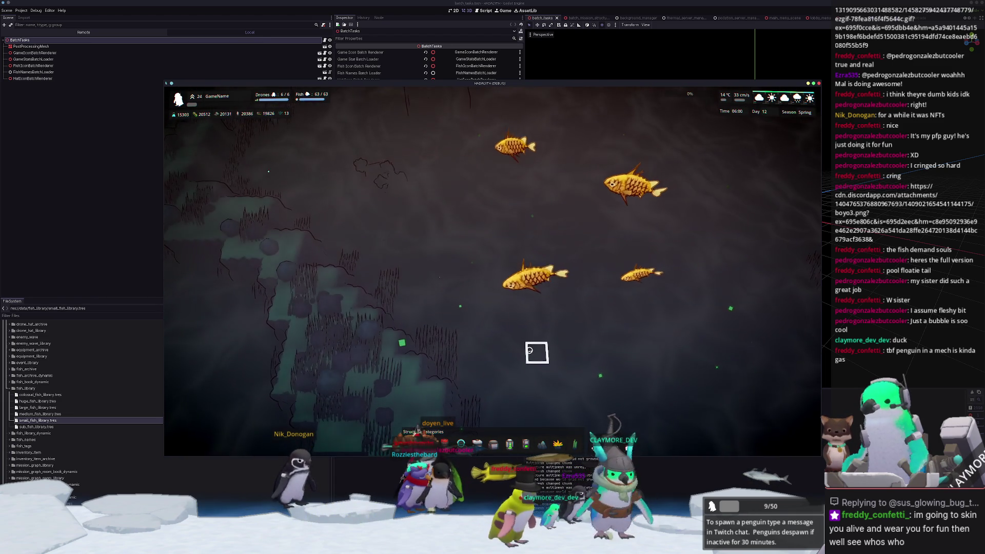
pyautogui.scroll(-2, 523, 359)
pyautogui.scroll(3, 526, 359)
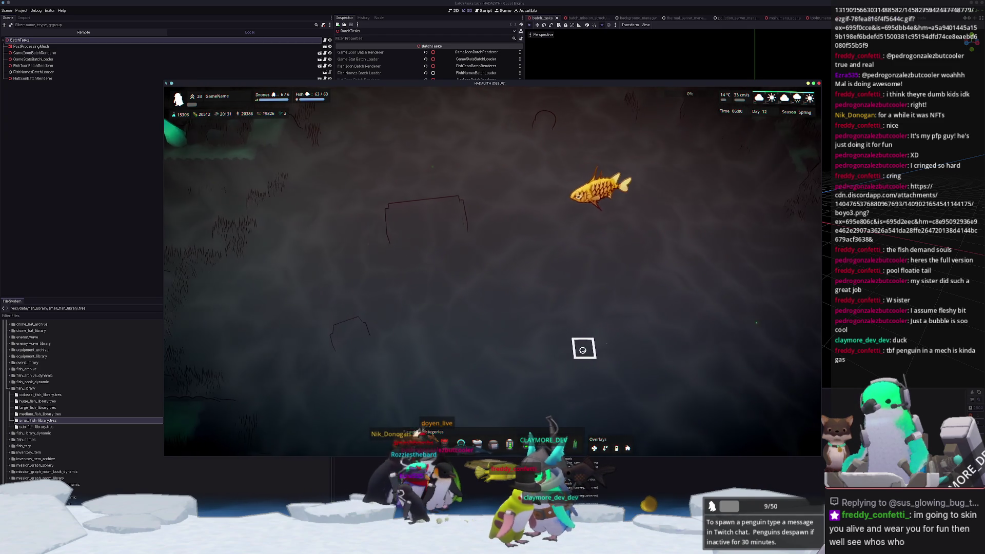
pyautogui.scroll(-3, 585, 348)
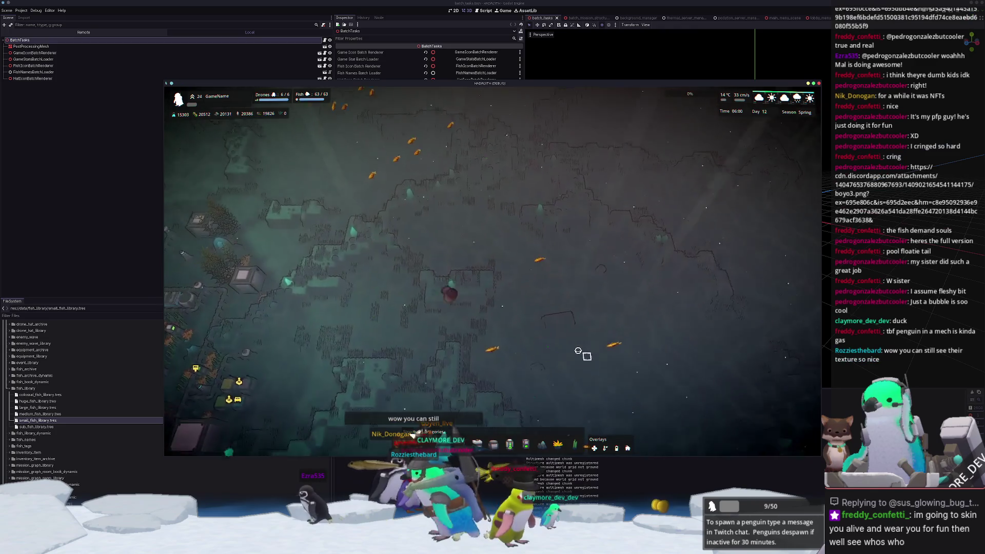
pyautogui.scroll(3, 584, 354)
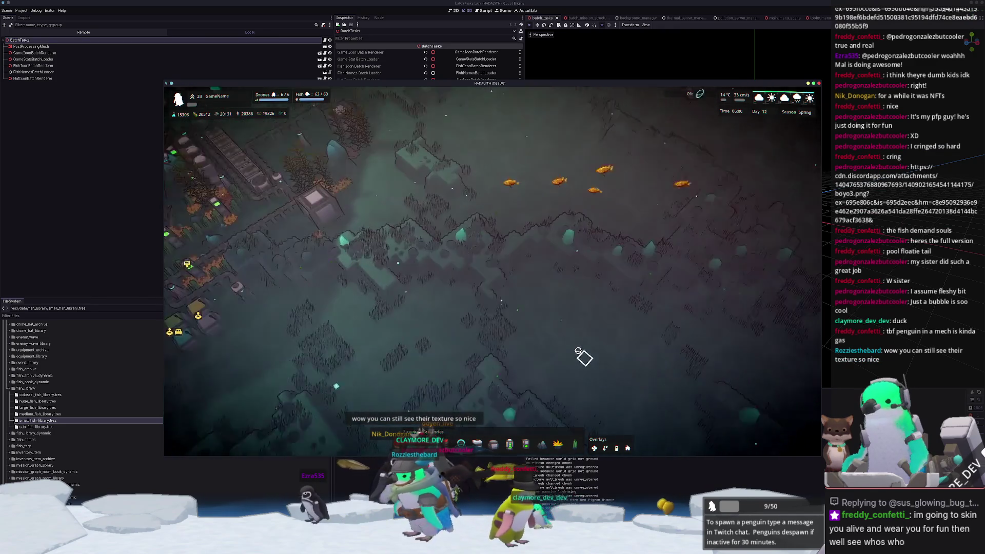
pyautogui.scroll(3, 578, 351)
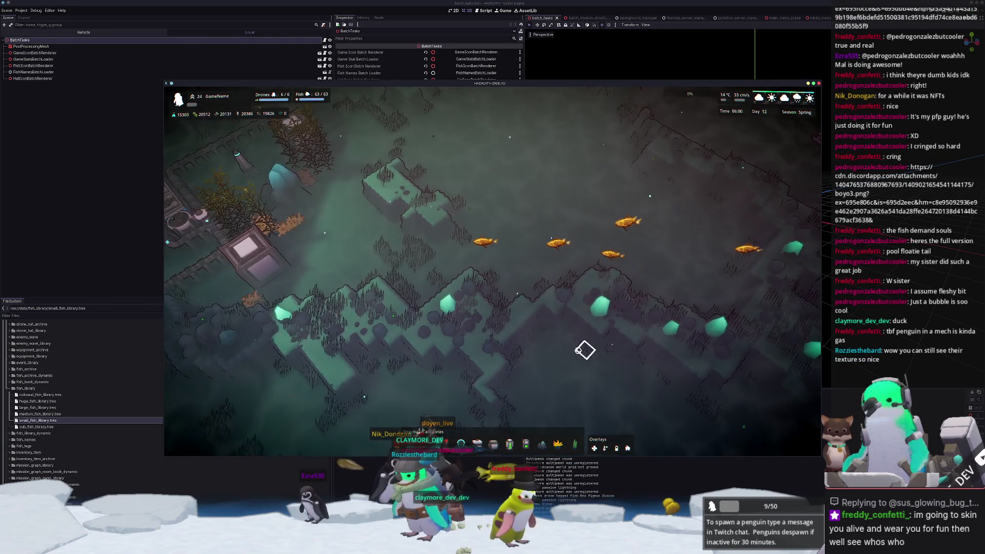
pyautogui.press('e')
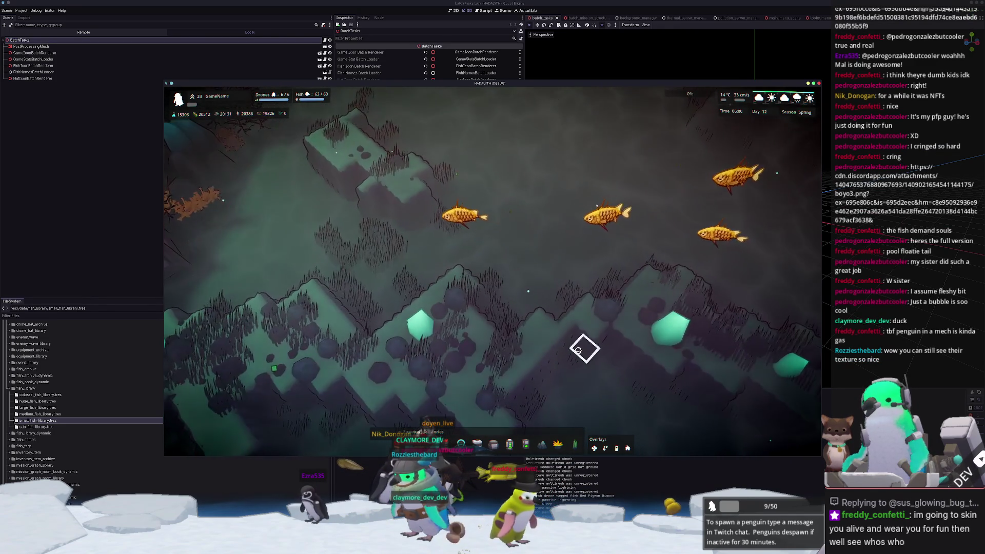
pyautogui.scroll(-3, 578, 350)
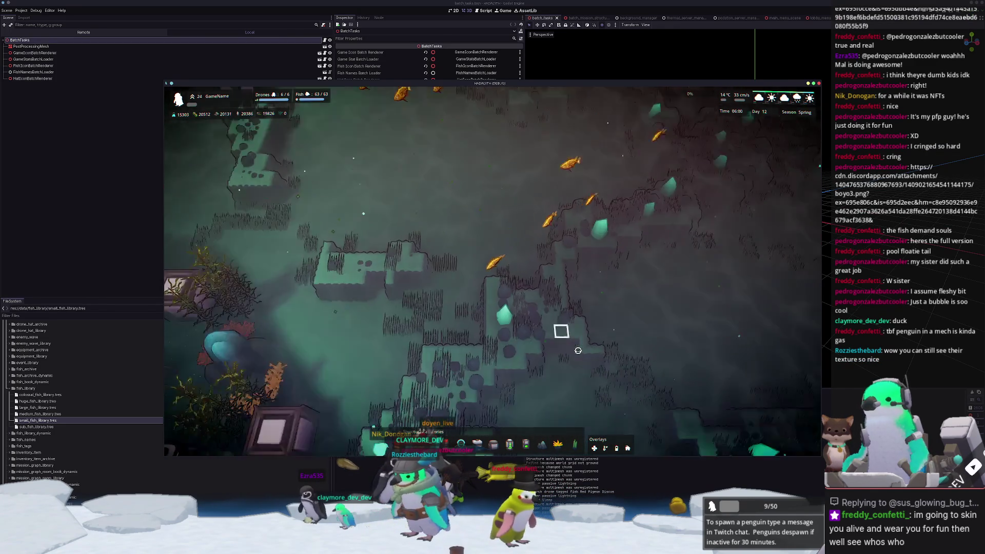
pyautogui.scroll(-3, 578, 350)
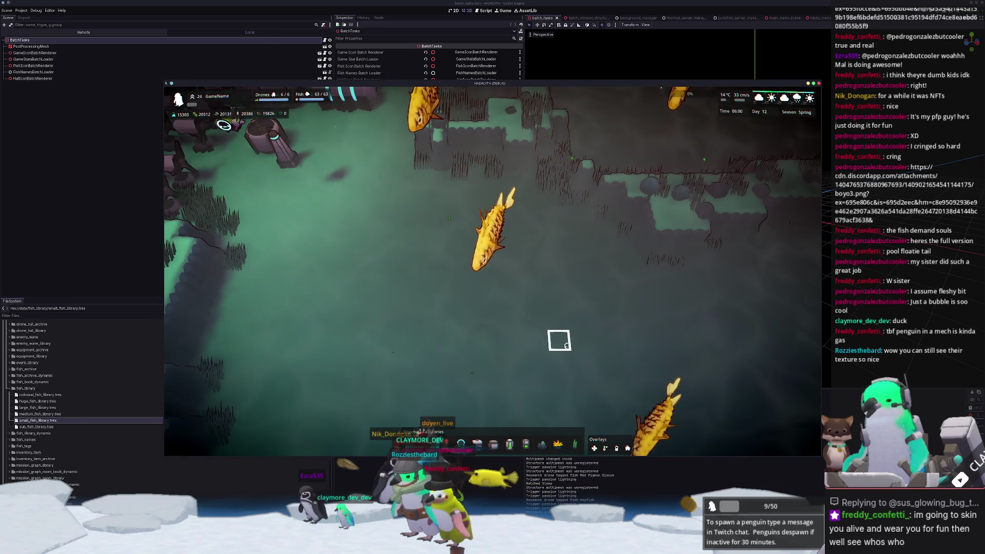
pyautogui.scroll(-2, 566, 346)
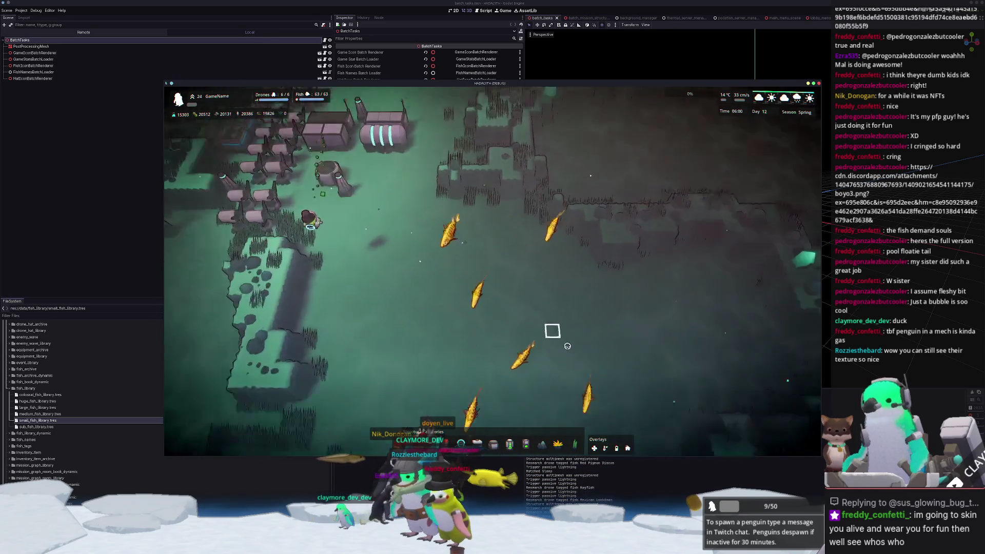
pyautogui.press('a')
pyautogui.press('s')
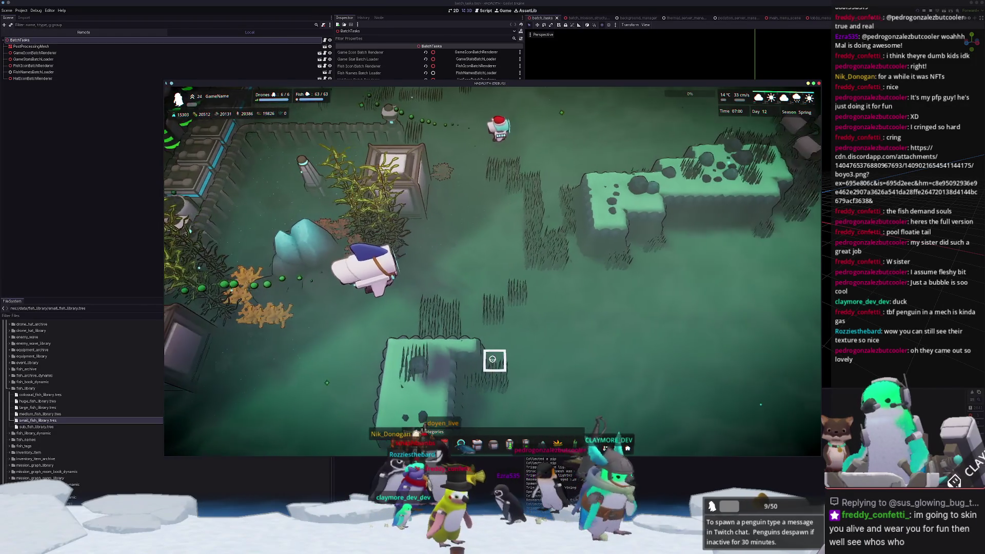
pyautogui.scroll(-5, 490, 361)
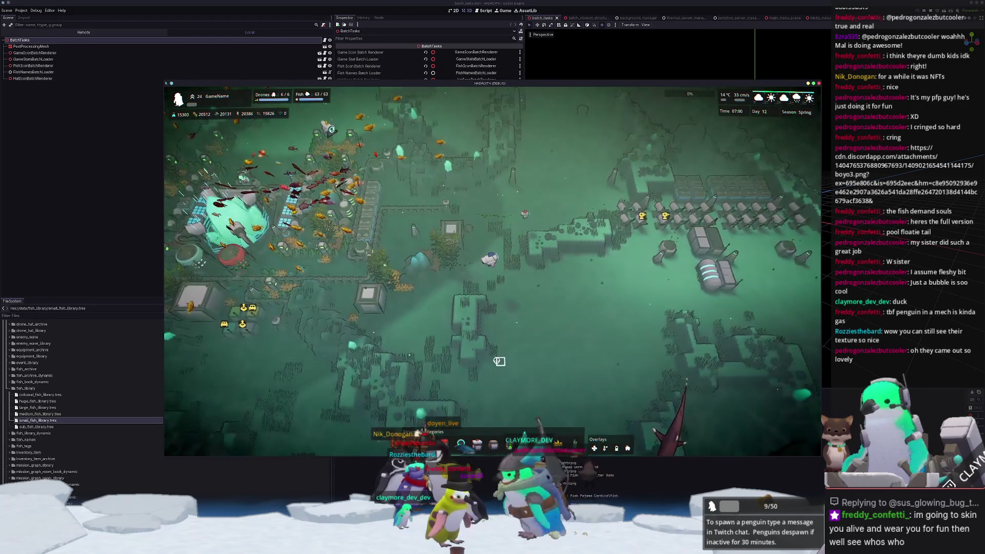
pyautogui.click(329, 292)
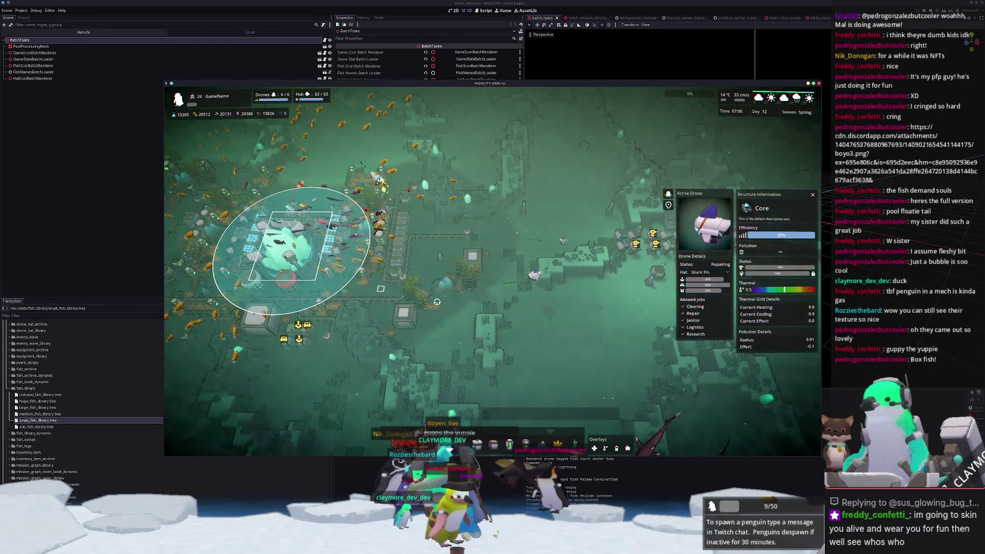
pyautogui.scroll(5, 604, 342)
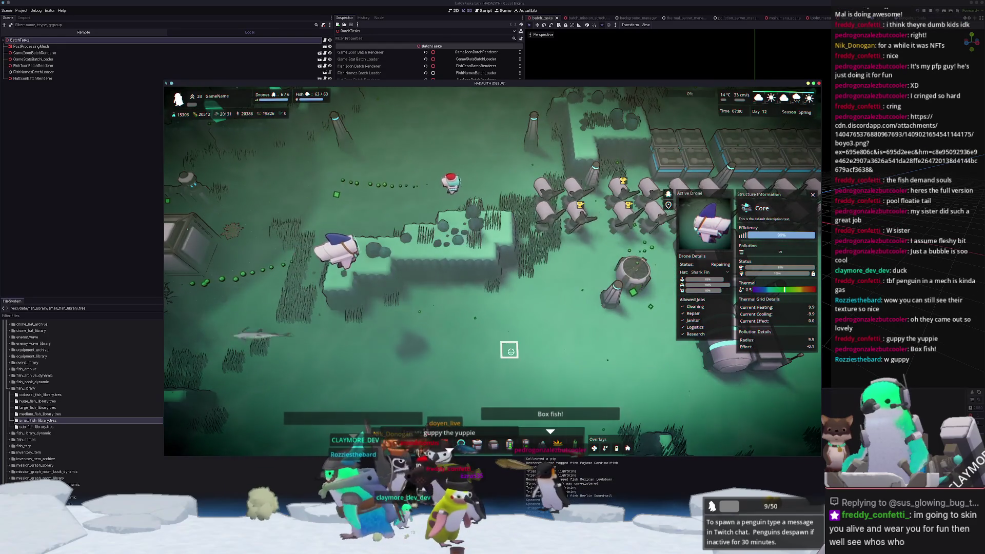
pyautogui.scroll(3, 488, 350)
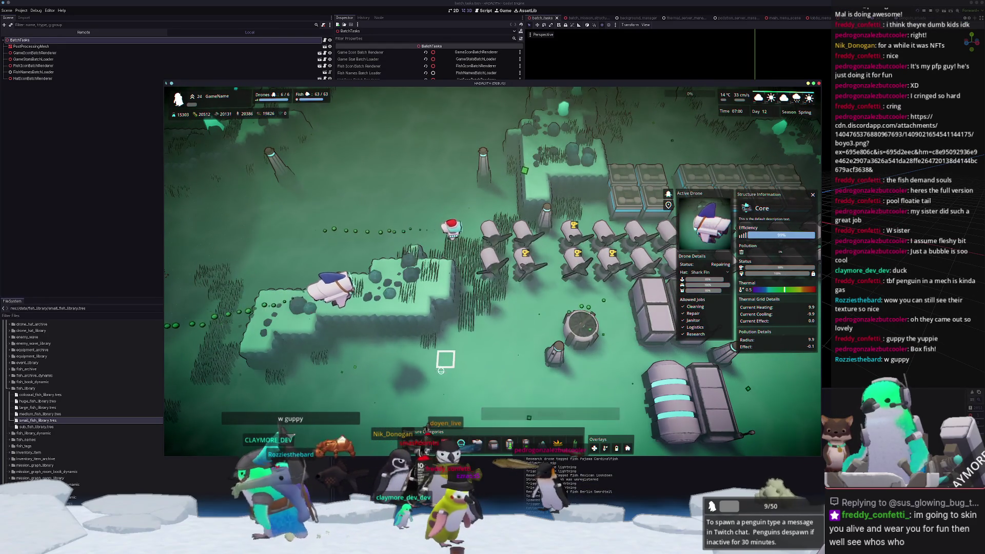
pyautogui.press('w')
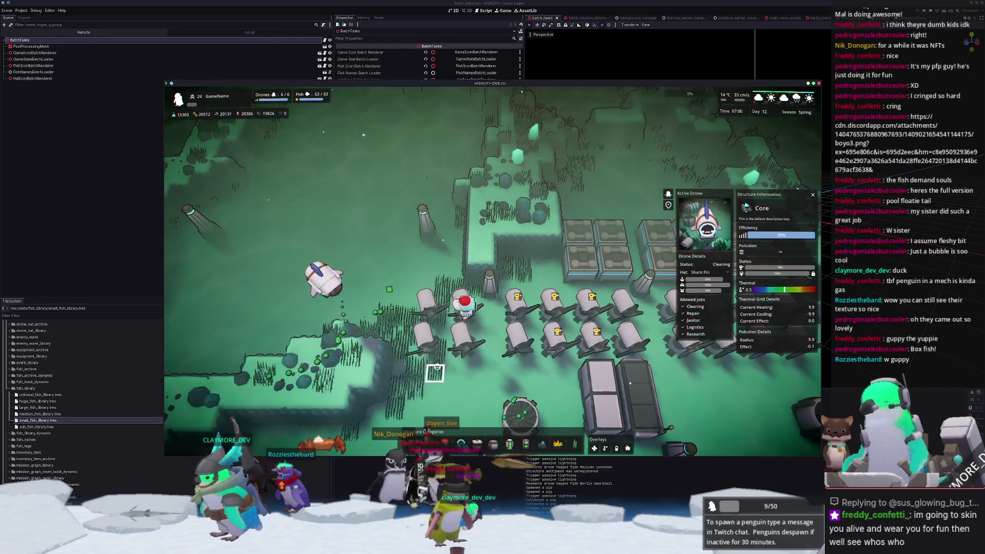
pyautogui.press('a')
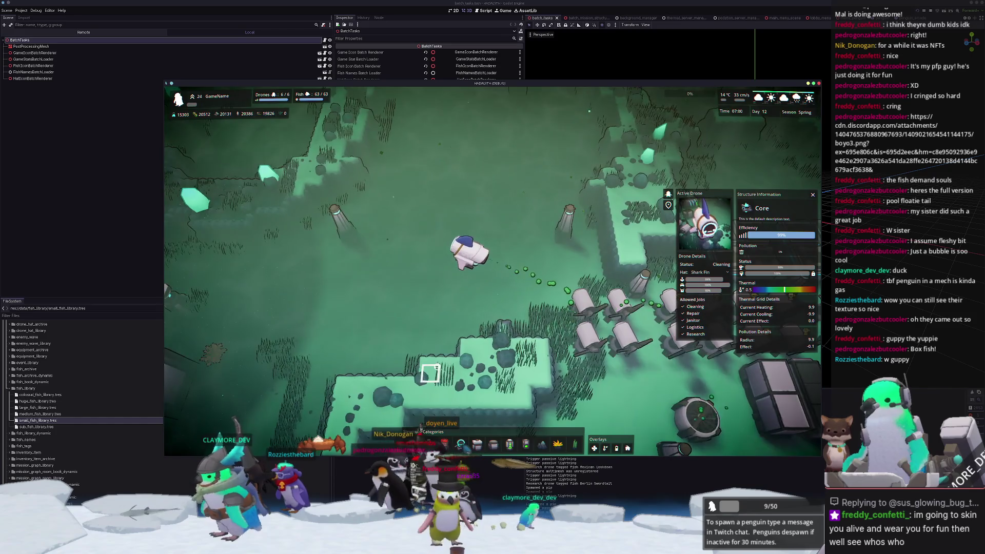
pyautogui.press('d')
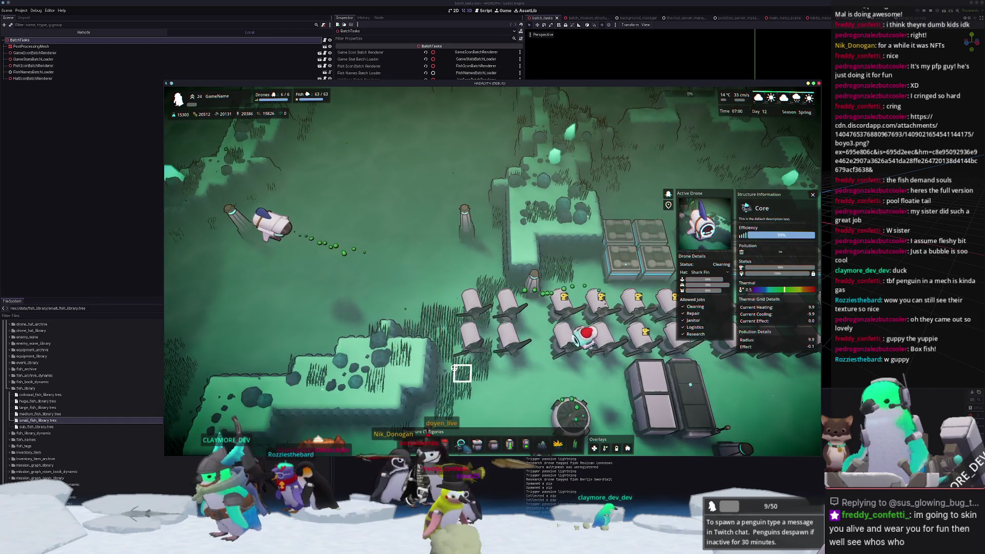
pyautogui.press('s')
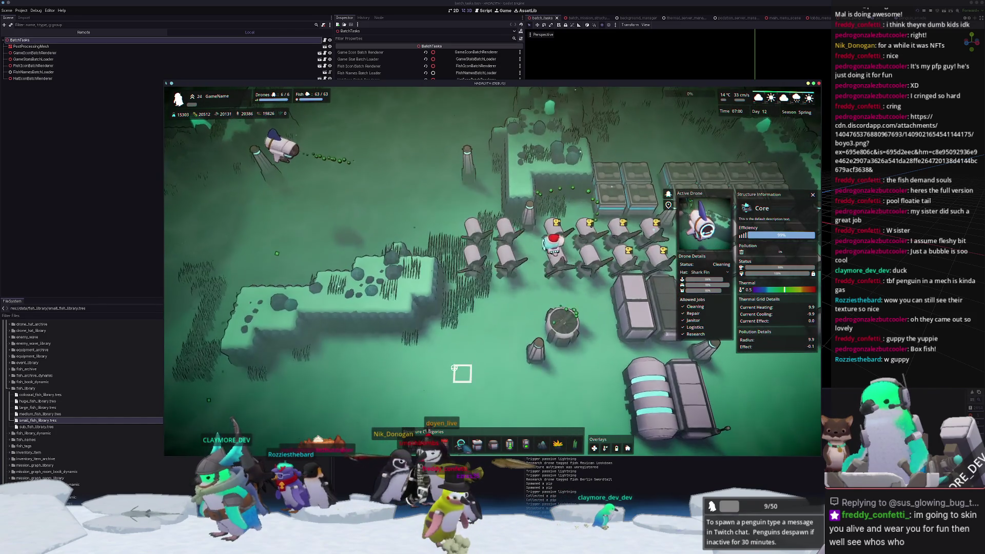
pyautogui.scroll(-3, 454, 367)
pyautogui.press('w')
pyautogui.press('a')
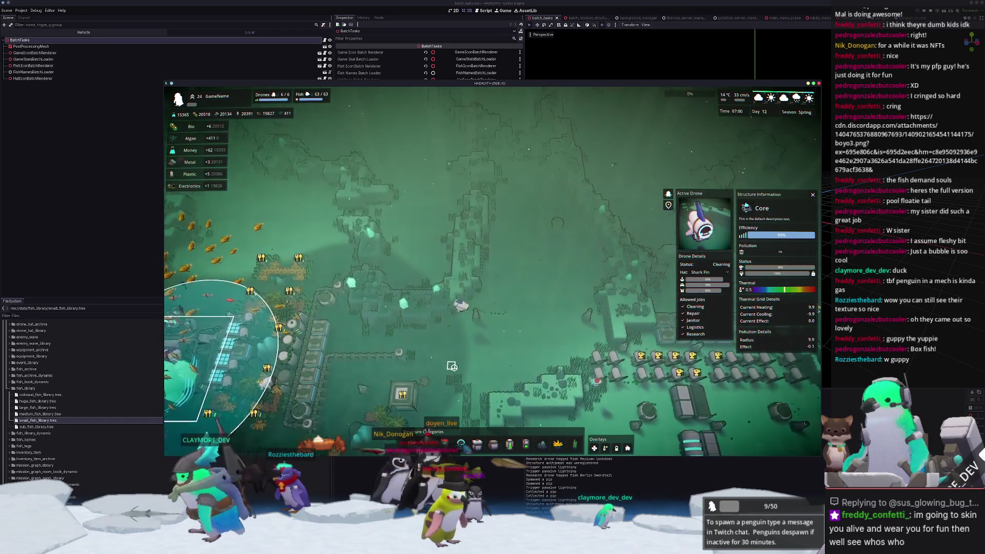
pyautogui.press('a')
pyautogui.press('s')
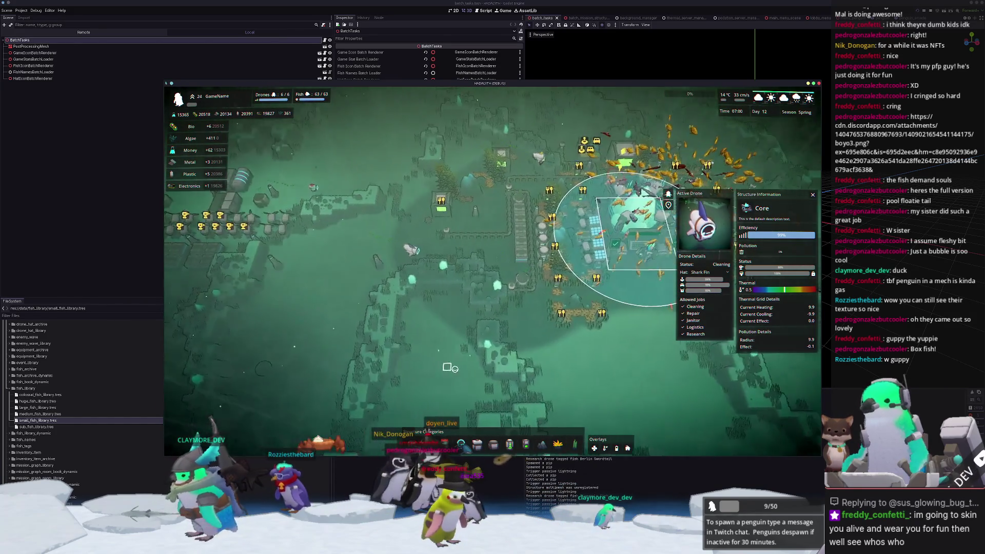
pyautogui.press('d')
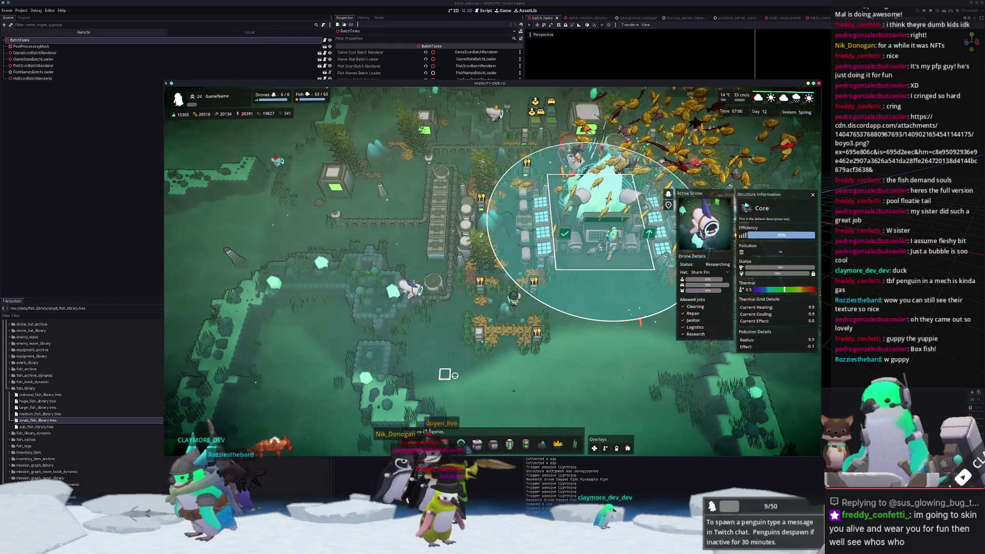
pyautogui.click(478, 390)
pyautogui.scroll(3, 474, 395)
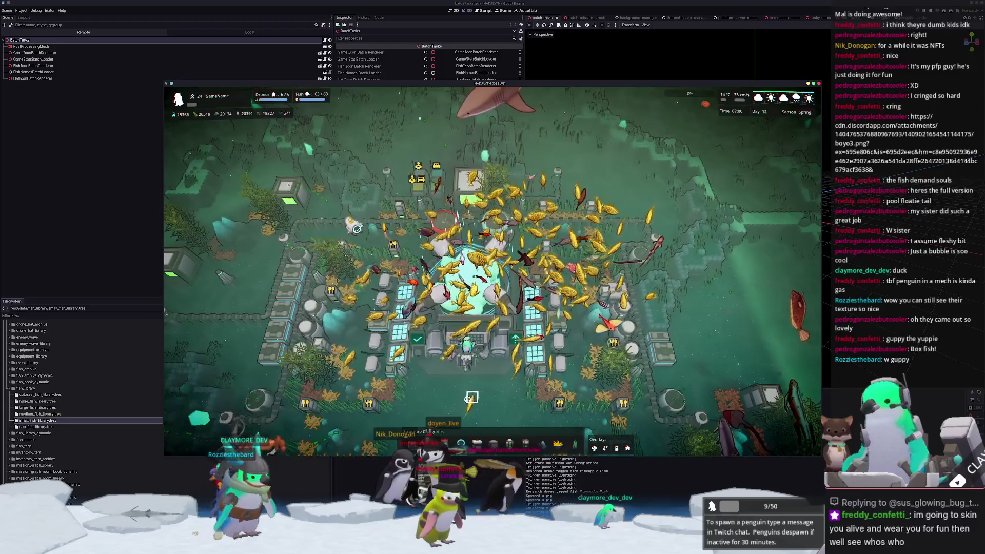
pyautogui.scroll(-3, 468, 400)
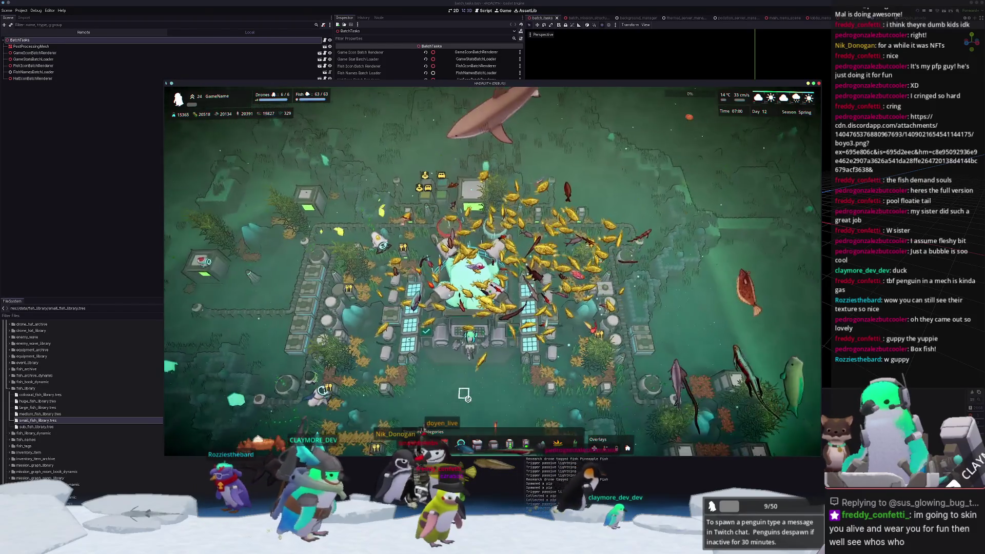
pyautogui.scroll(-2, 467, 397)
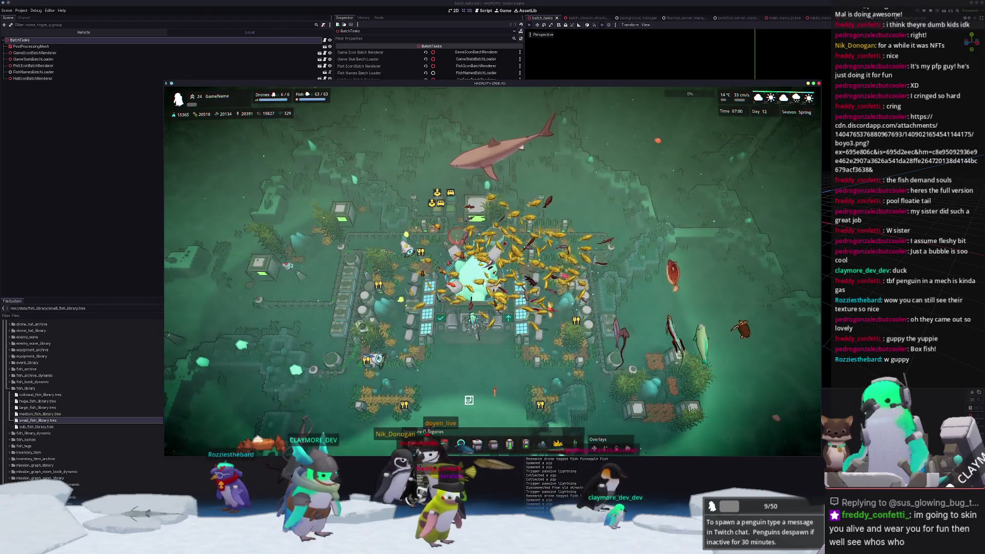
pyautogui.scroll(5, 469, 400)
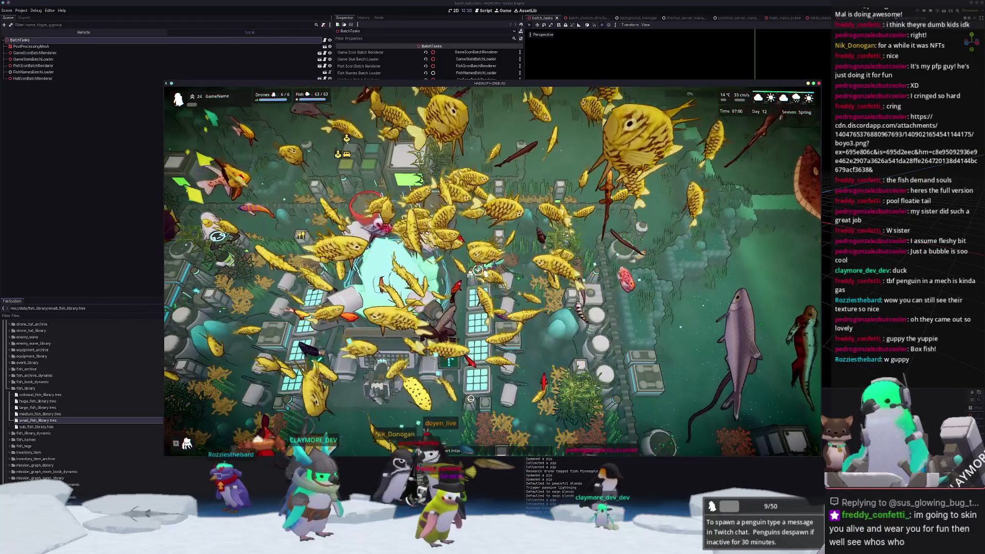
pyautogui.press('d')
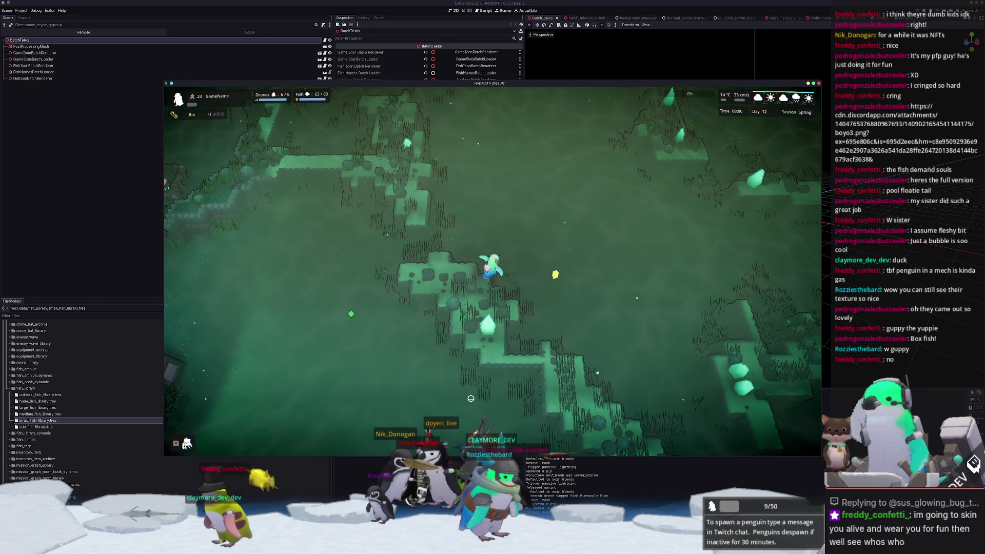
# - Swim the player left onto the mech beneath the base console, then switch to the Blender fish file
pyautogui.press('a')
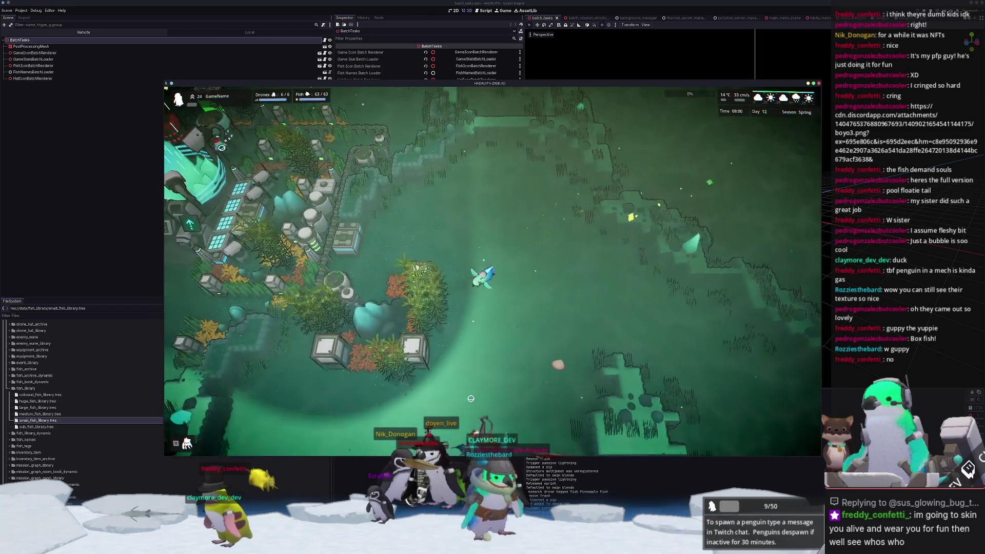
pyautogui.press('w')
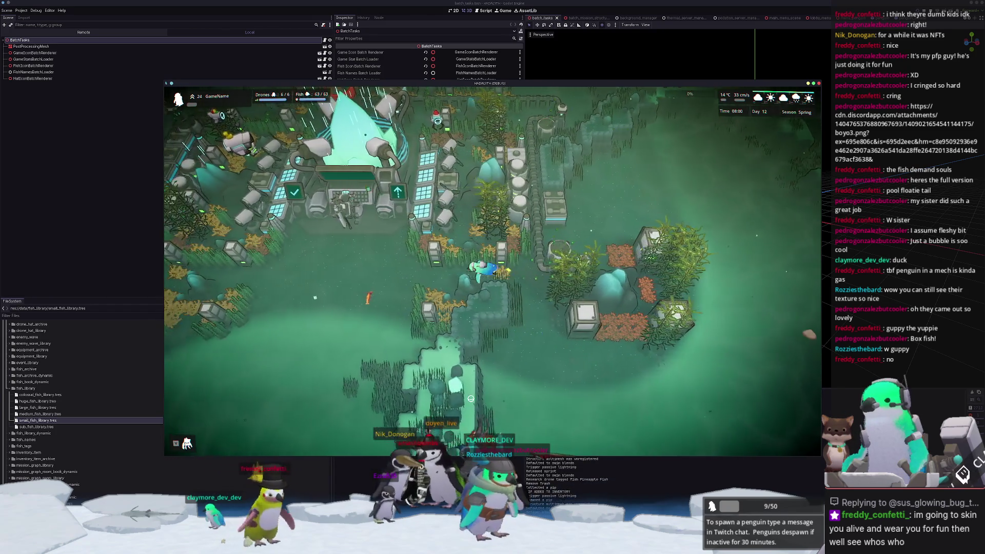
pyautogui.press('w')
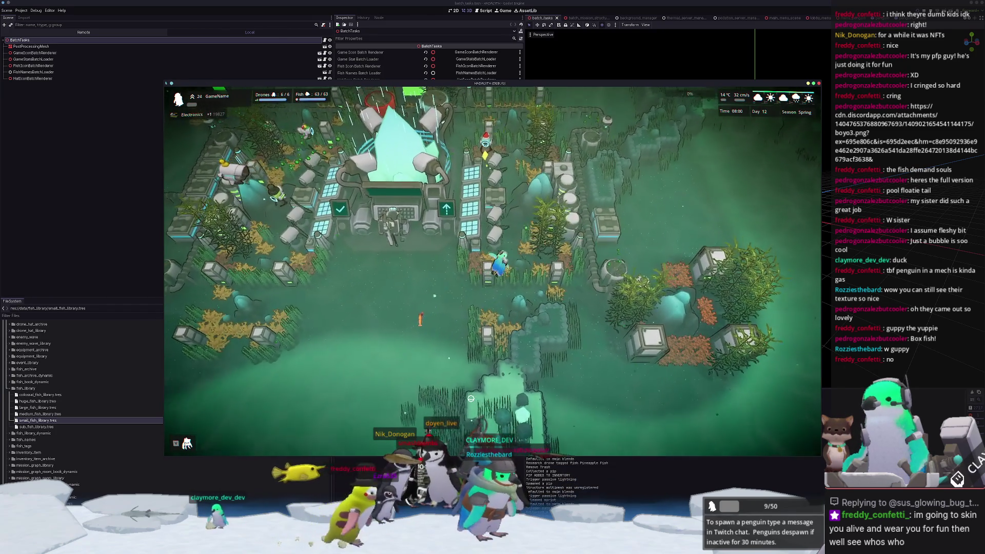
pyautogui.press('a')
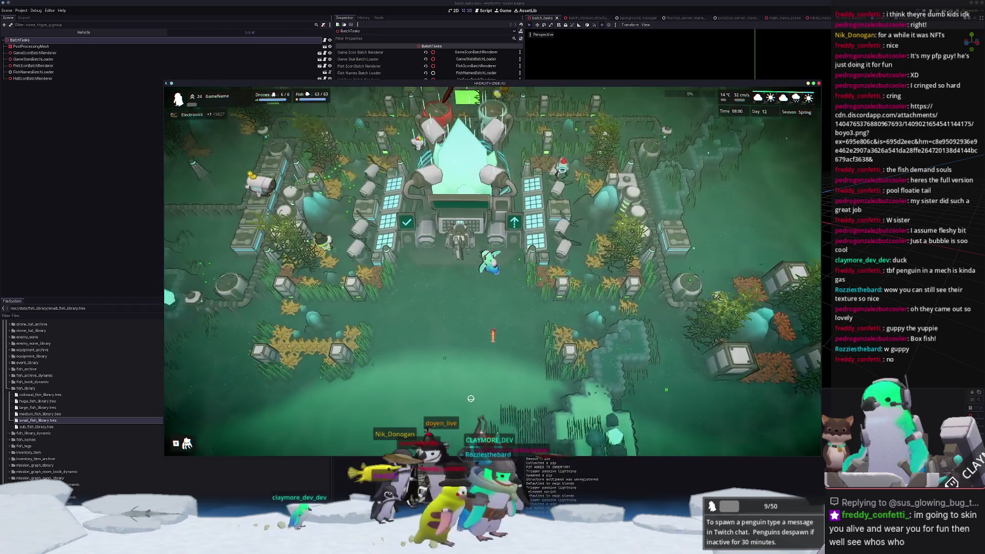
pyautogui.press('a')
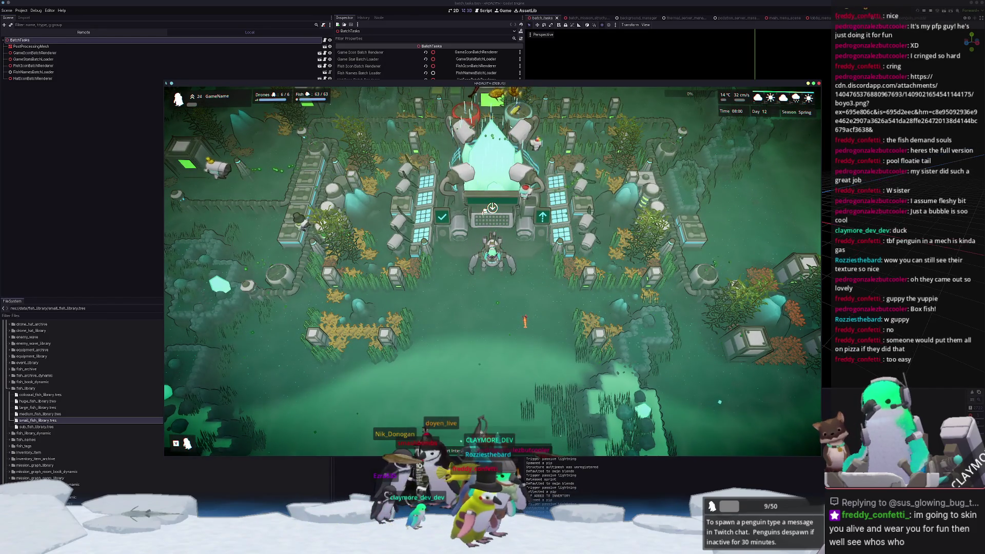
pyautogui.hotkey('alt', 'Tab')
pyautogui.moveTo(569, 346)
pyautogui.mouseDown(button='middle')
pyautogui.moveTo(621, 363)
pyautogui.moveTo(619, 378)
pyautogui.mouseUp(button='middle')
# - Duplicate the fish model and offset the copy along the X axis
pyautogui.hotkey('alt', 'a')
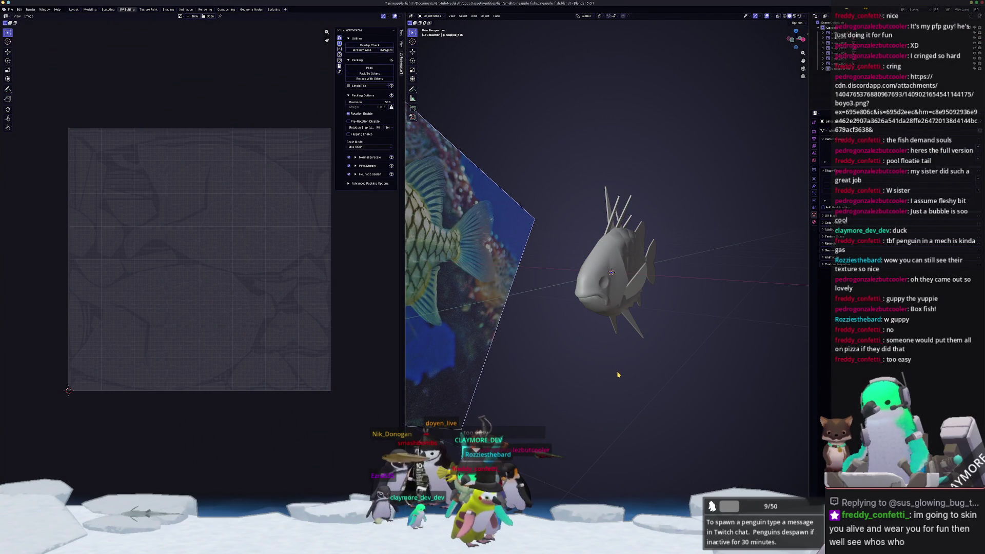
pyautogui.click(589, 297)
pyautogui.moveTo(589, 296); pyautogui.dragTo(661, 318, button='middle')
pyautogui.hotkey('shift', 'd')
pyautogui.press('x')
pyautogui.click(709, 342)
pyautogui.moveTo(710, 342)
pyautogui.mouseDown(button='middle')
pyautogui.moveTo(796, 334)
pyautogui.moveTo(638, 334)
pyautogui.moveTo(611, 287)
pyautogui.moveTo(677, 310)
pyautogui.mouseUp(button='middle')
# - Rotate the fish 180° around Z (then undo it) and -90° around X
pyautogui.write('rz180')
pyautogui.press('Return')
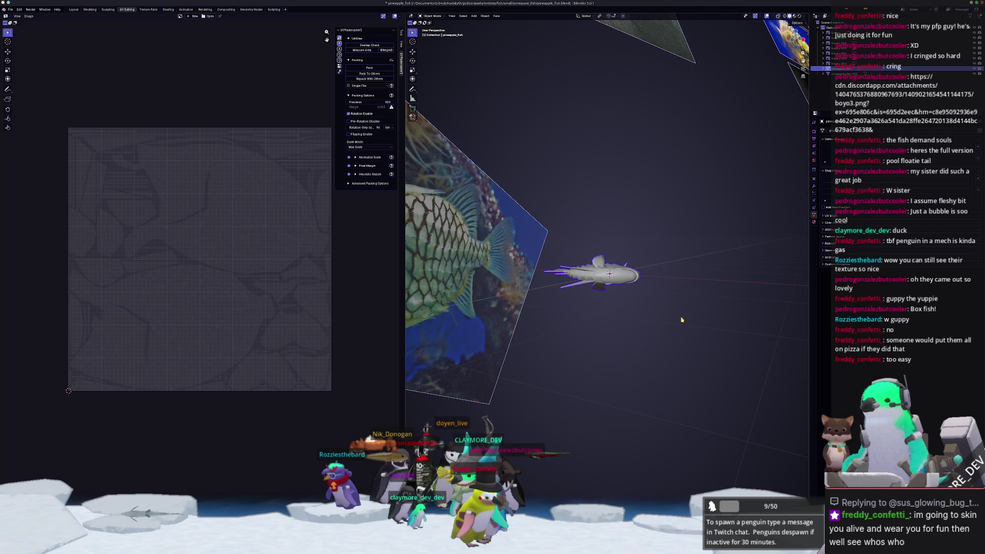
pyautogui.hotkey('ctrl', 'z')
pyautogui.write('rx')
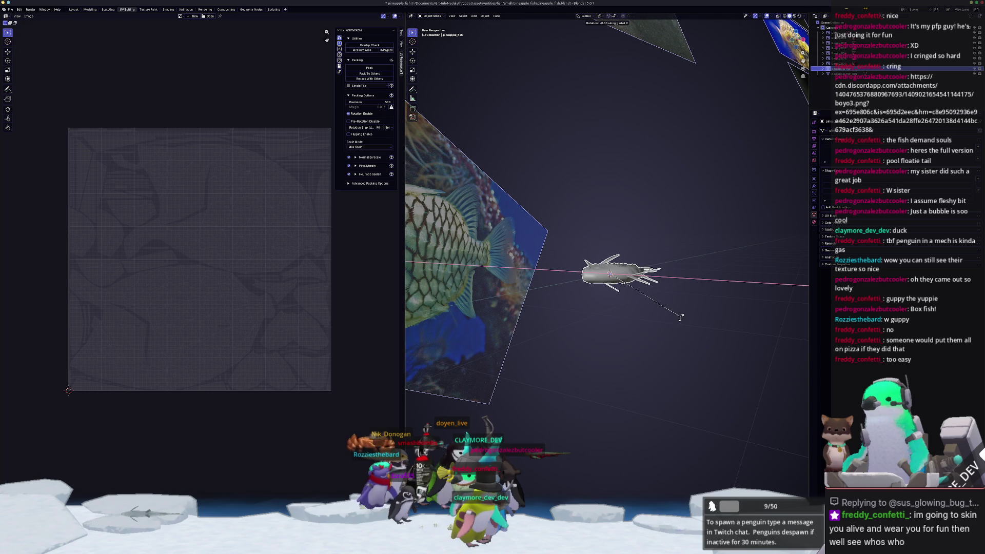
pyautogui.write('90')
pyautogui.press('BackSpace')
pyautogui.press('BackSpace')
pyautogui.write('-90')
pyautogui.press('Return')
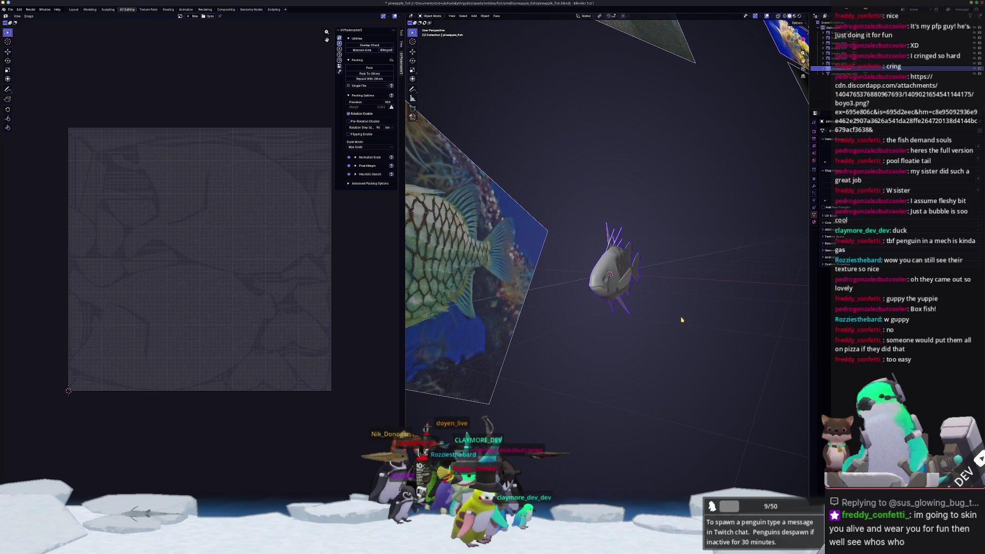
pyautogui.moveTo(682, 320); pyautogui.dragTo(591, 362, button='middle')
pyautogui.click(591, 362)
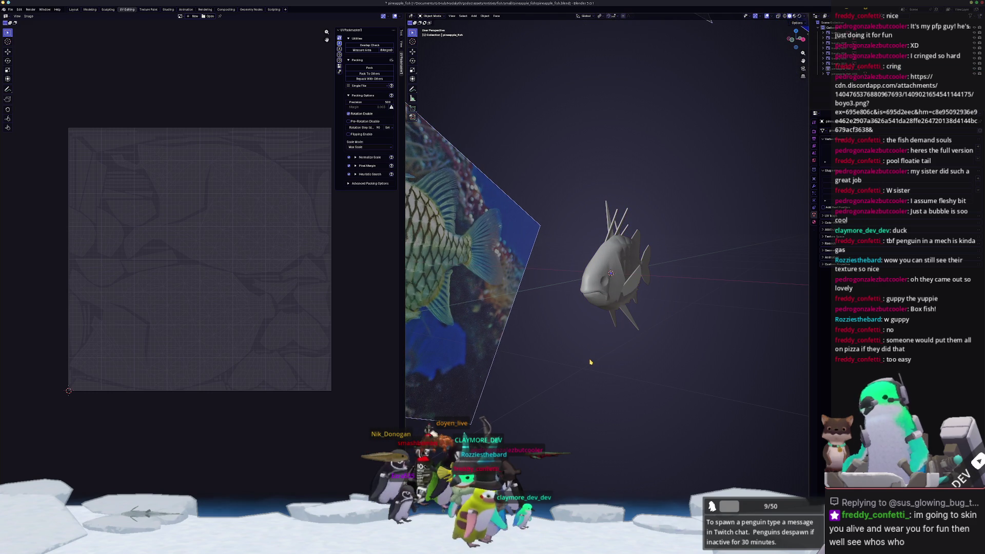
# - Start a new General file from File > New and answer the save-changes prompt
pyautogui.click(12, 10)
pyautogui.click(68, 20)
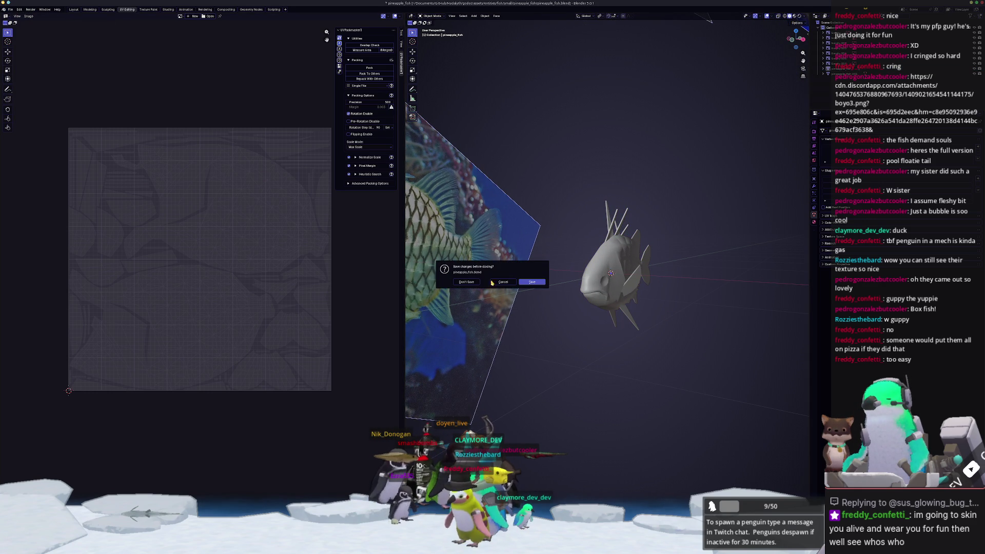
pyautogui.click(534, 283)
# - Delete the default cube, camera and light from the new scene
pyautogui.press('a')
pyautogui.press('x')
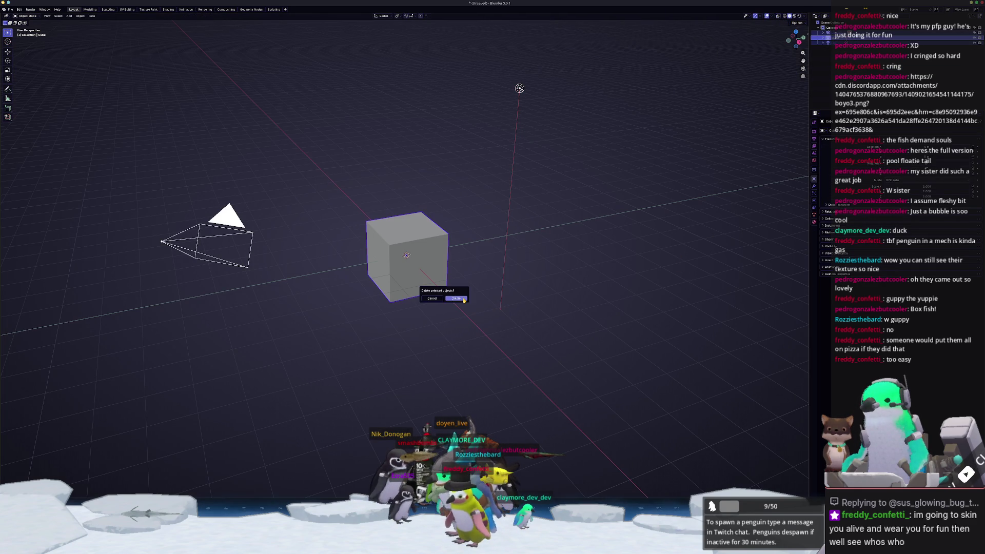
pyautogui.click(463, 300)
# - Save the scene as city_bus.blend in a new city_bus folder under assets/entities/structures/pollution
pyautogui.hotkey('ctrl', 'o')
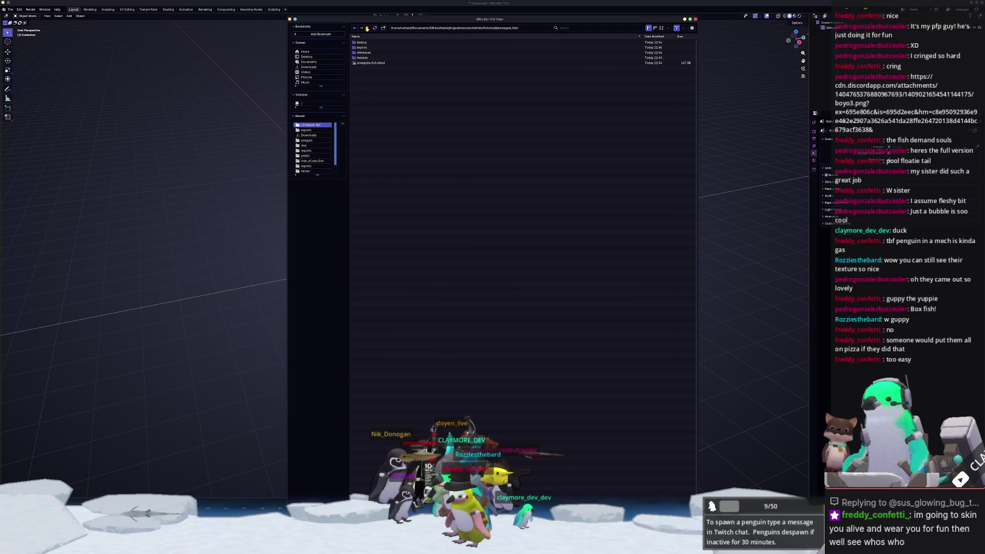
pyautogui.click(367, 28)
pyautogui.click(367, 28)
pyautogui.click(367, 27)
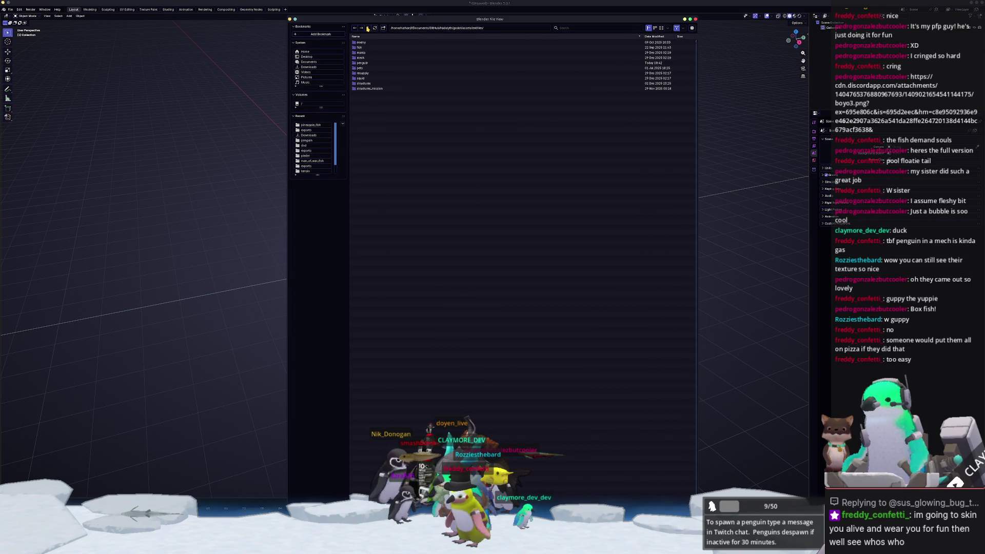
pyautogui.click(366, 63)
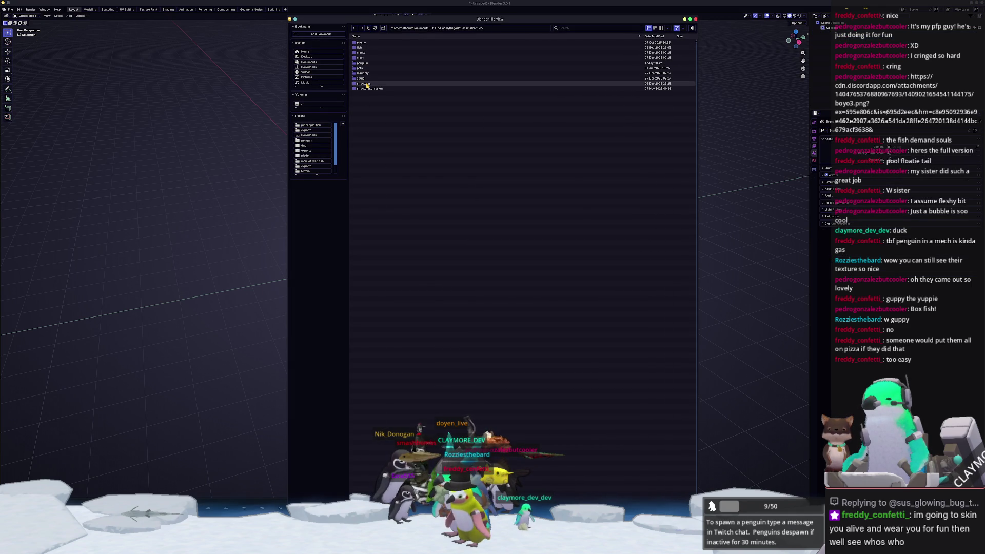
pyautogui.click(365, 83)
pyautogui.click(367, 80)
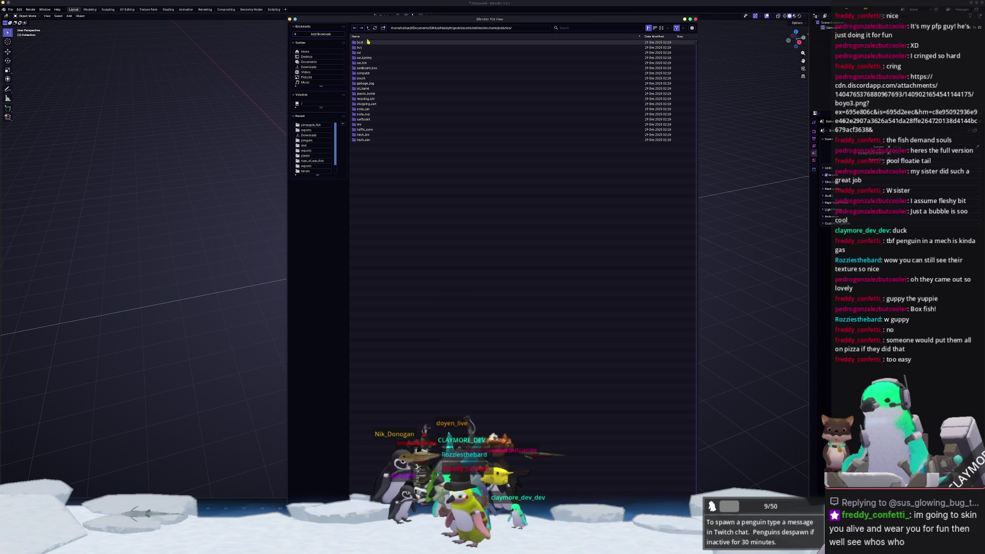
pyautogui.click(383, 27)
pyautogui.write('city_bus')
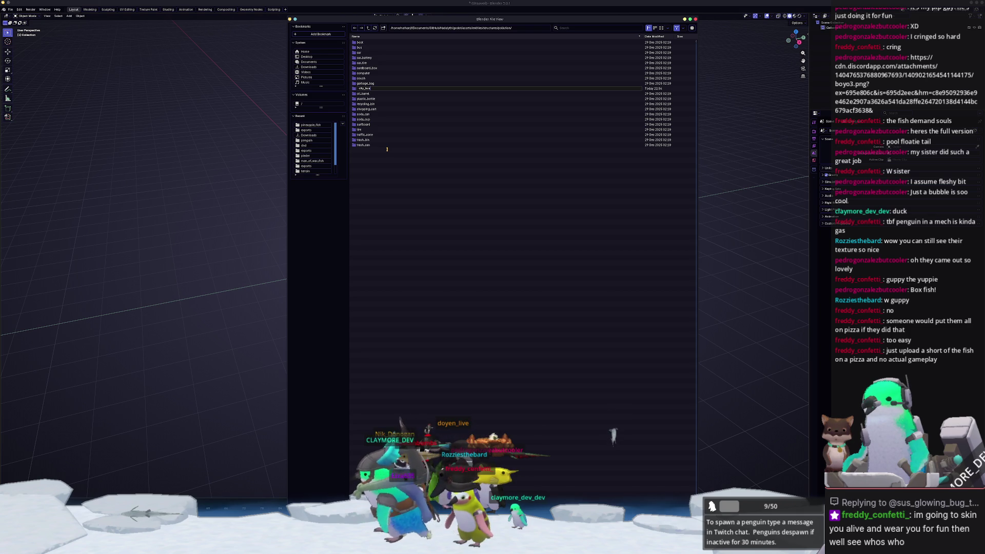
pyautogui.press('Return')
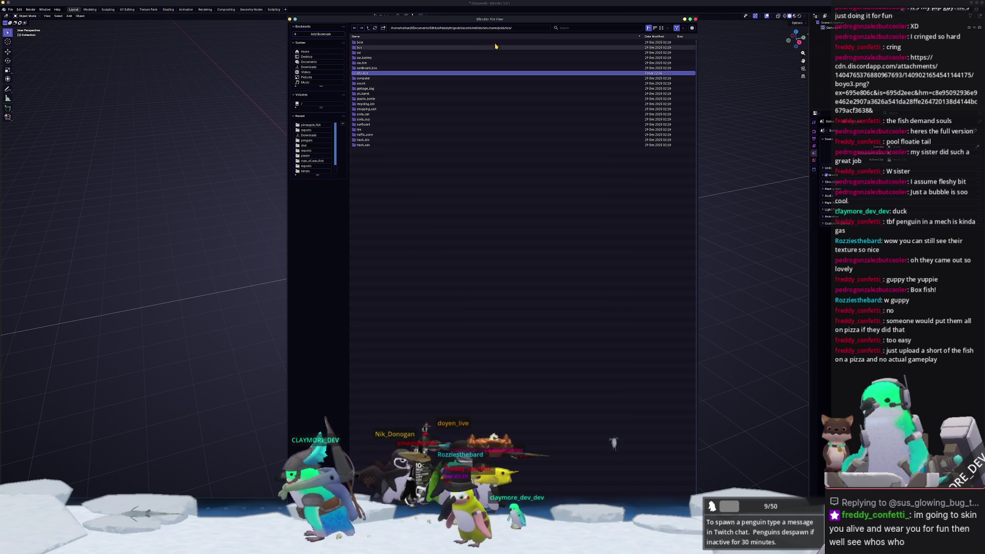
pyautogui.doubleClick(421, 73)
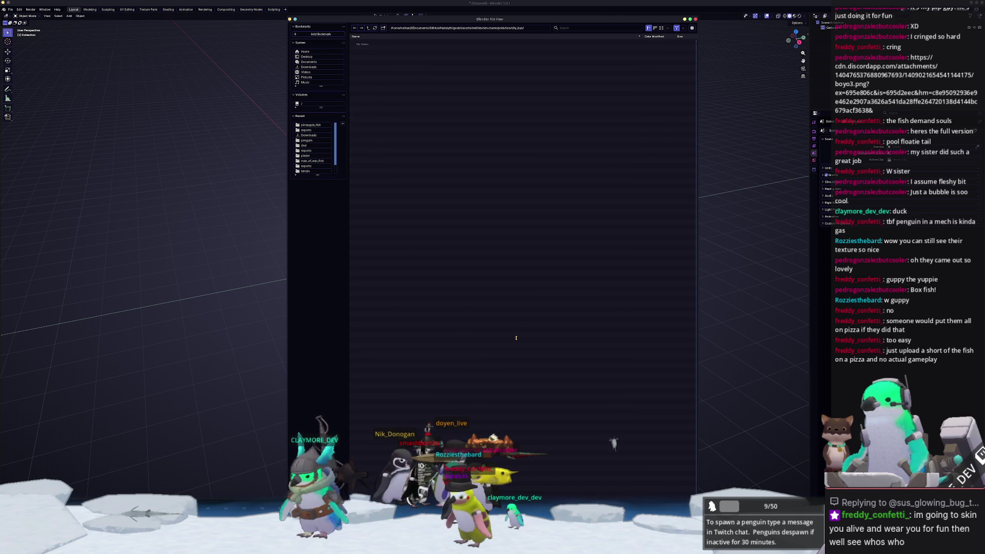
pyautogui.press('Return')
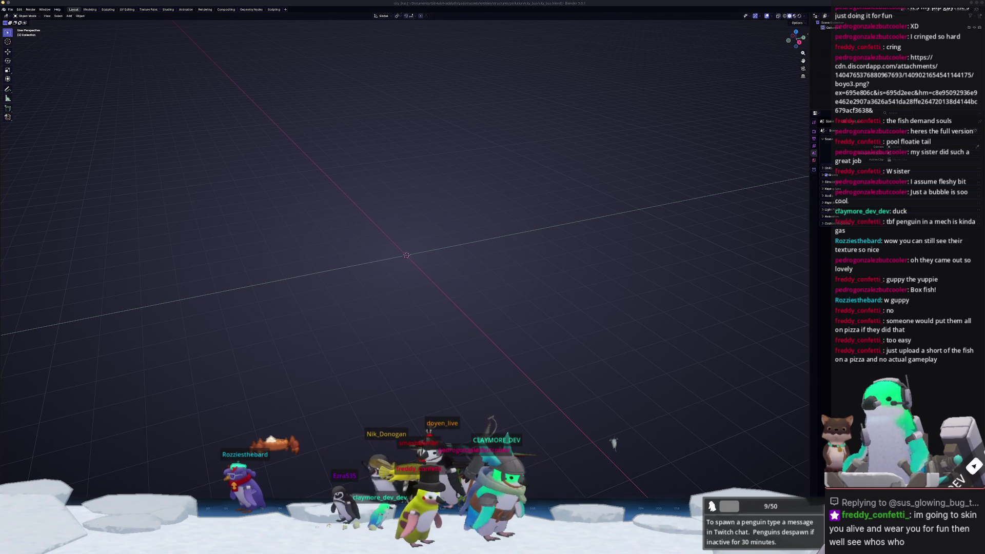
# - Browse the Google Images bus results and preview the Toyota CaetanoBus image
pyautogui.moveTo(975, 111); pyautogui.dragTo(667, 112)
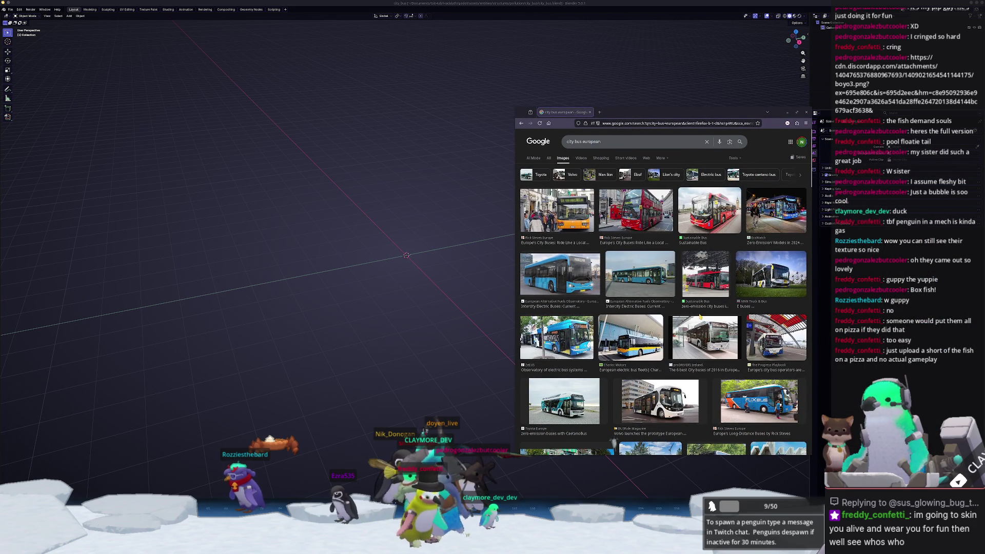
pyautogui.scroll(-5, 614, 443)
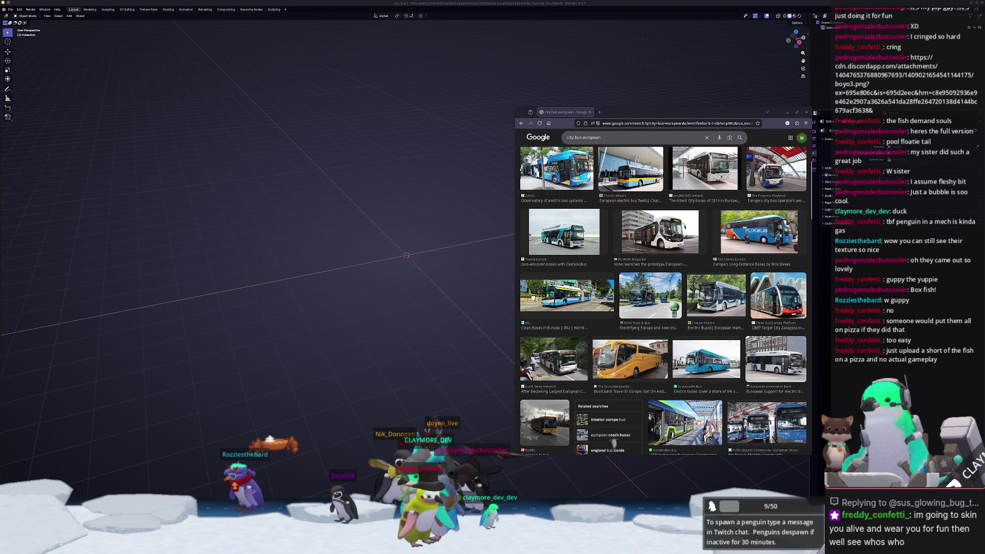
pyautogui.scroll(-1, 614, 442)
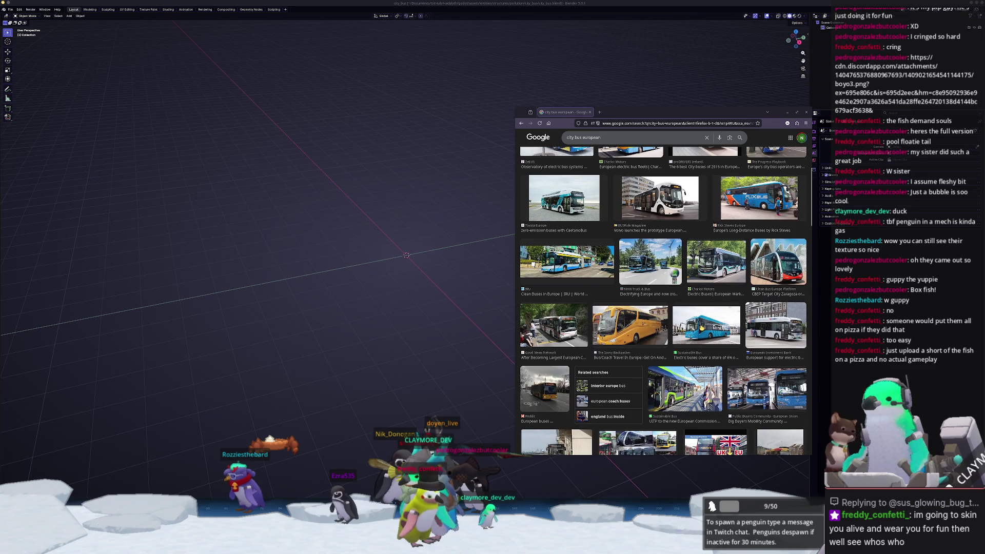
pyautogui.scroll(-2, 614, 442)
pyautogui.scroll(-2, 614, 442)
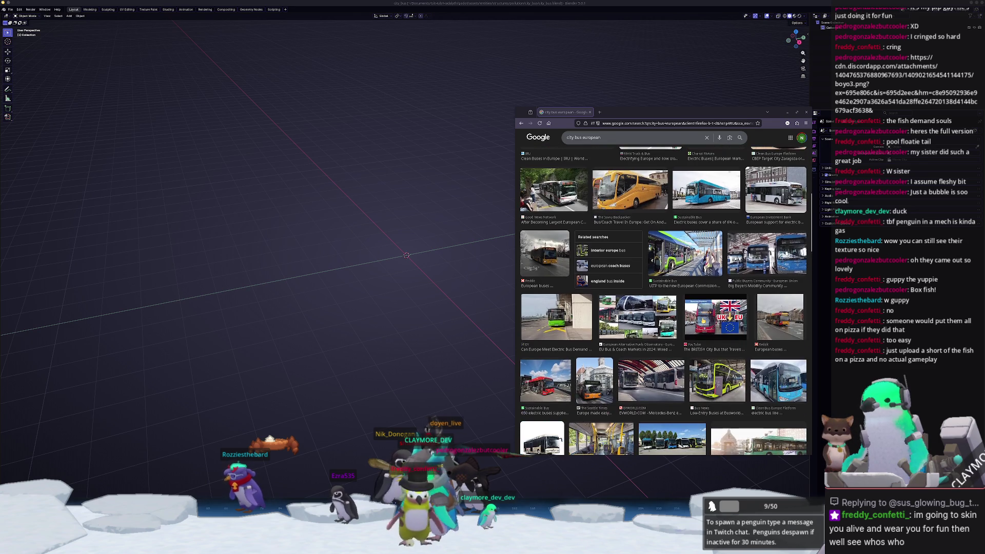
pyautogui.scroll(-6, 614, 442)
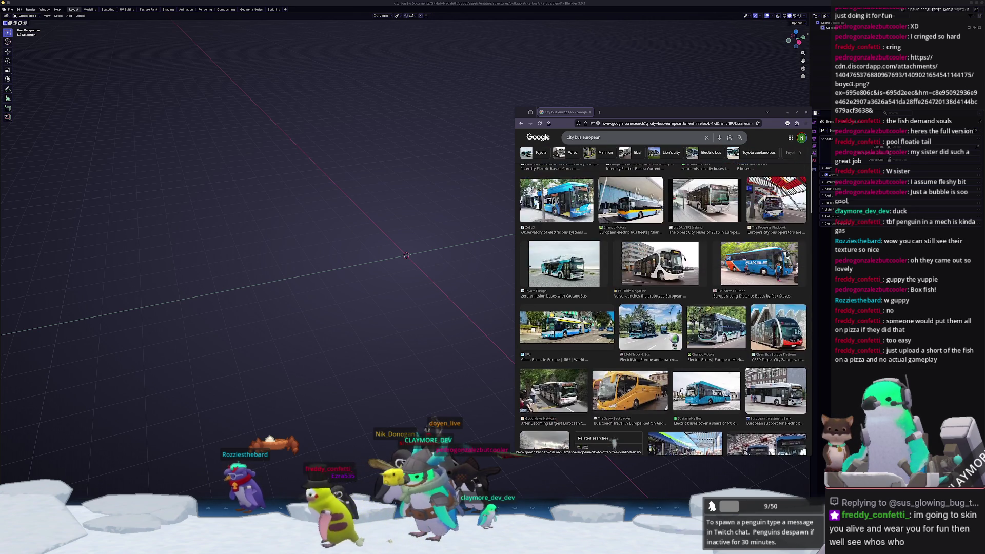
pyautogui.click(564, 365)
pyautogui.scroll(5, 658, 292)
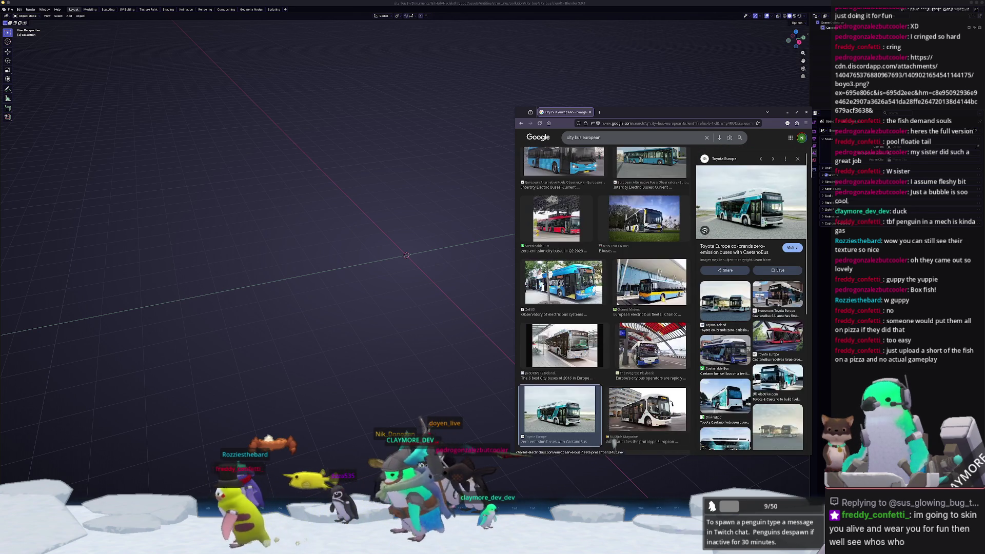
pyautogui.scroll(2, 658, 293)
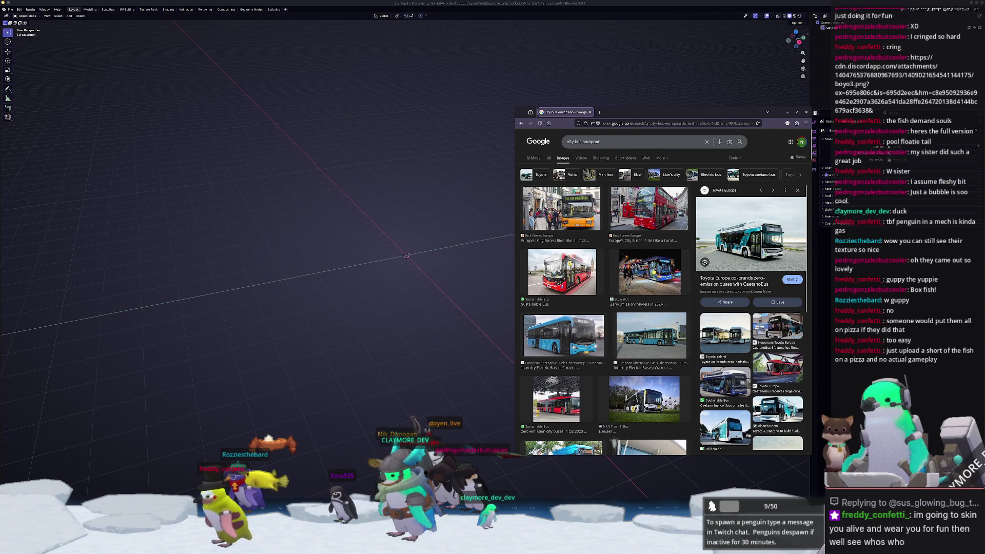
# - Preview the EcoWatch night-bus, MAN Truck & Bus and Chariot Motors bus images
pyautogui.click(650, 272)
pyautogui.scroll(-3, 648, 329)
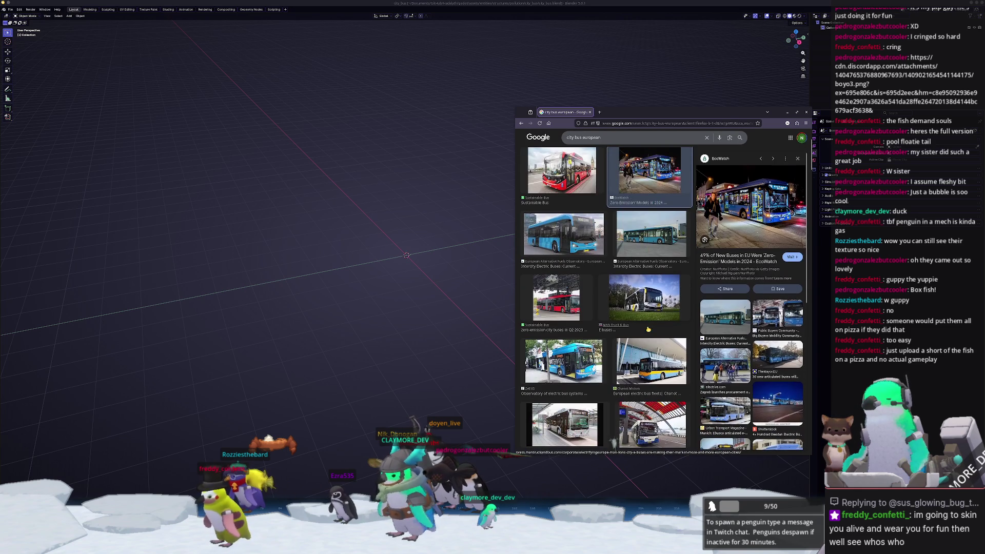
pyautogui.click(645, 297)
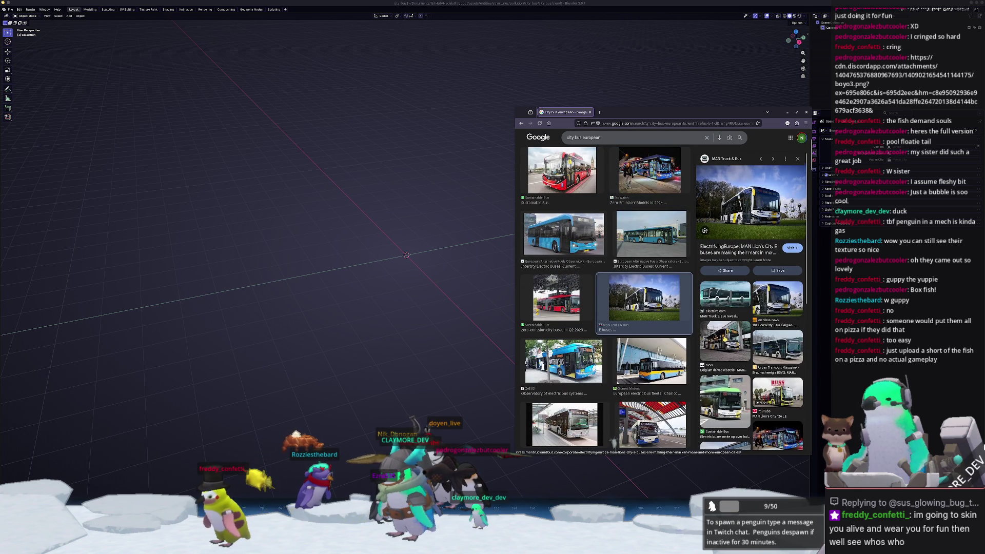
pyautogui.scroll(-2, 650, 316)
pyautogui.click(650, 316)
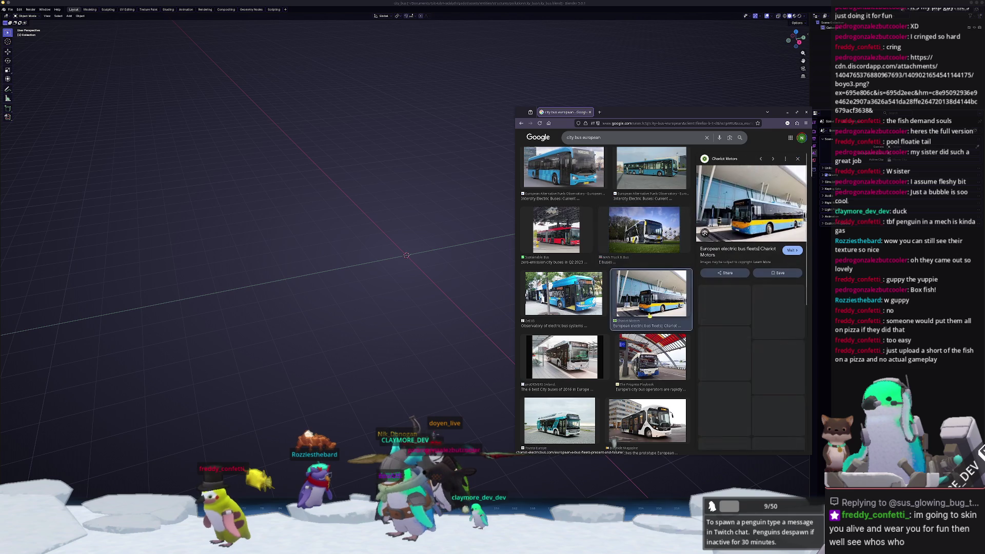
pyautogui.scroll(-2, 650, 316)
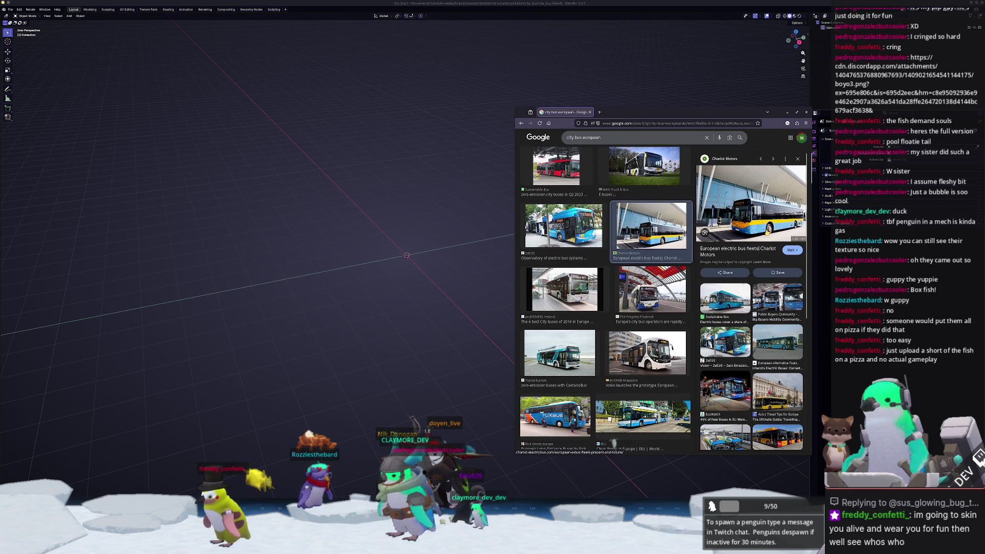
# - Open the full Chariot Motors bus photo in a new browser tab
pyautogui.rightClick(768, 231)
pyautogui.click(785, 298)
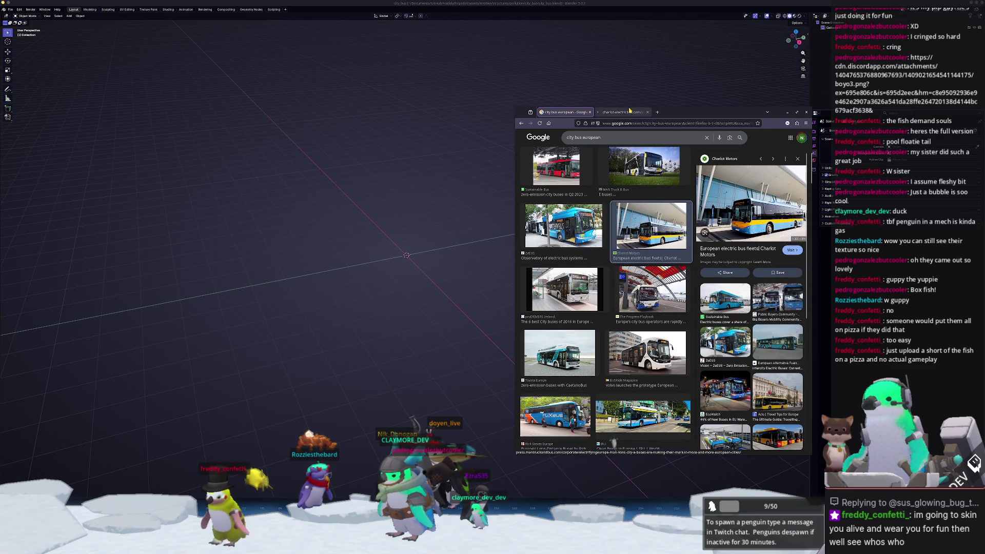
pyautogui.click(628, 111)
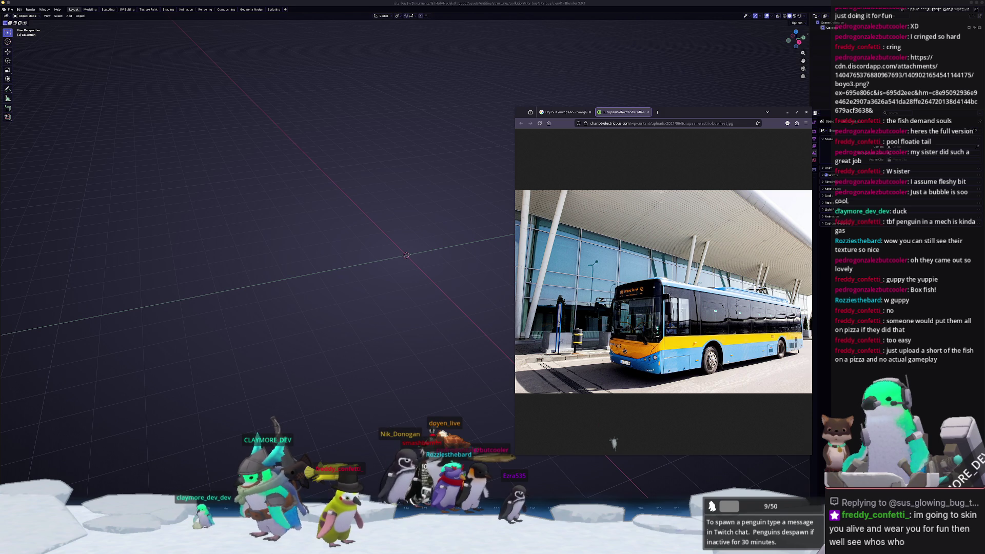
pyautogui.moveTo(588, 497)
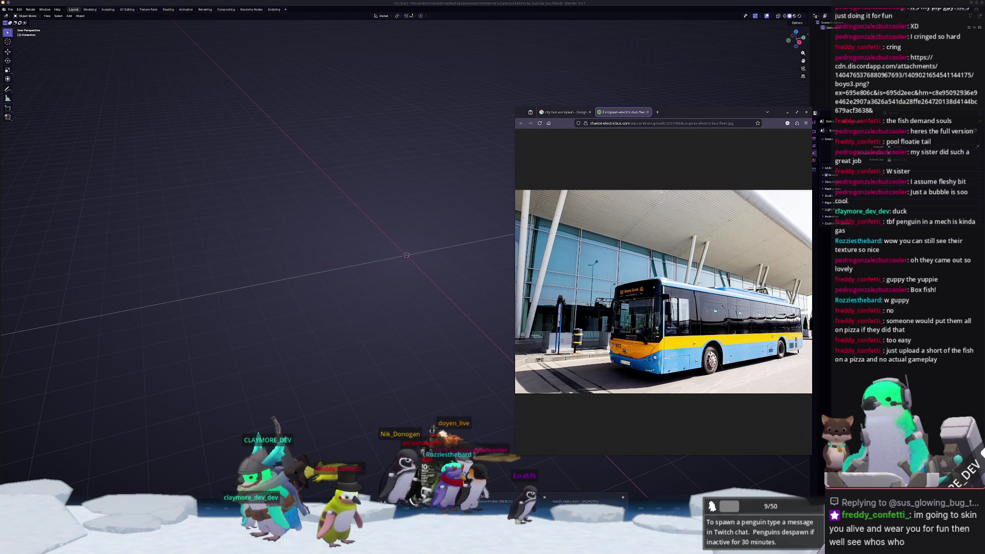
pyautogui.click(571, 498)
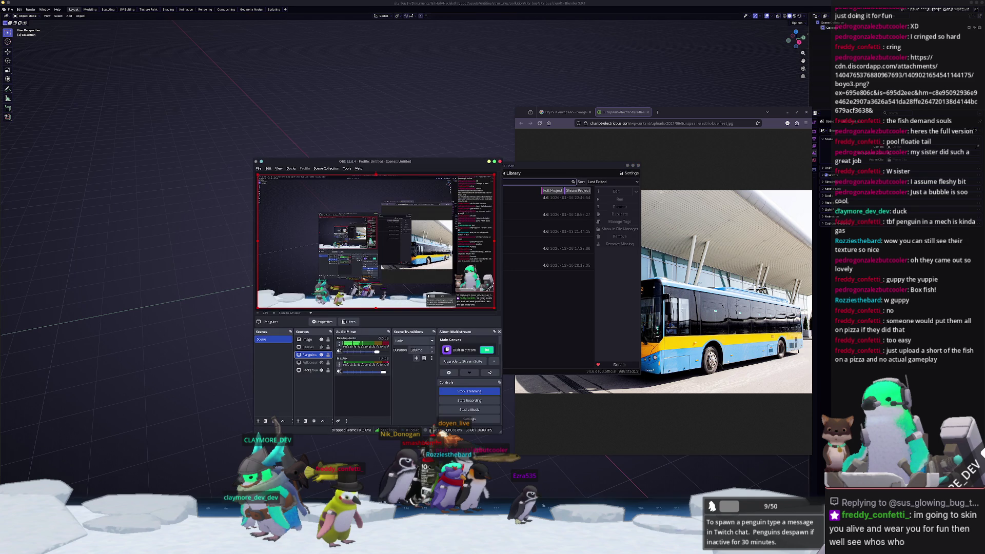
# - Hide the Penguins source in OBS, then open and close the ClaymoreTuber Godot project
pyautogui.click(321, 354)
pyautogui.click(500, 214)
pyautogui.click(627, 191)
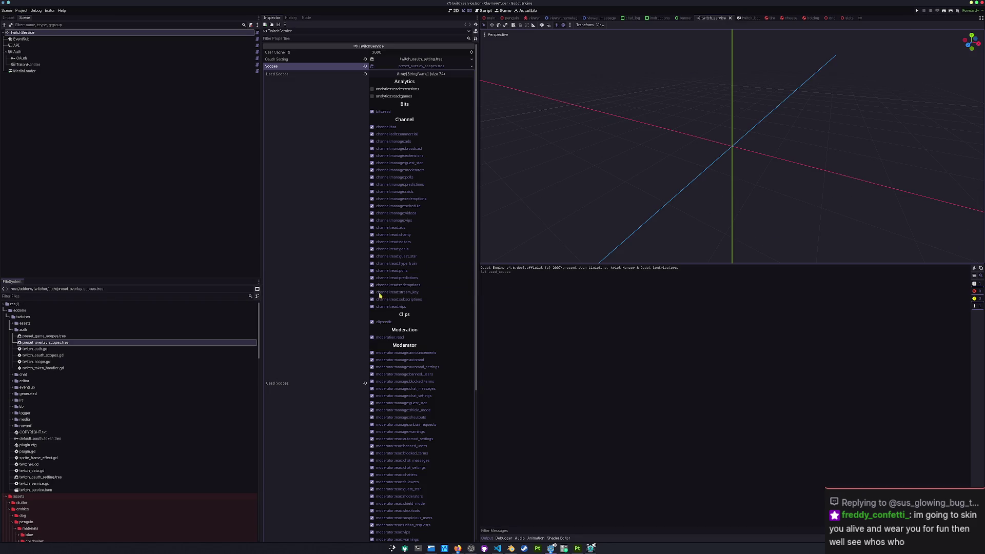
pyautogui.scroll(-10, 84, 425)
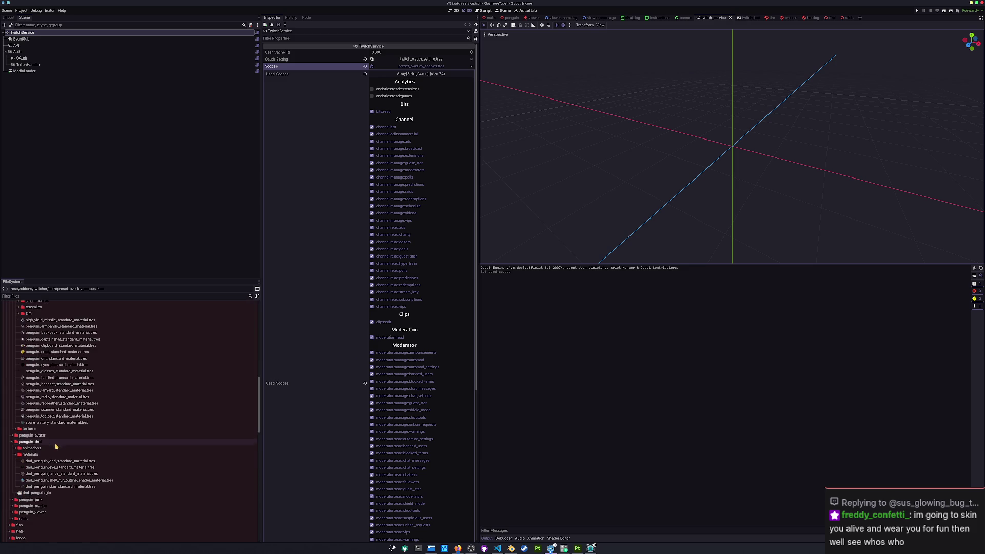
pyautogui.click(57, 439)
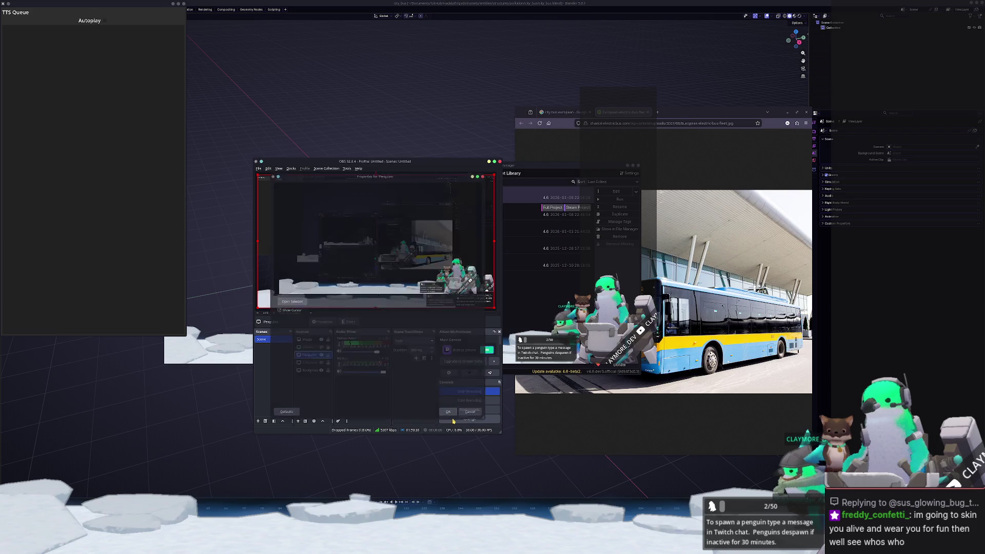
# - Close the Twitcher login and bus photo tabs and minimize OBS
pyautogui.click(660, 162)
pyautogui.click(647, 112)
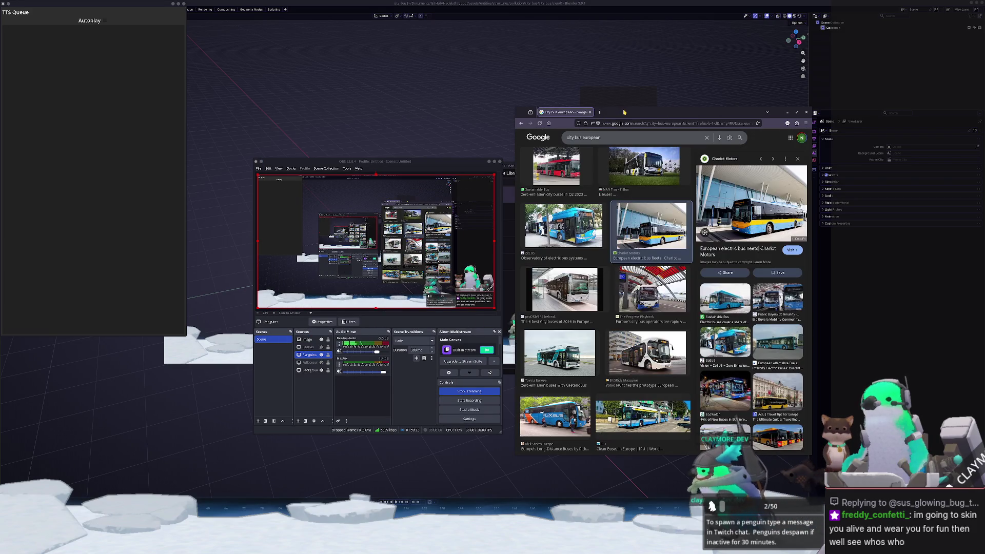
pyautogui.click(489, 161)
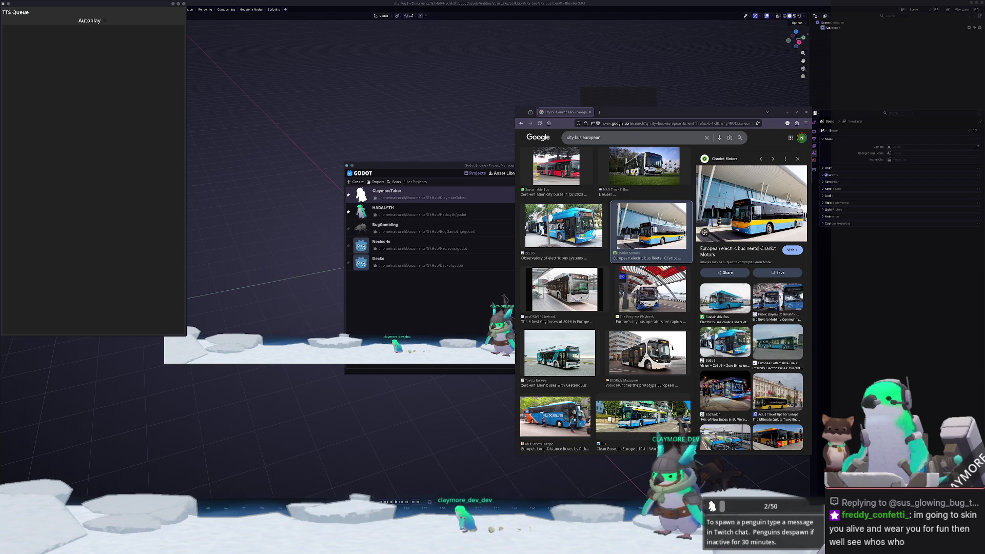
# - Play then pause the PLOBBY3D Twitch stream, hide its window, and bring Blender forward
pyautogui.hotkey('alt', 'Tab')
pyautogui.click(477, 459)
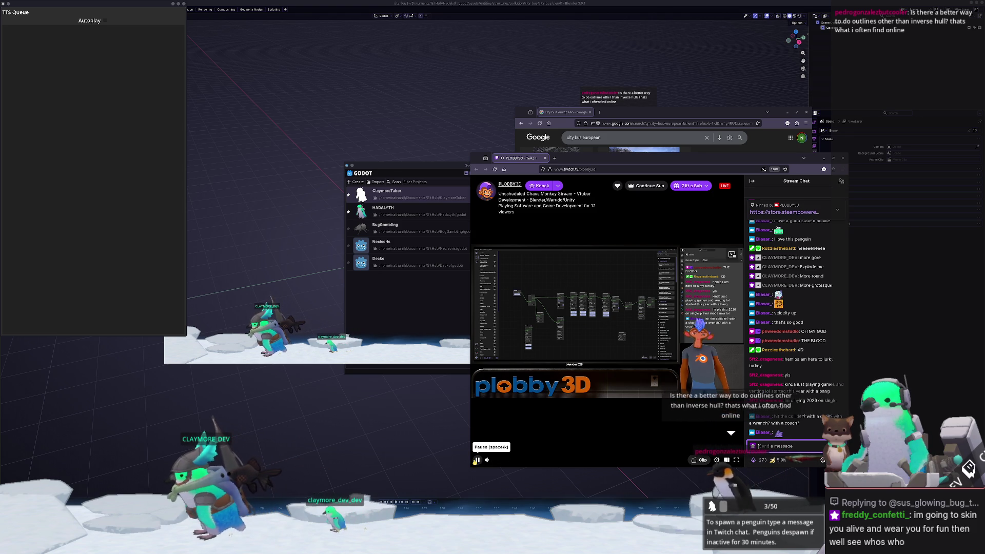
pyautogui.click(676, 413)
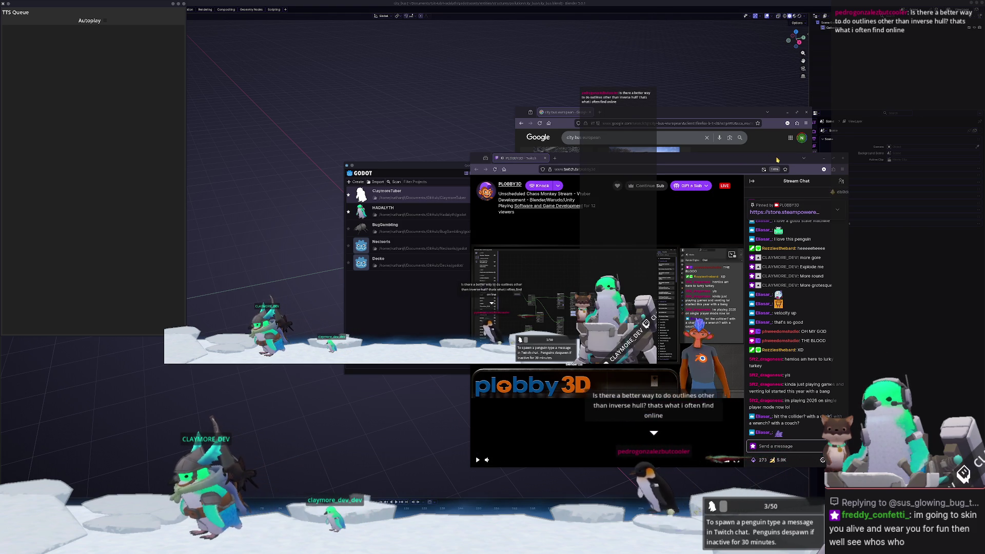
pyautogui.hotkey('ctrl', 'w')
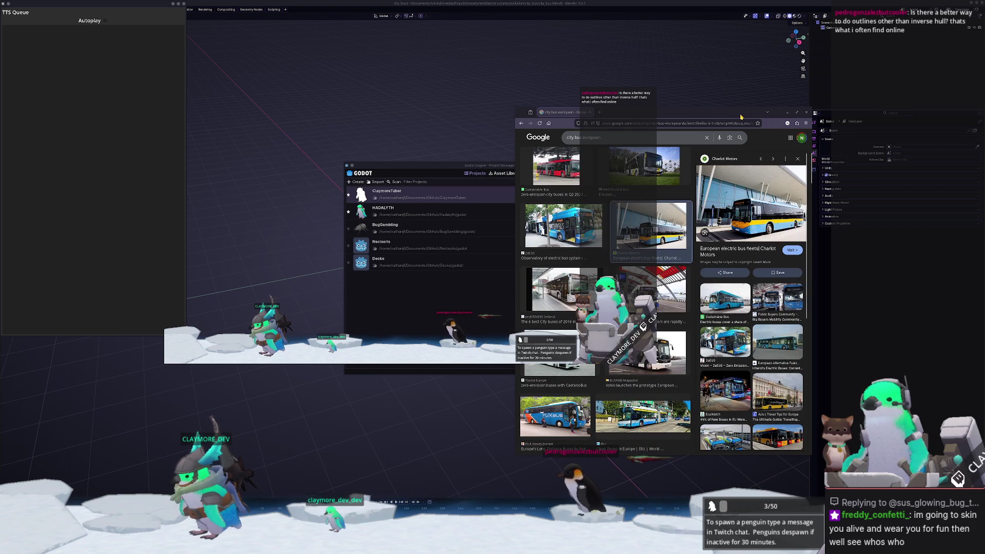
pyautogui.click(447, 461)
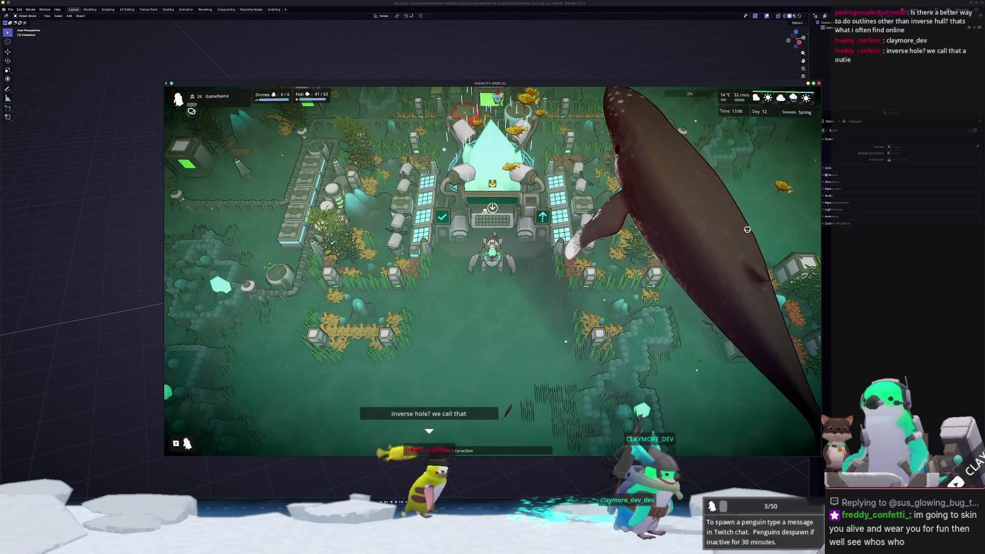
# - Zoom the Hadalyth game camera in and out and select the central base building
pyautogui.scroll(-5, 643, 389)
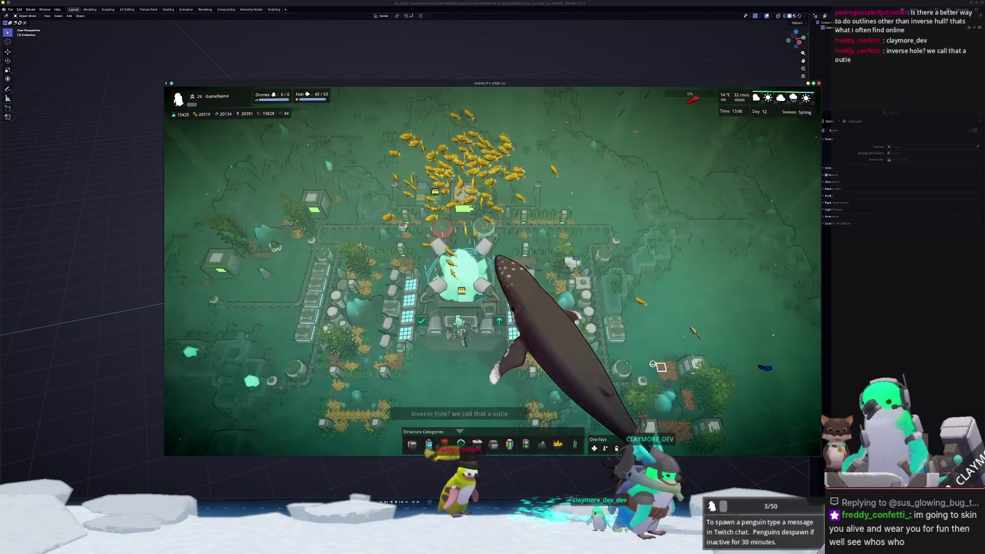
pyautogui.scroll(5, 643, 370)
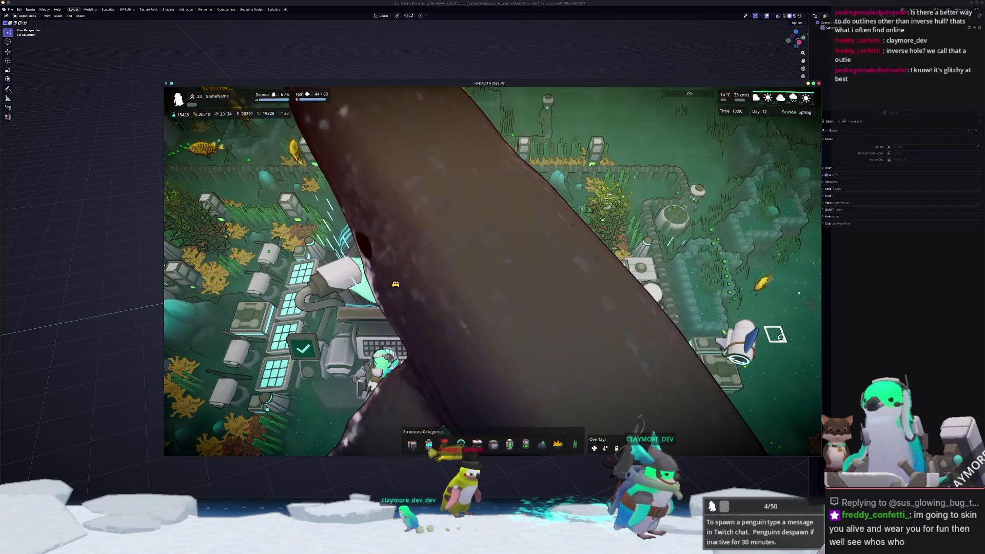
pyautogui.scroll(-5, 735, 347)
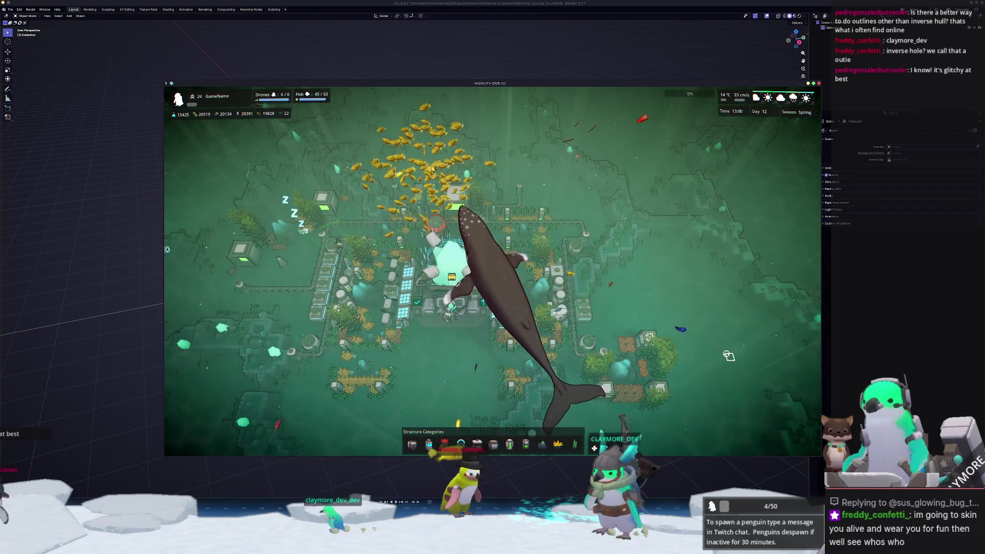
pyautogui.scroll(3, 733, 354)
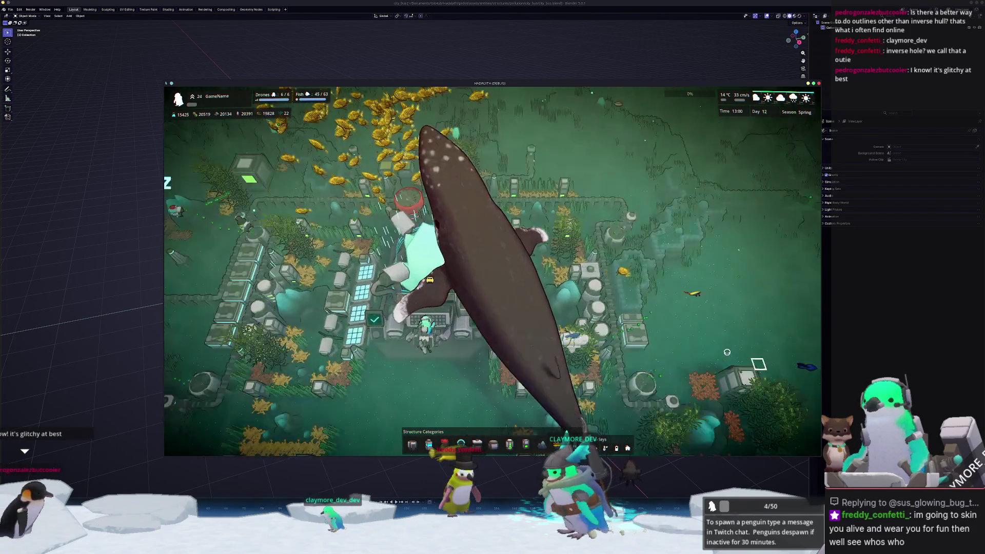
pyautogui.scroll(5, 726, 351)
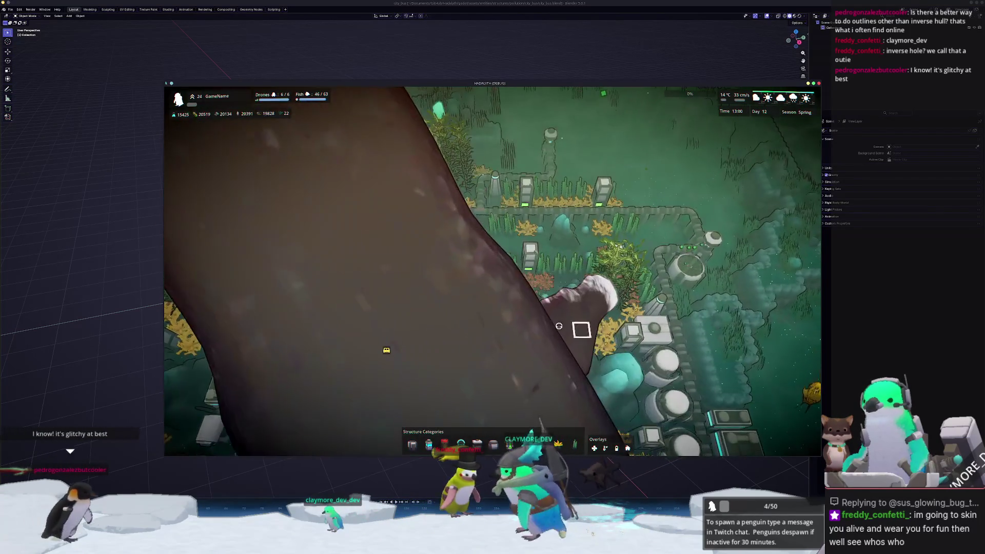
pyautogui.scroll(-5, 557, 280)
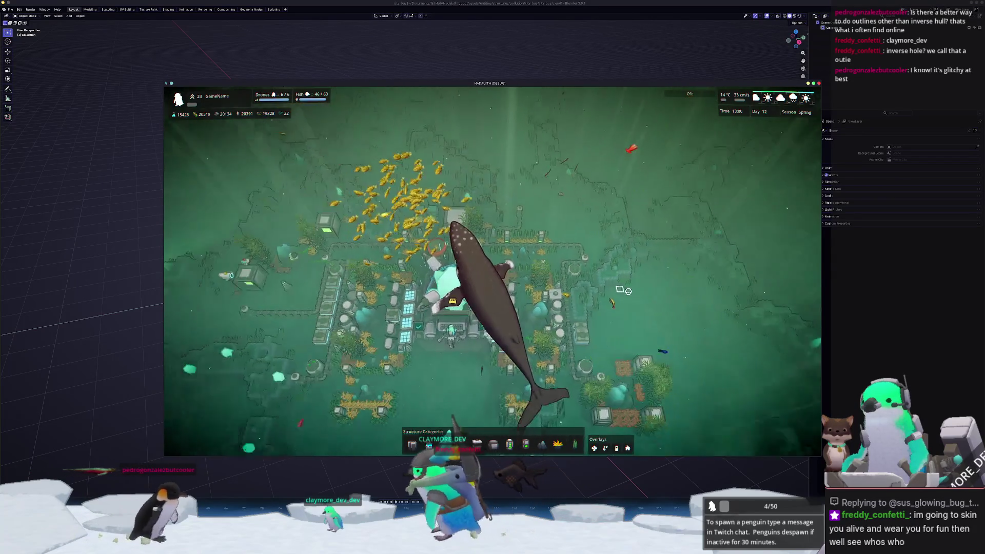
pyautogui.click(471, 292)
pyautogui.scroll(3, 492, 291)
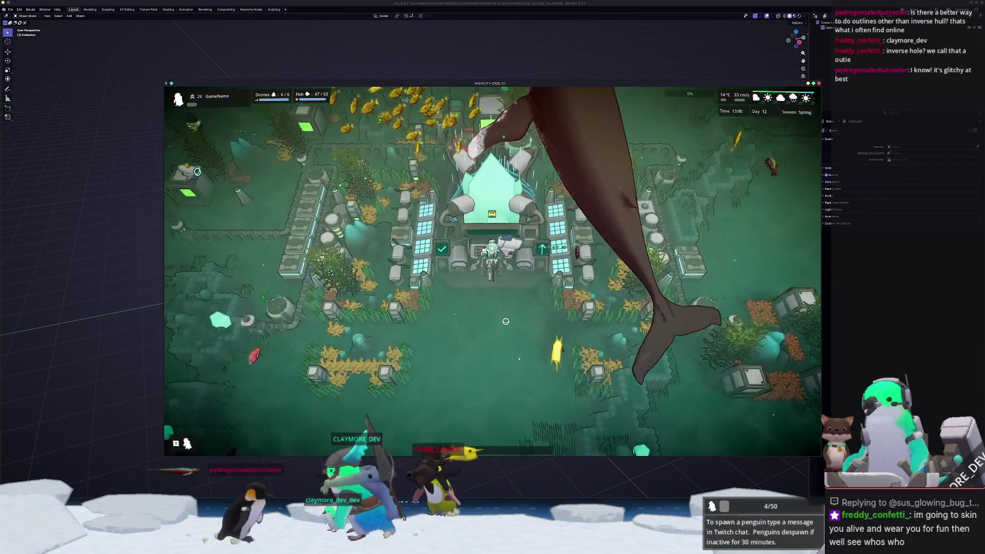
pyautogui.scroll(-3, 492, 290)
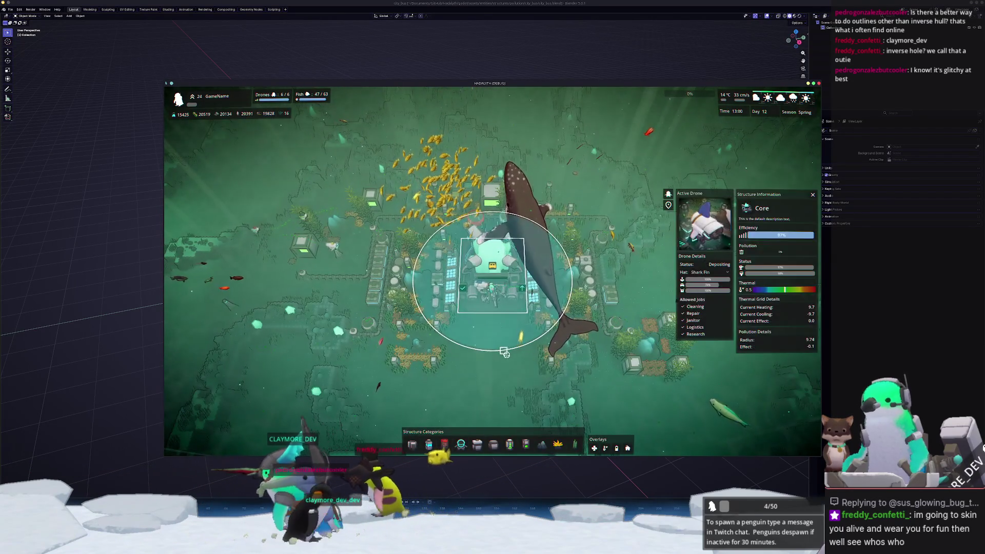
# - Select and deselect the Core building, then quit the Hadalyth game with Alt+F4
pyautogui.rightClick(526, 387)
pyautogui.scroll(2, 525, 387)
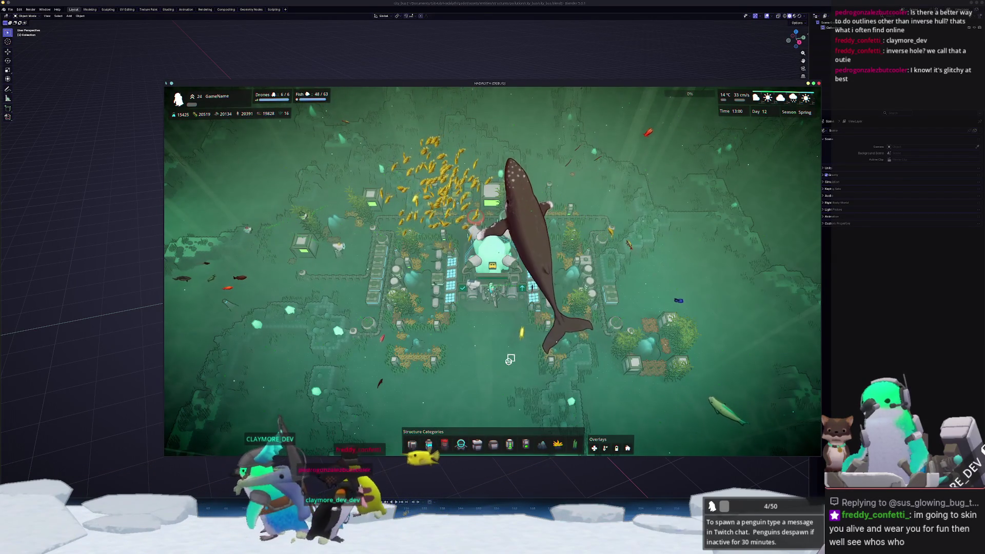
pyautogui.click(538, 298)
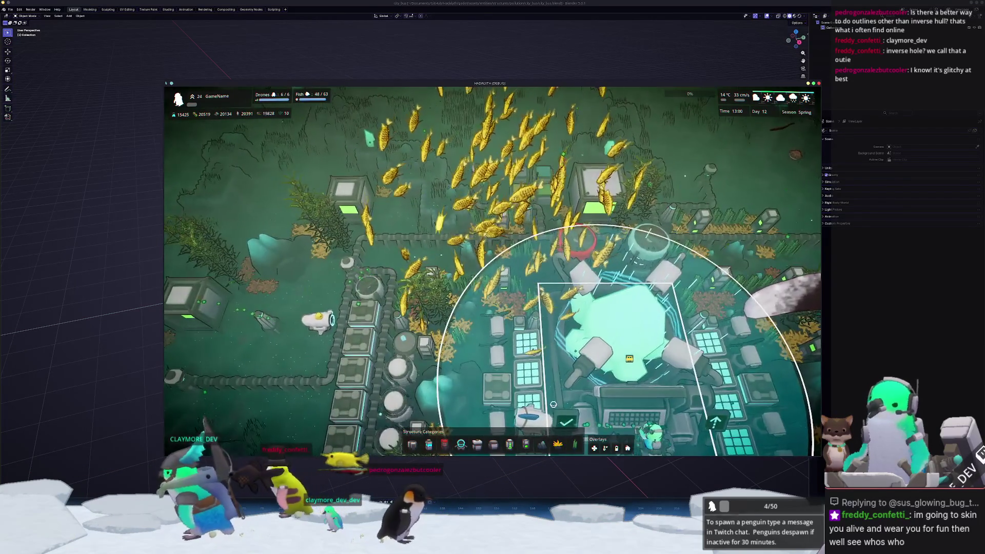
pyautogui.rightClick(572, 345)
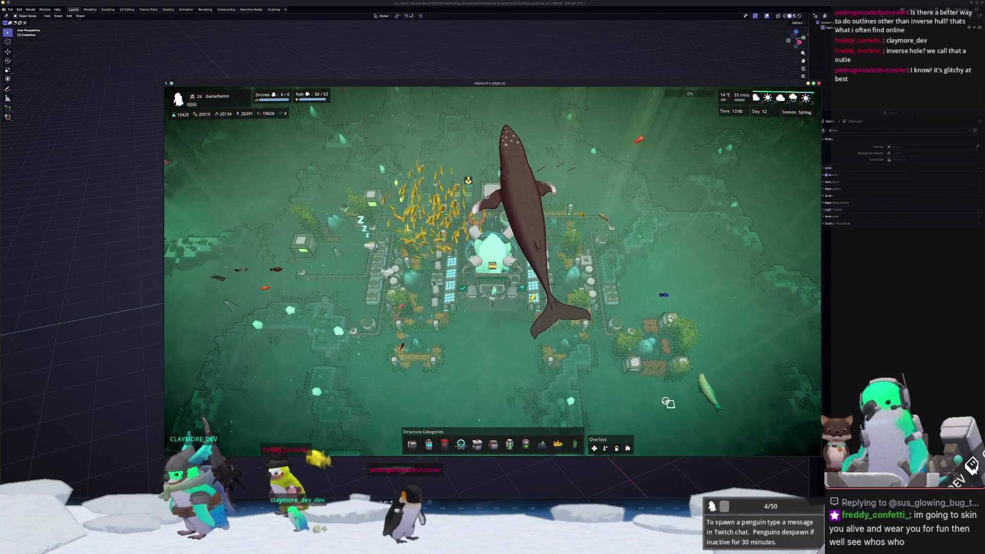
pyautogui.hotkey('alt', 'F4')
pyautogui.moveTo(445, 170)
pyautogui.mouseDown(button='middle')
pyautogui.moveTo(492, 241)
pyautogui.moveTo(474, 242)
pyautogui.mouseUp(button='middle')
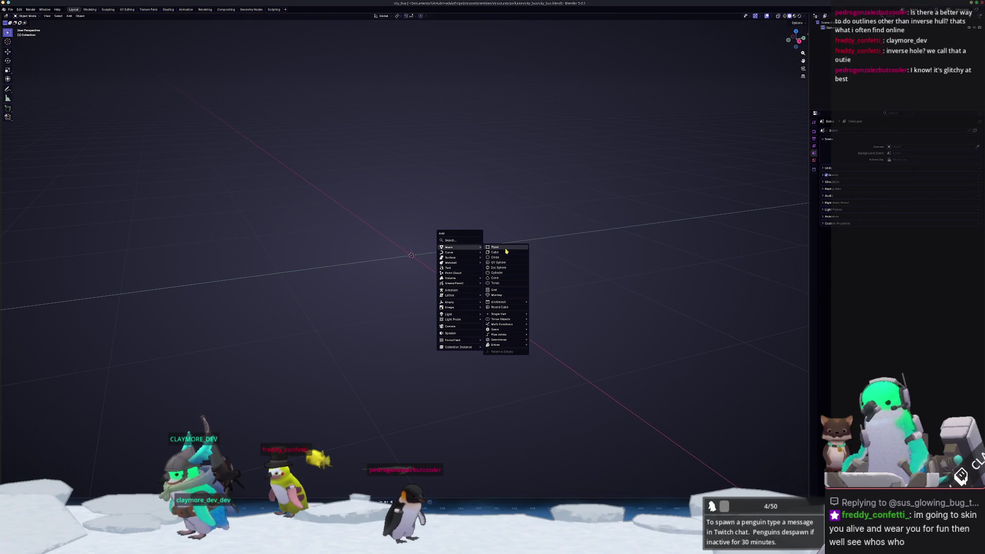
# - Add a plane, stretch it to 4 along Y, then reset its scale
pyautogui.click(493, 248)
pyautogui.moveTo(497, 248); pyautogui.dragTo(536, 254, button='middle')
pyautogui.write('y')
pyautogui.write('4')
pyautogui.press('Return')
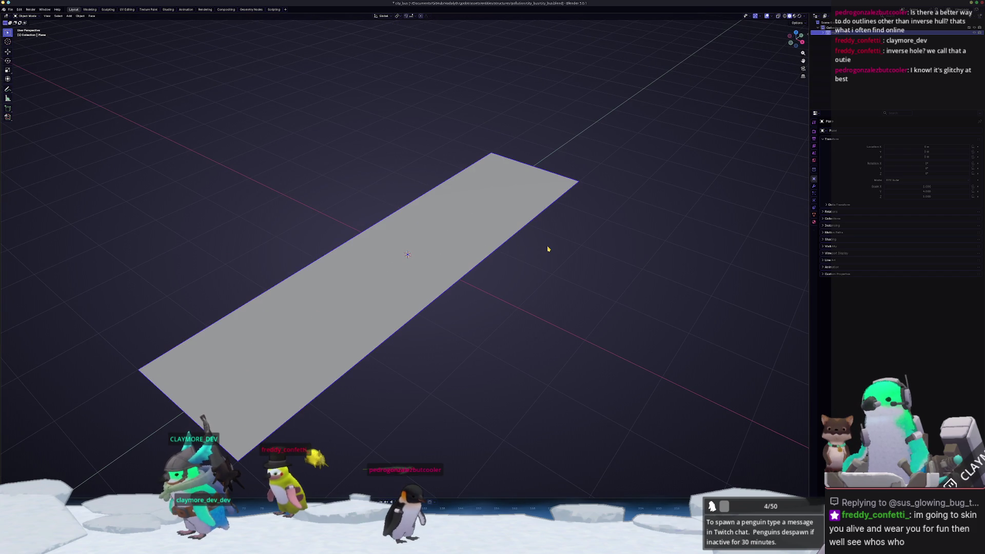
pyautogui.scroll(-1, 544, 231)
pyautogui.press('n')
pyautogui.keyDown('shift'); pyautogui.moveTo(556, 237); pyautogui.dragTo(606, 268, button='middle'); pyautogui.keyUp('shift')
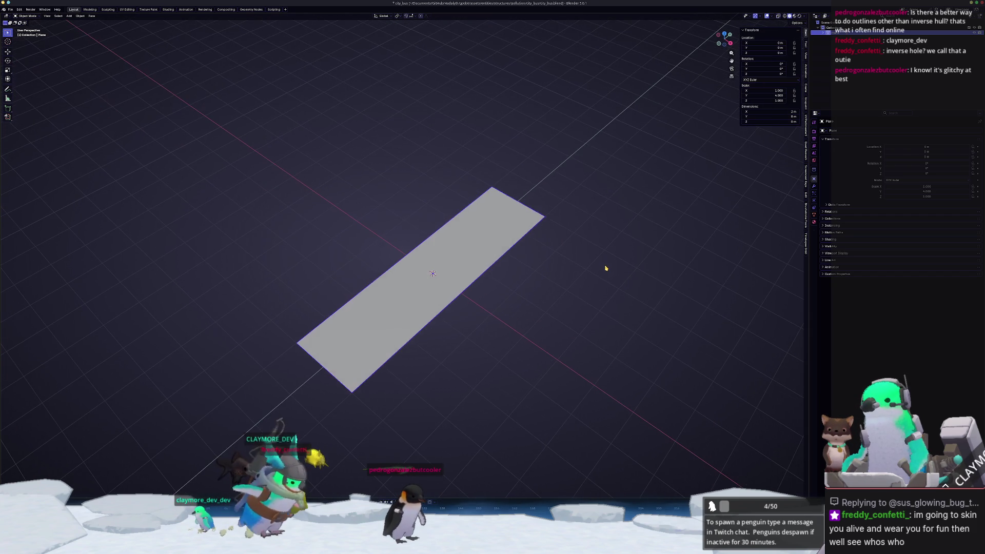
pyautogui.hotkey('alt', 's')
# - Scale the plane to 3 along Y and 2 along X
pyautogui.press('s')
pyautogui.press('3')
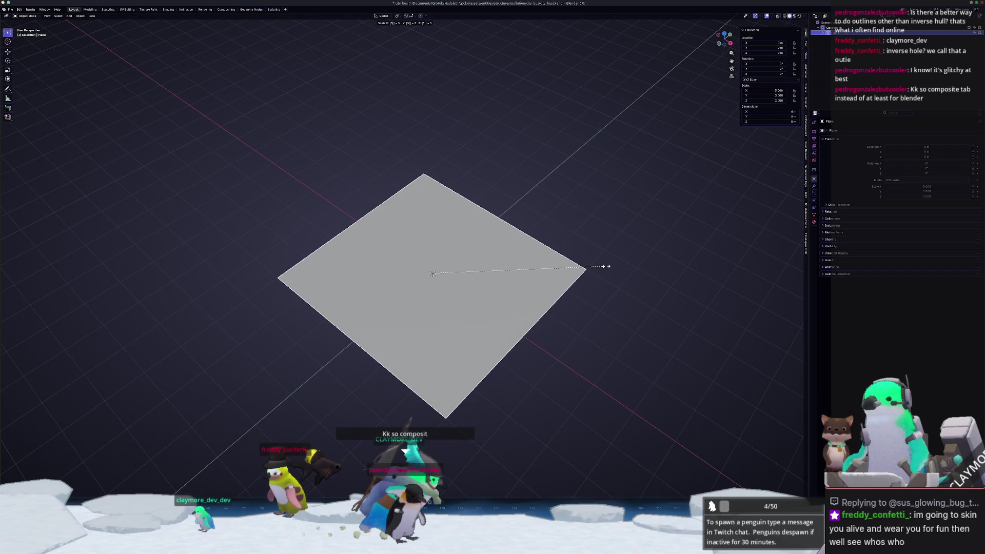
pyautogui.press('y')
pyautogui.press('Return')
pyautogui.moveTo(606, 268); pyautogui.dragTo(590, 287, button='middle')
pyautogui.press('s')
pyautogui.press('x')
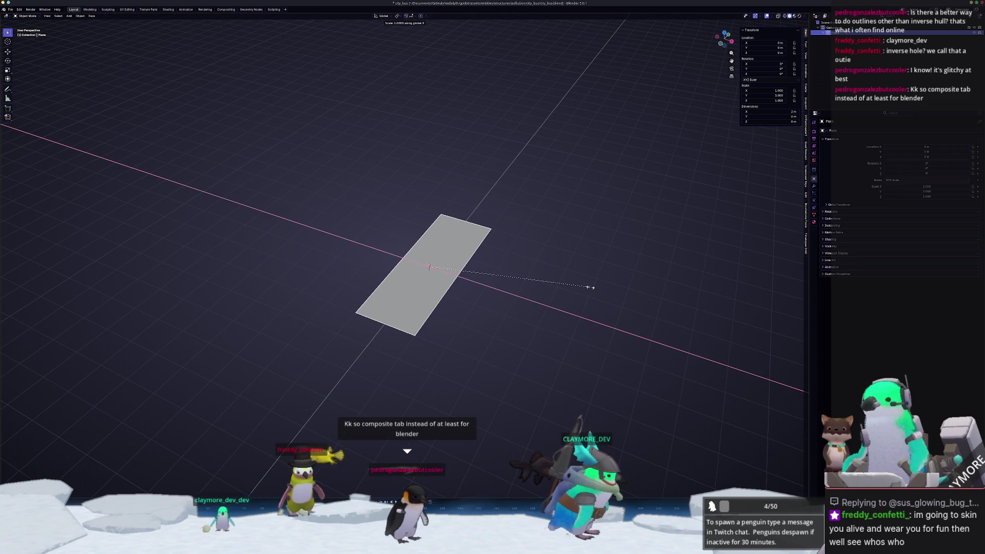
pyautogui.press('2')
pyautogui.press('Return')
# - Try a Y scale of 4 and a uniform 0.33 on the plane, cancelling both
pyautogui.press('s')
pyautogui.press('y')
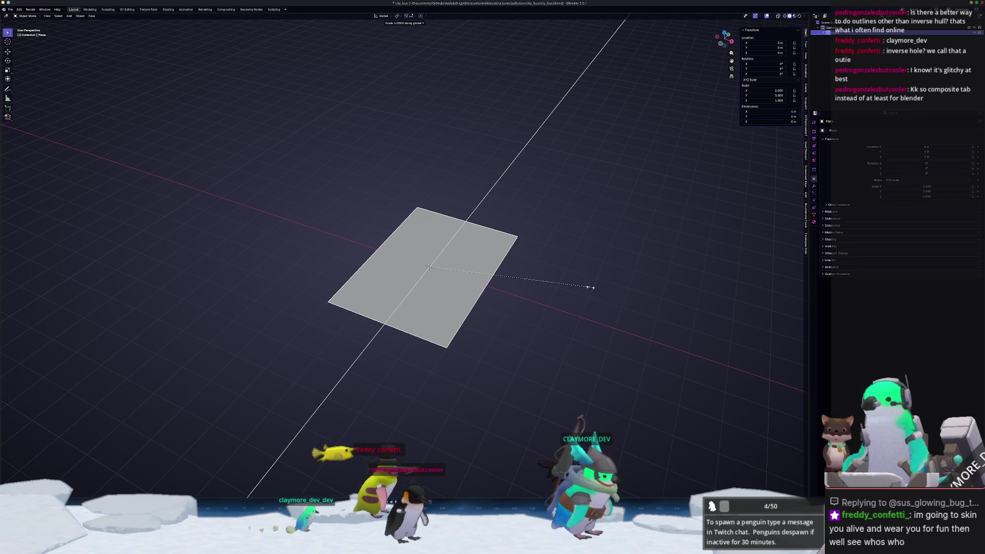
pyautogui.press('4')
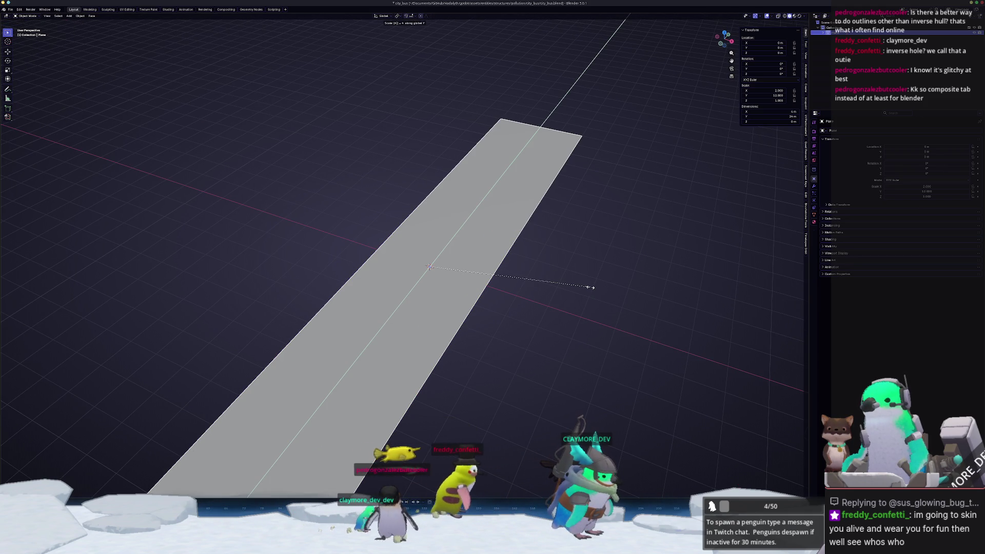
pyautogui.press('Escape')
pyautogui.press('s')
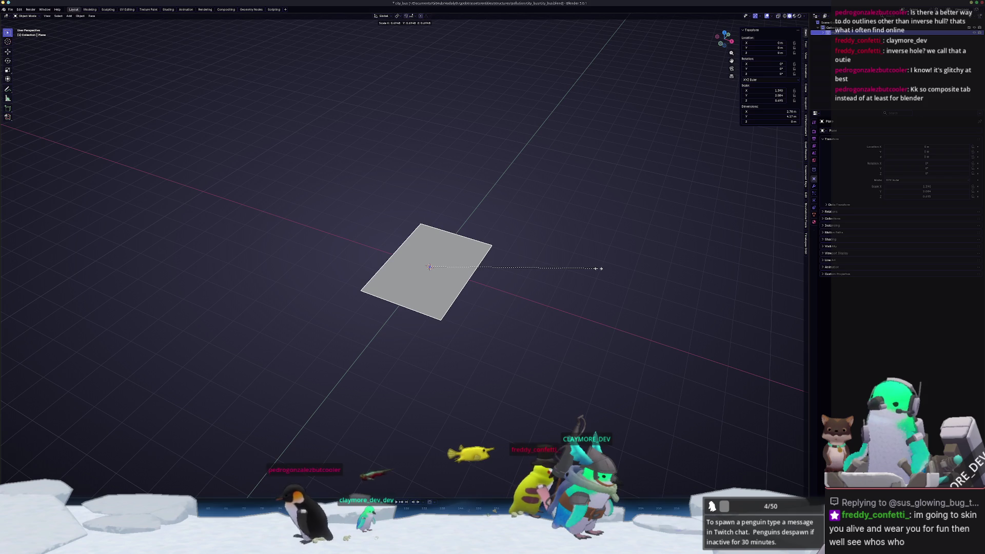
pyautogui.write('0.33')
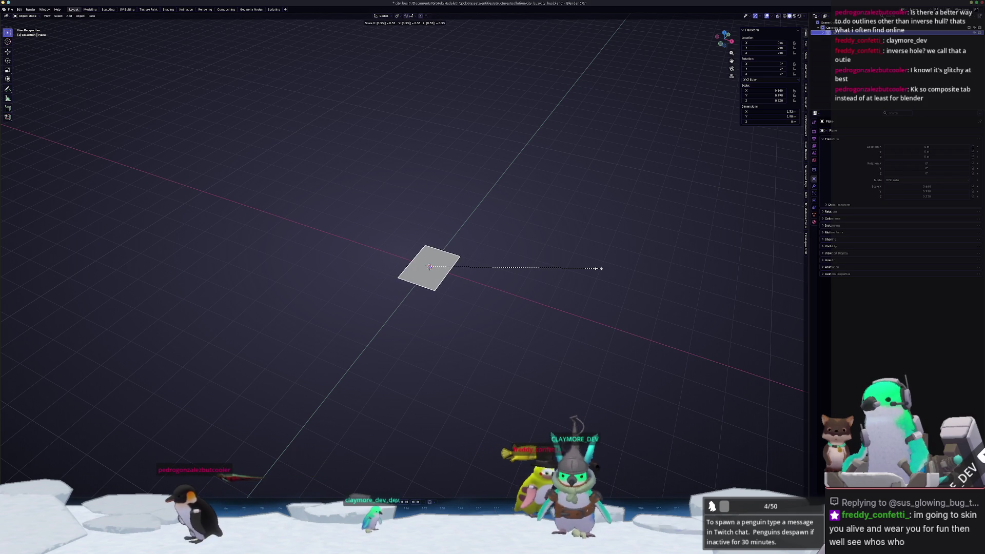
pyautogui.press('Escape')
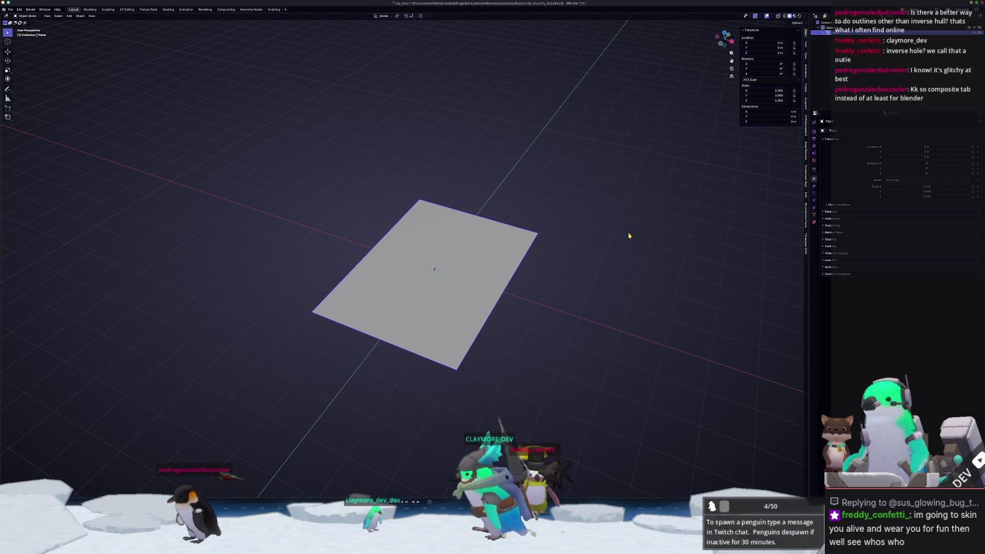
# - View the plane from above, glance at the Compositing workspace, and return to Layout
pyautogui.press('KP_7')
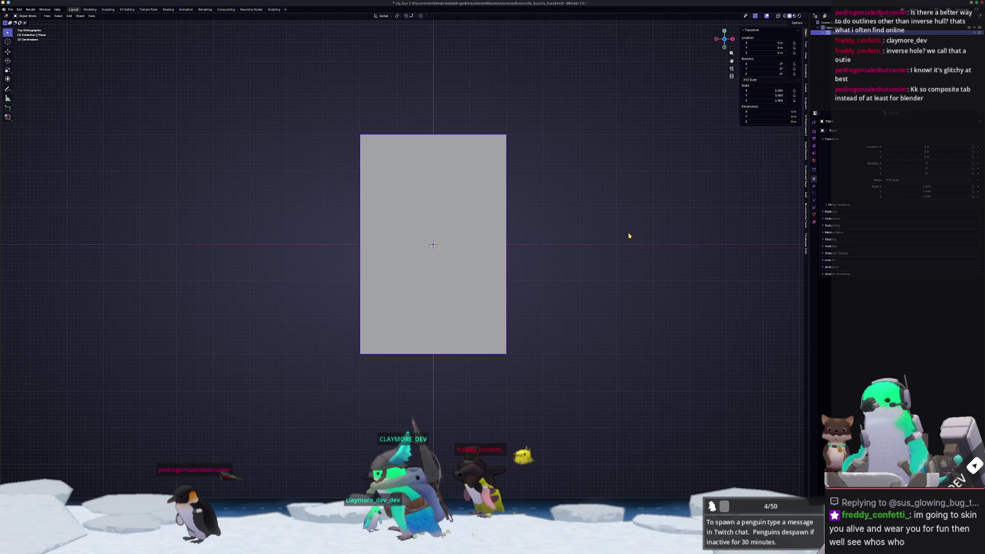
pyautogui.moveTo(626, 235); pyautogui.dragTo(553, 217, button='middle')
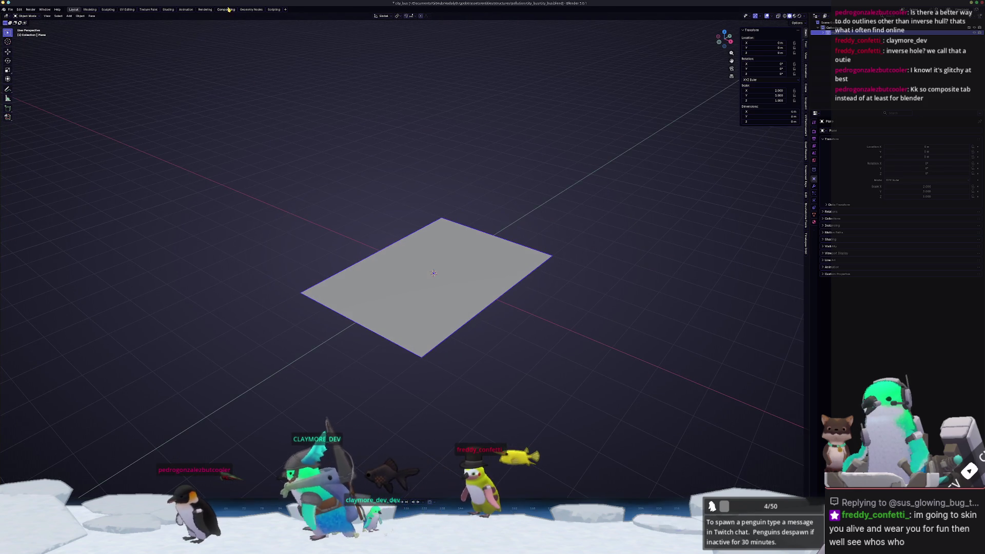
pyautogui.click(226, 10)
pyautogui.click(91, 9)
pyautogui.click(75, 9)
pyautogui.click(11, 10)
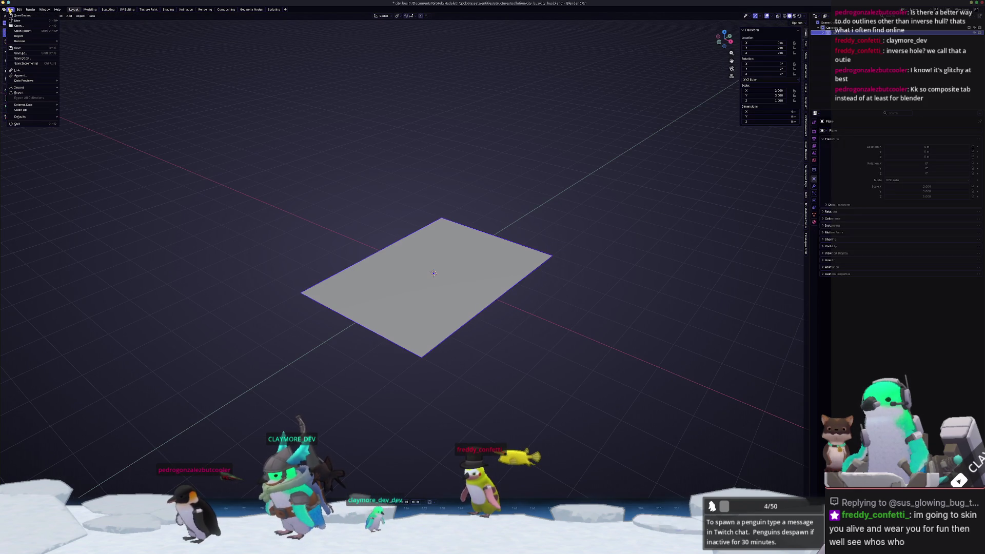
# - Open the recent pineapple_fish.blend, saving city_bus when prompted
pyautogui.moveTo(39, 32)
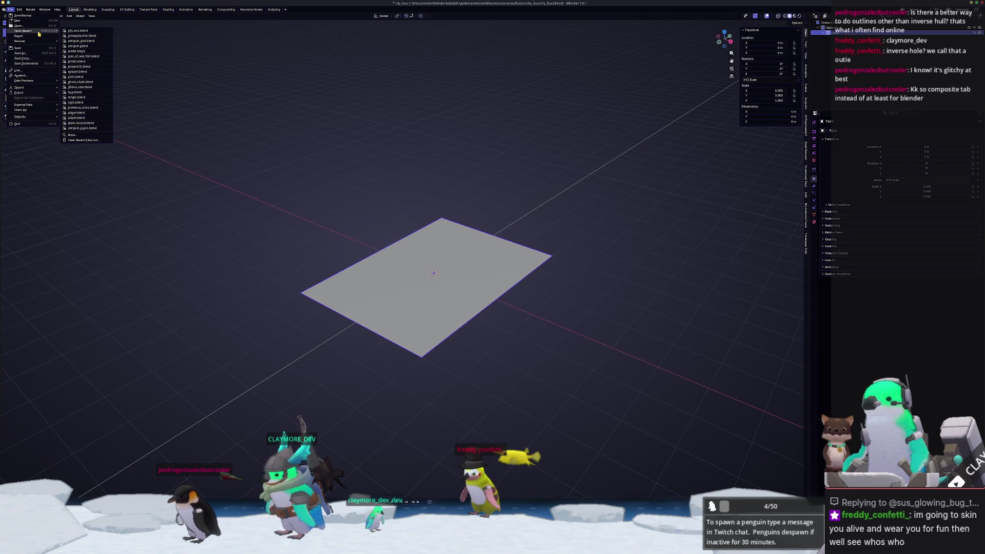
pyautogui.click(85, 36)
pyautogui.click(536, 284)
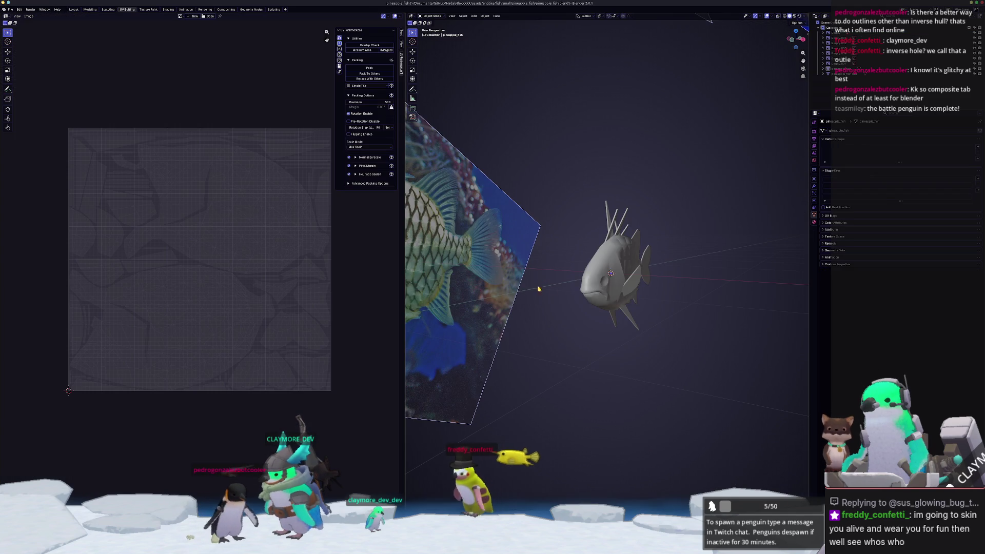
# - Add a Bezier circle and scale it up to surround the fish
pyautogui.hotkey('shift', 'a')
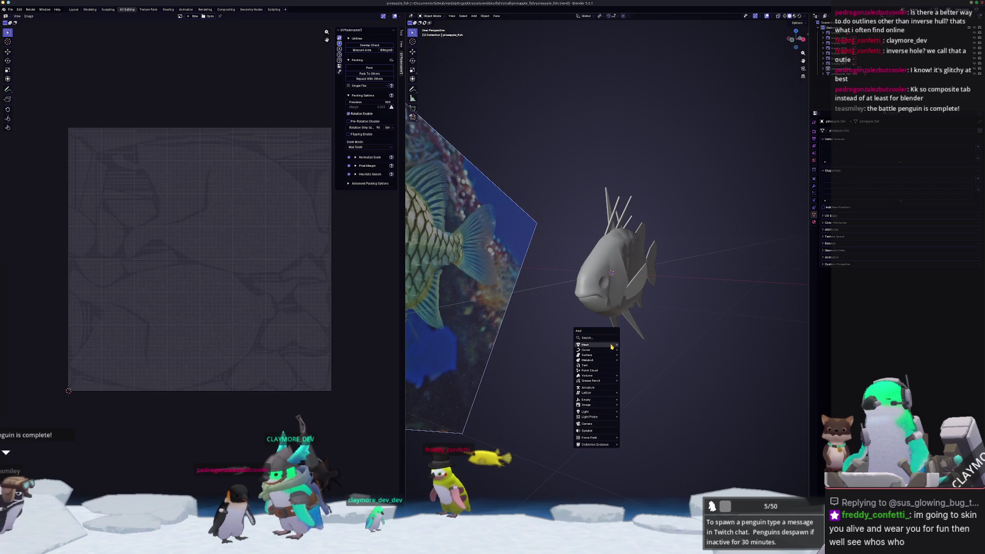
pyautogui.moveTo(610, 345)
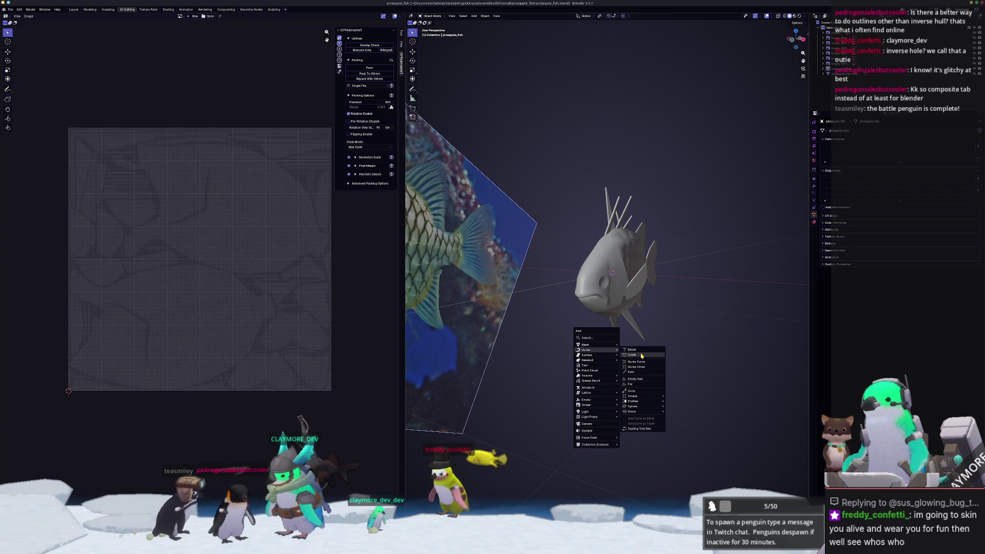
pyautogui.click(637, 356)
pyautogui.scroll(-8, 636, 355)
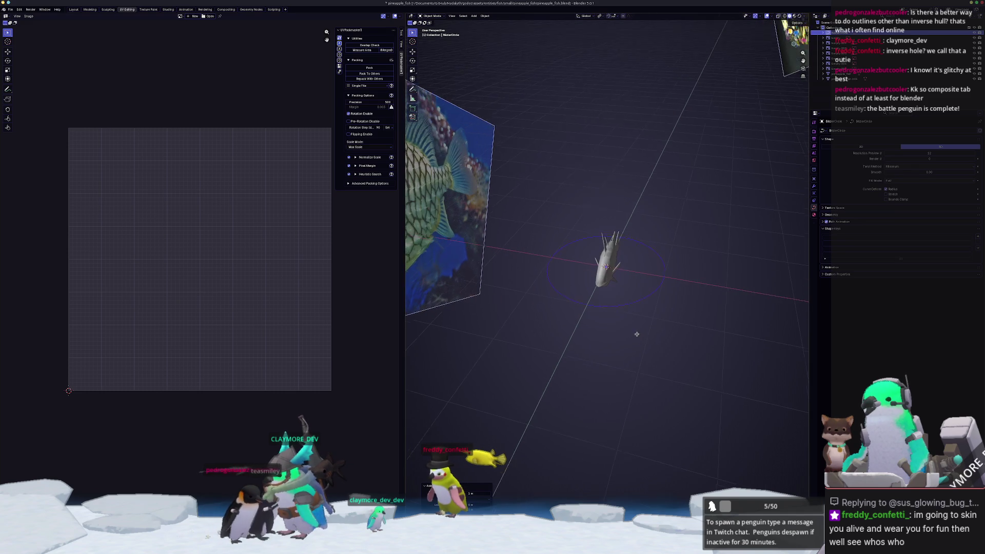
pyautogui.press('s')
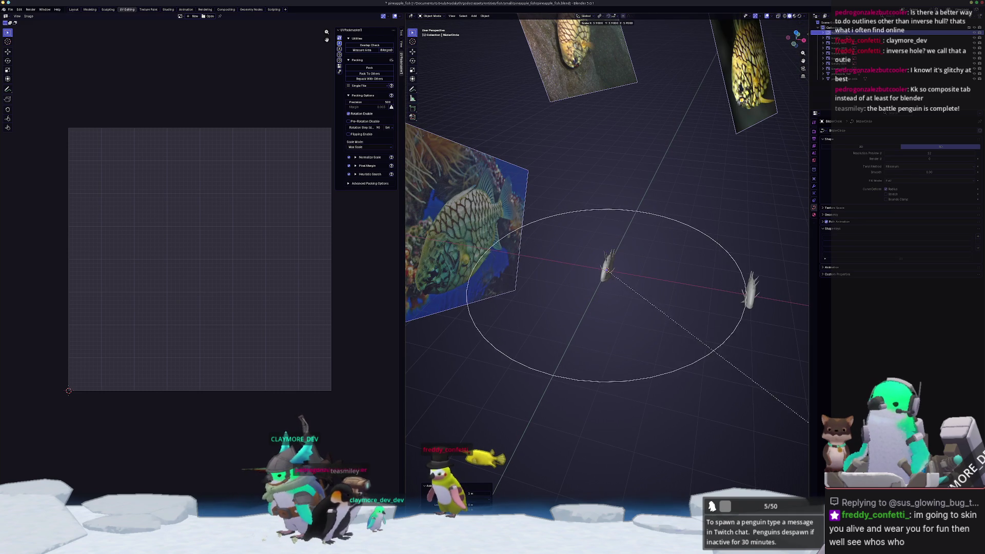
pyautogui.click(415, 424)
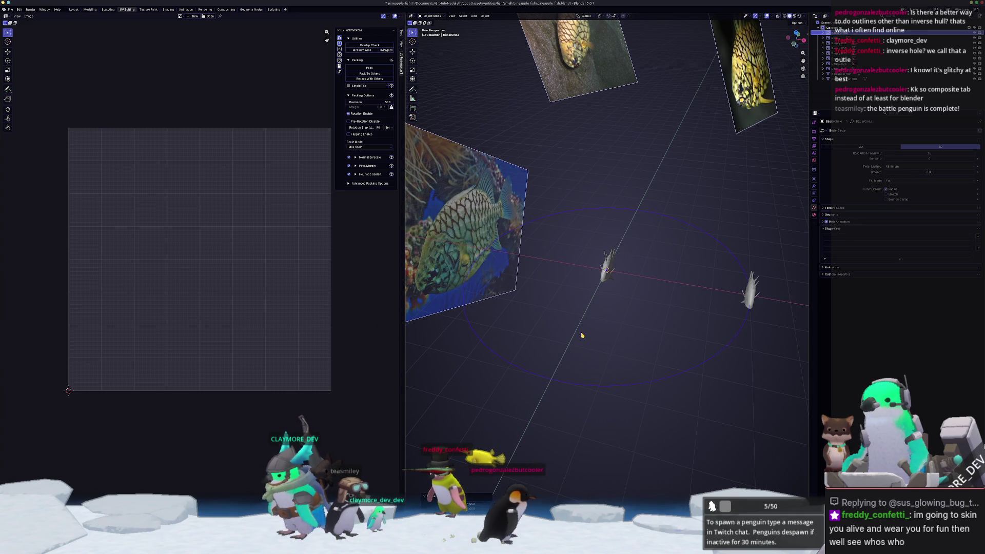
# - Add a rotated camera and start moving it along Y, viewed from the top
pyautogui.hotkey('shift', 'a')
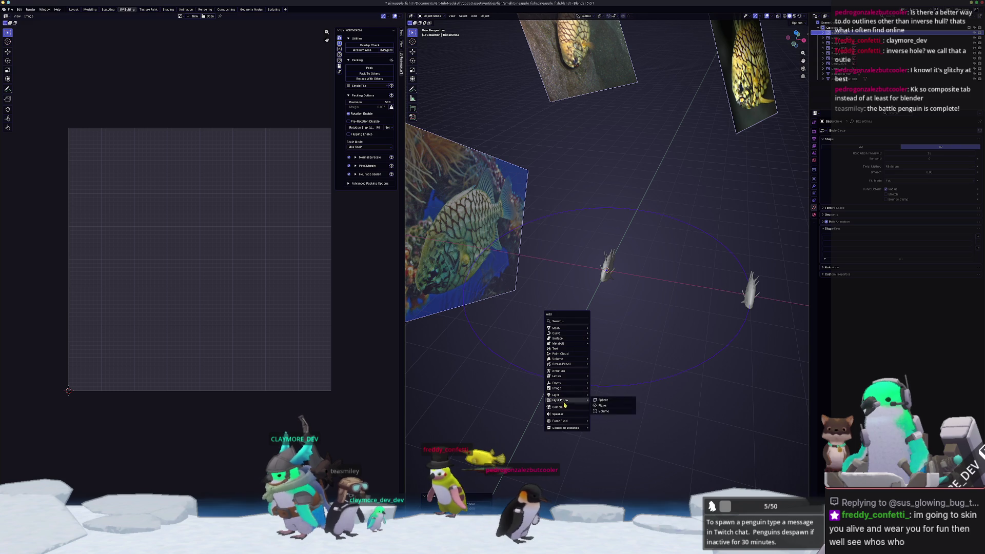
pyautogui.click(571, 408)
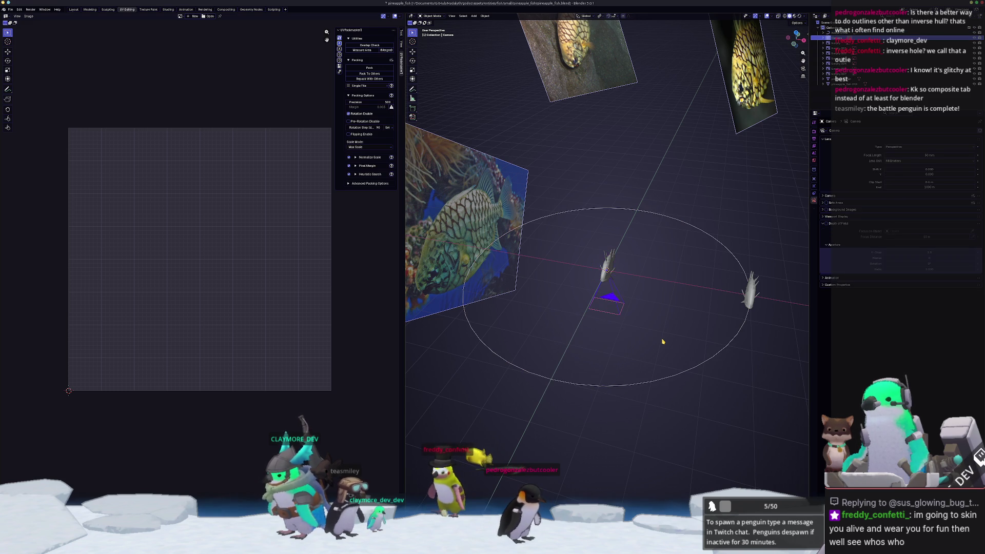
pyautogui.click(667, 341)
pyautogui.press('g')
pyautogui.press('y')
pyautogui.press('KP_7')
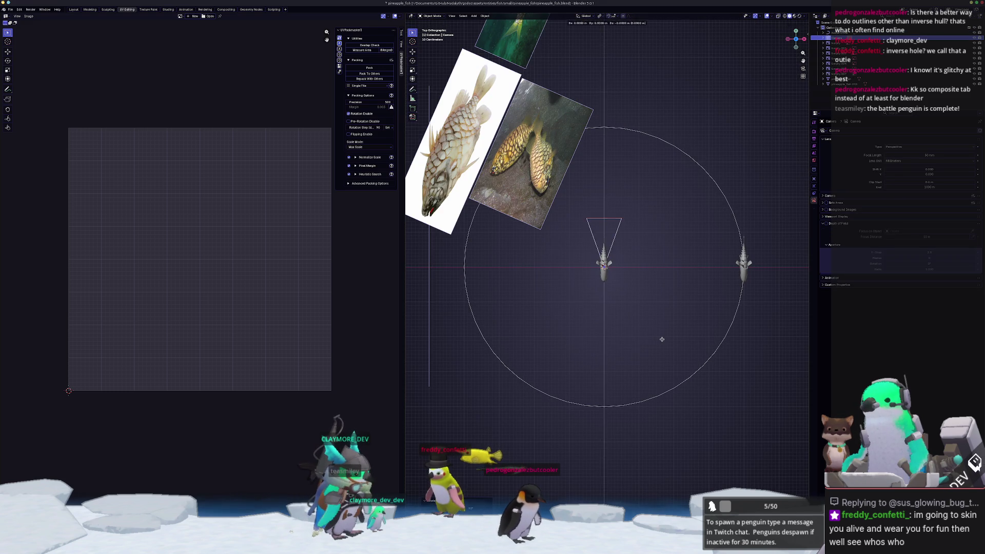
# - Place the camera on the circle and parent it to the BezierCircle with Follow Path
pyautogui.click(655, 478)
pyautogui.keyDown('shift'); pyautogui.moveTo(649, 468); pyautogui.dragTo(560, 346, button='middle'); pyautogui.keyUp('shift')
pyautogui.scroll(4, 559, 346)
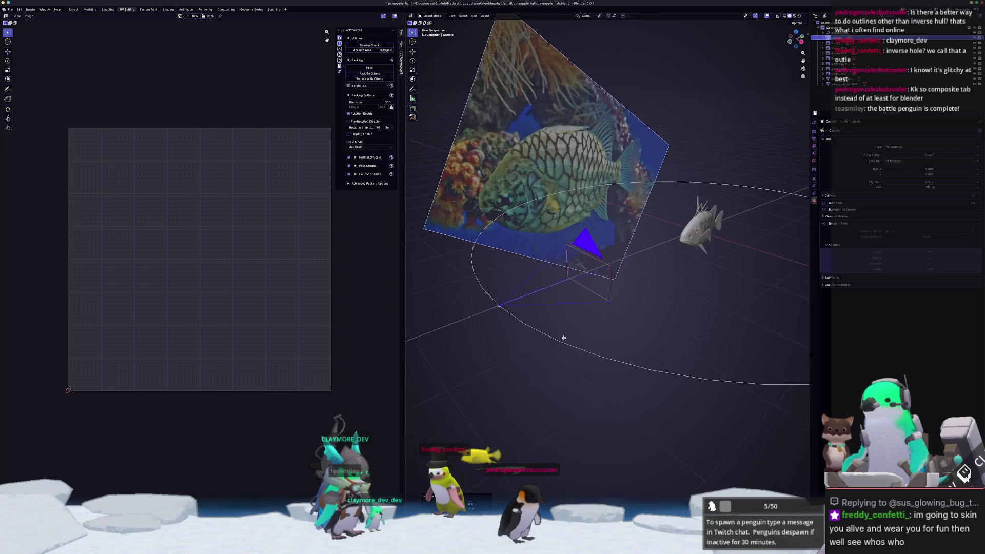
pyautogui.keyDown('shift'); pyautogui.click(548, 338); pyautogui.keyUp('shift')
pyautogui.hotkey('ctrl', 'p')
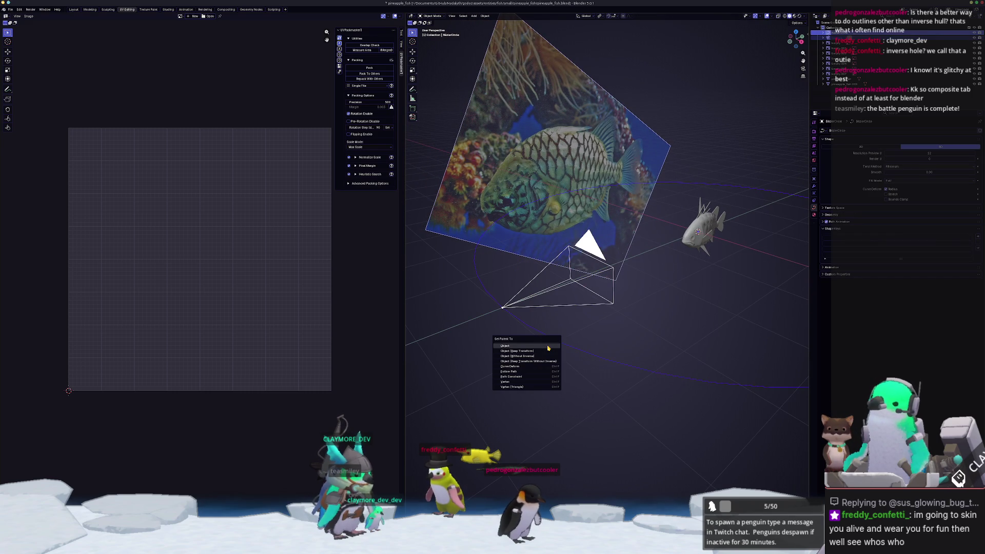
pyautogui.press('Down')
pyautogui.press('Down')
pyautogui.press('Down')
pyautogui.press('Return')
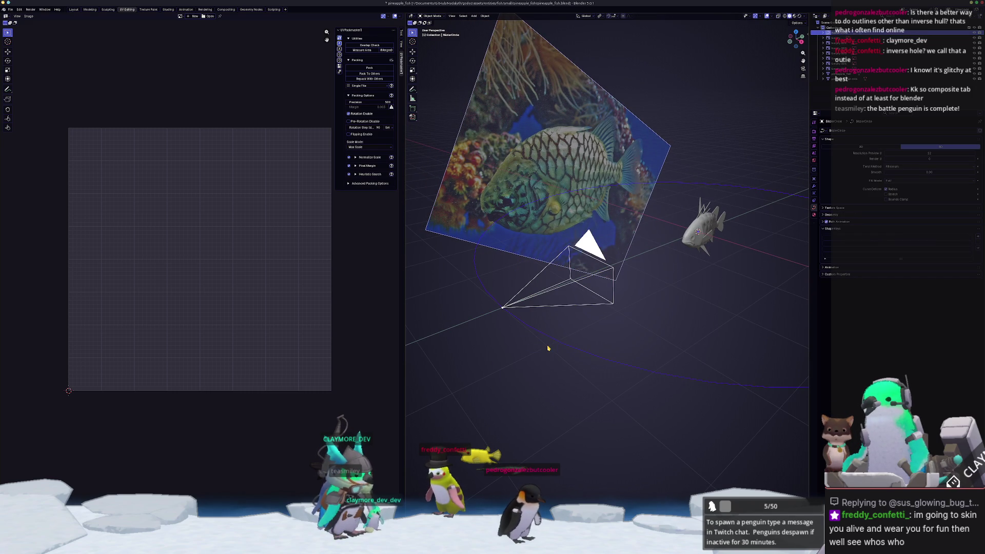
# - Play the animation to test the camera path, then switch to Layout and orbit to the fish
pyautogui.press('space')
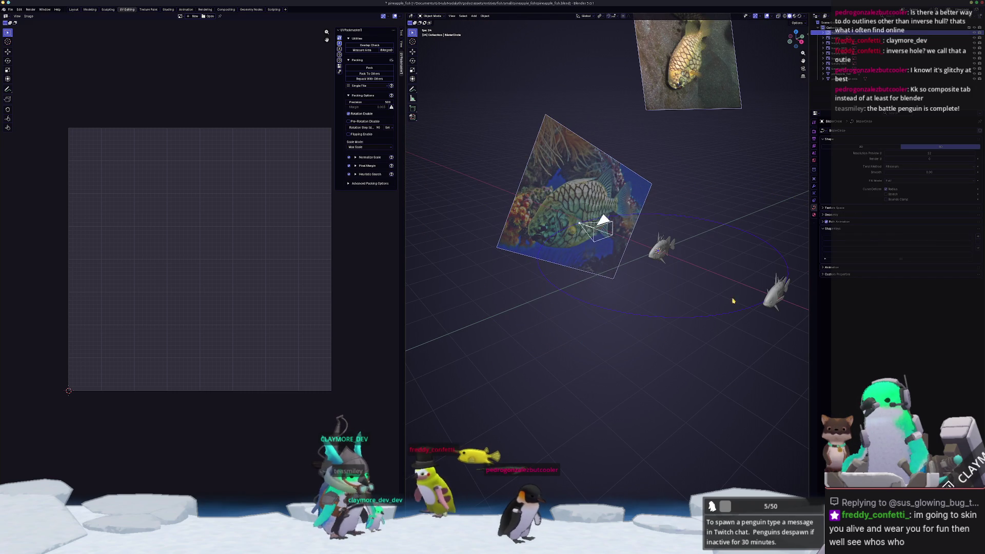
pyautogui.press('space')
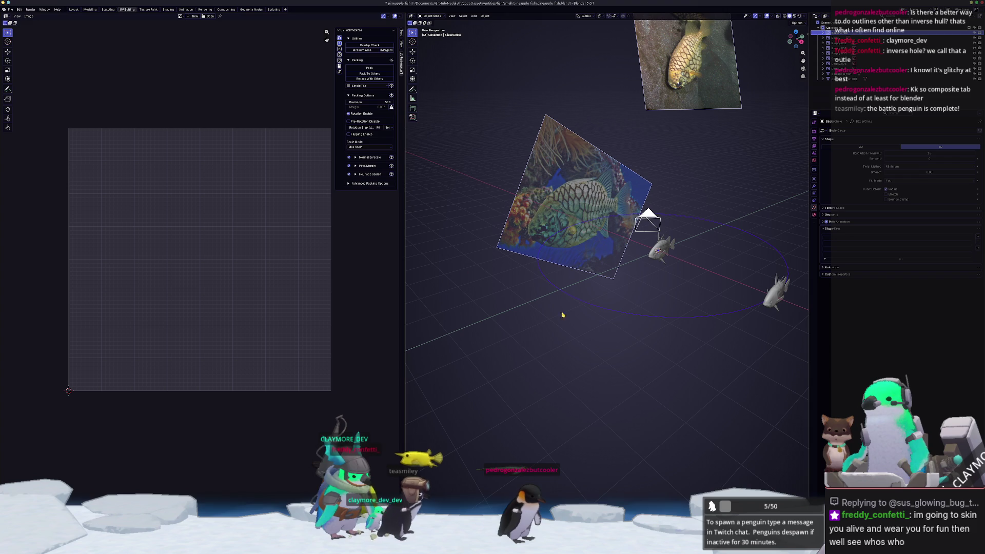
pyautogui.click(74, 9)
pyautogui.scroll(-3, 176, 440)
pyautogui.moveTo(176, 440)
pyautogui.mouseDown(button='middle')
pyautogui.moveTo(288, 441)
pyautogui.moveTo(510, 389)
pyautogui.mouseUp(button='middle')
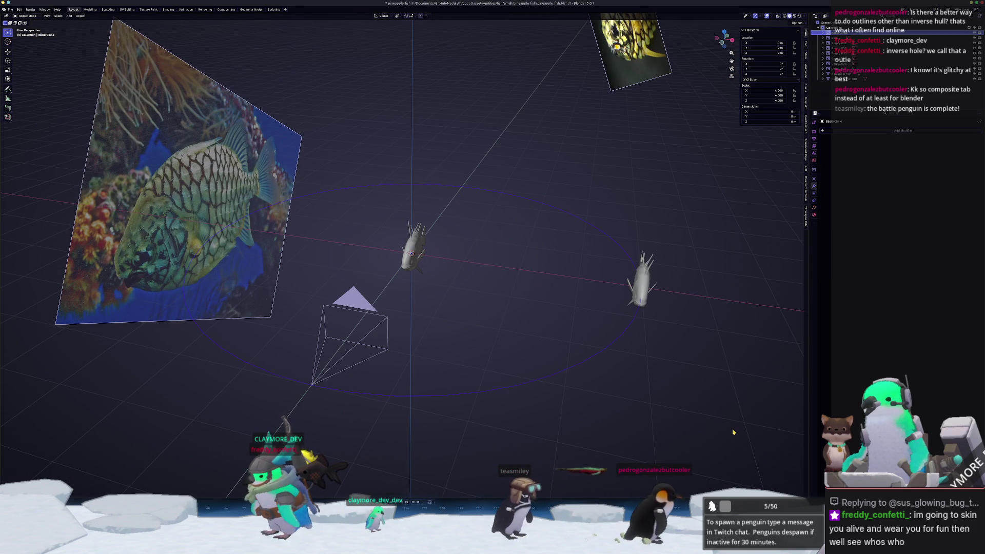
# - Set the Bezier circle's path animation length to 300 frames
pyautogui.click(813, 207)
pyautogui.click(839, 223)
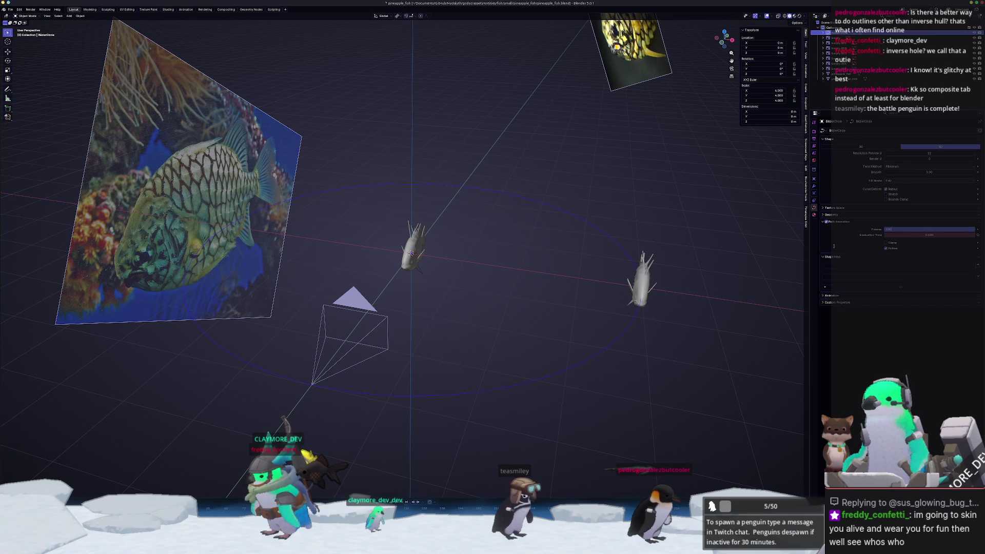
pyautogui.write('300')
pyautogui.press('Return')
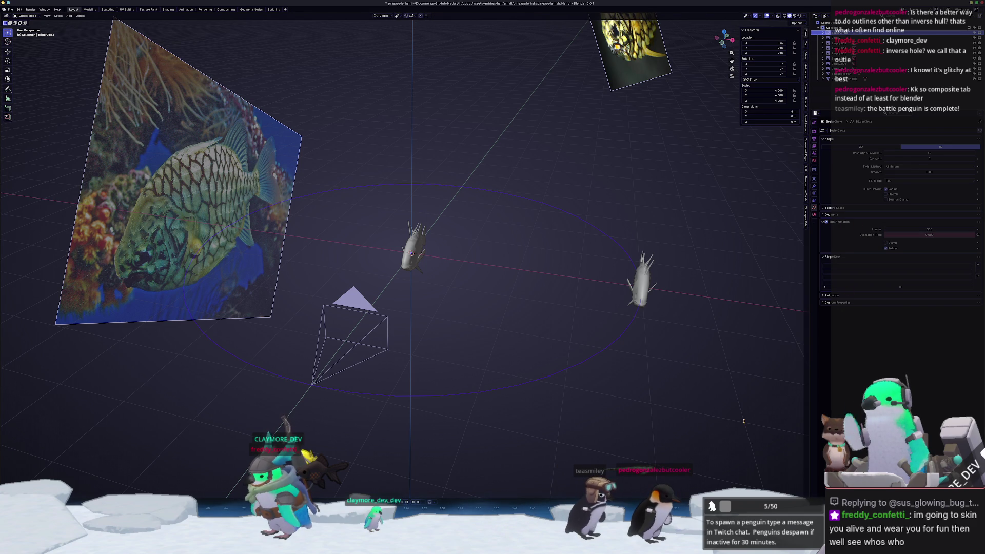
pyautogui.scroll(-3, 699, 285)
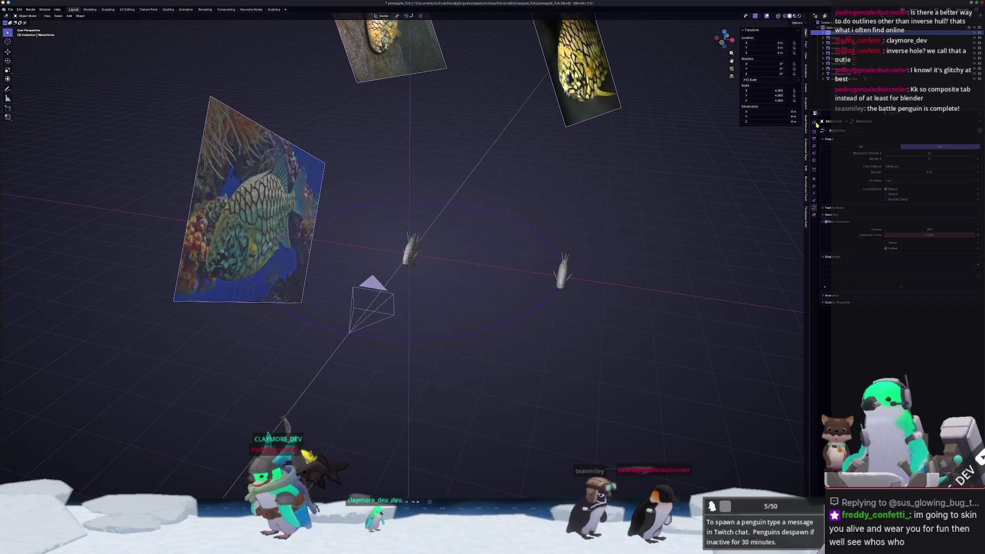
# - Switch the render engine to EEVEE
pyautogui.click(814, 133)
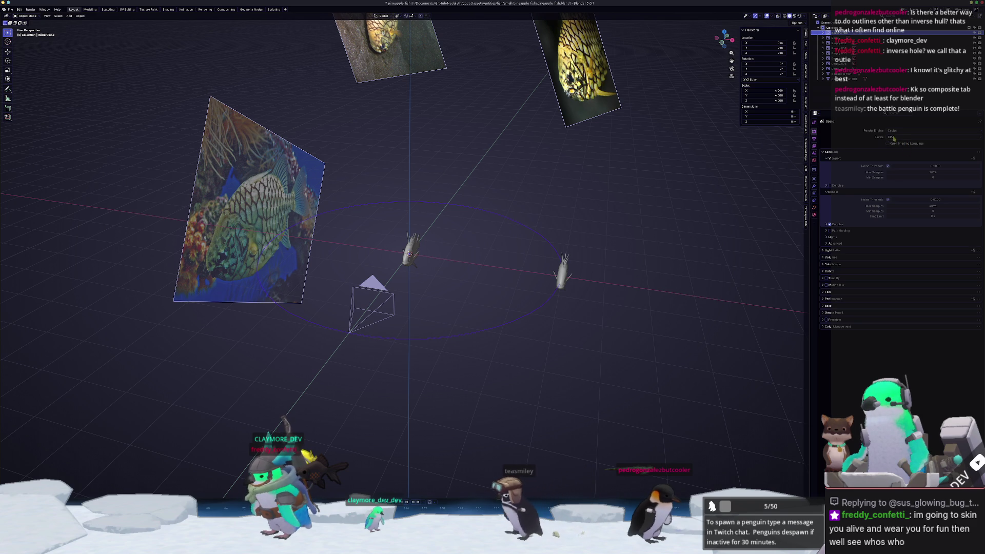
pyautogui.click(895, 138)
pyautogui.click(902, 131)
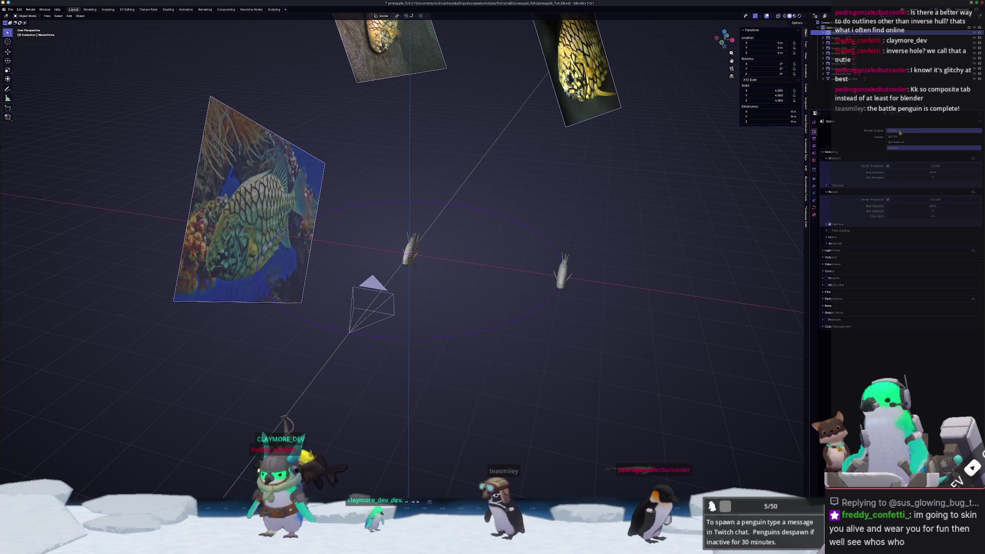
pyautogui.click(895, 137)
# - Set the output resolution to a portrait 1080 × 1920
pyautogui.click(814, 140)
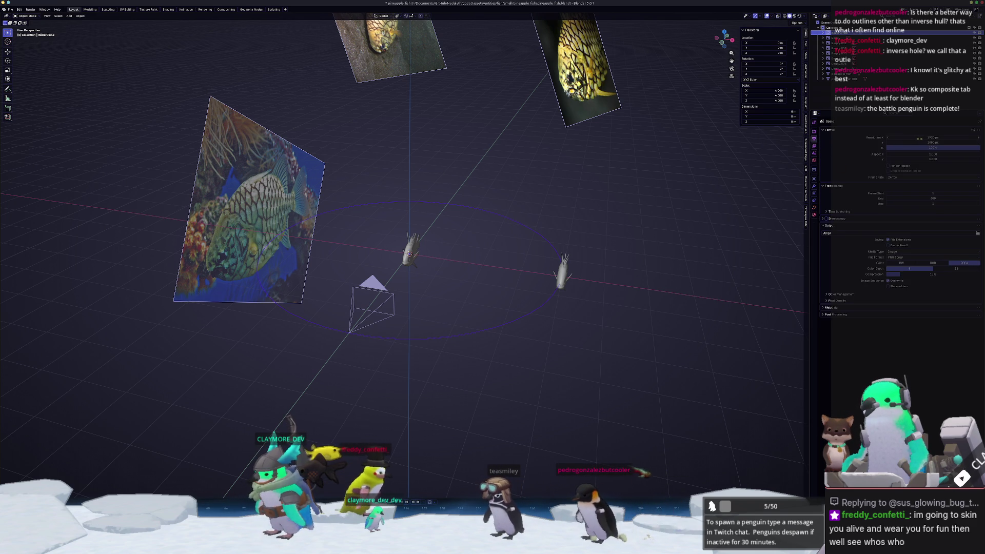
pyautogui.doubleClick(920, 138)
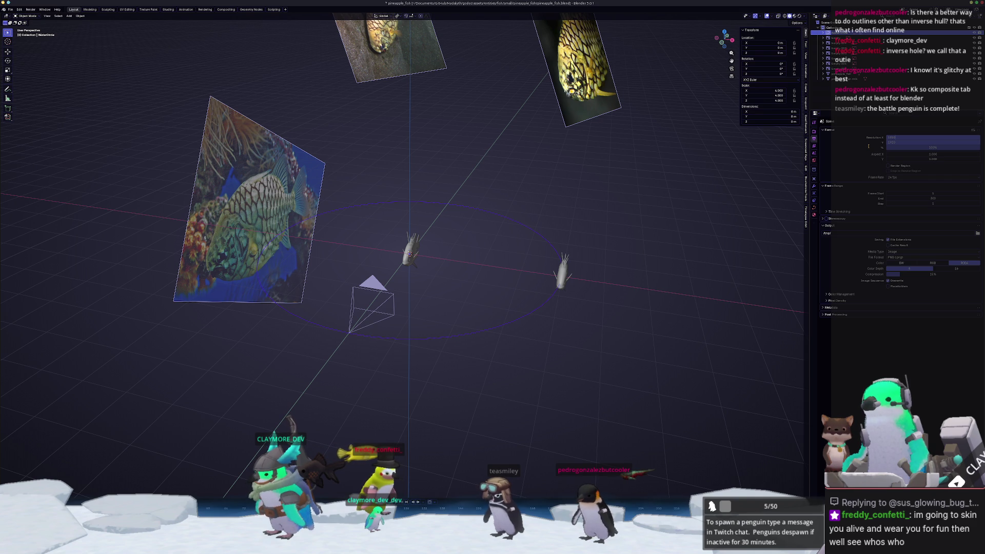
pyautogui.press('Return')
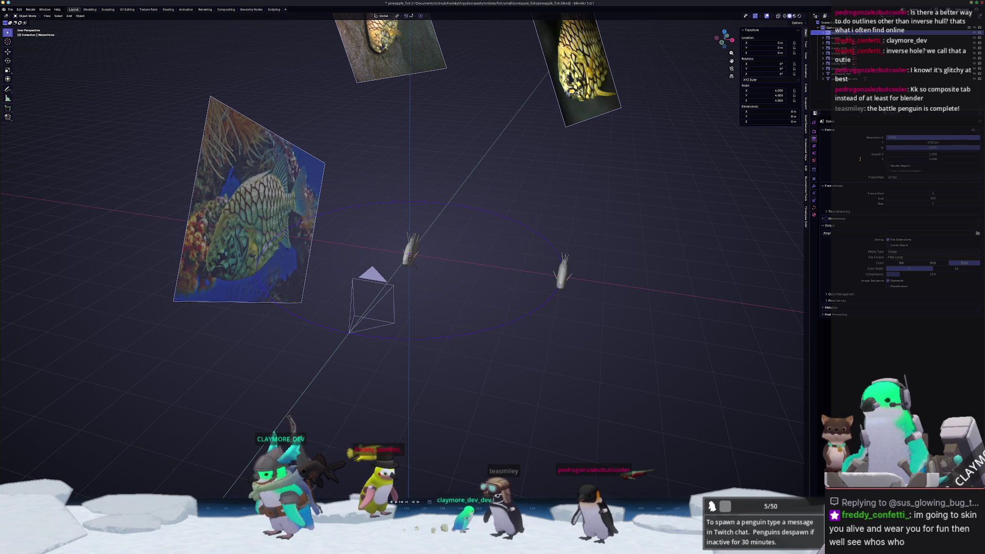
pyautogui.press('Return')
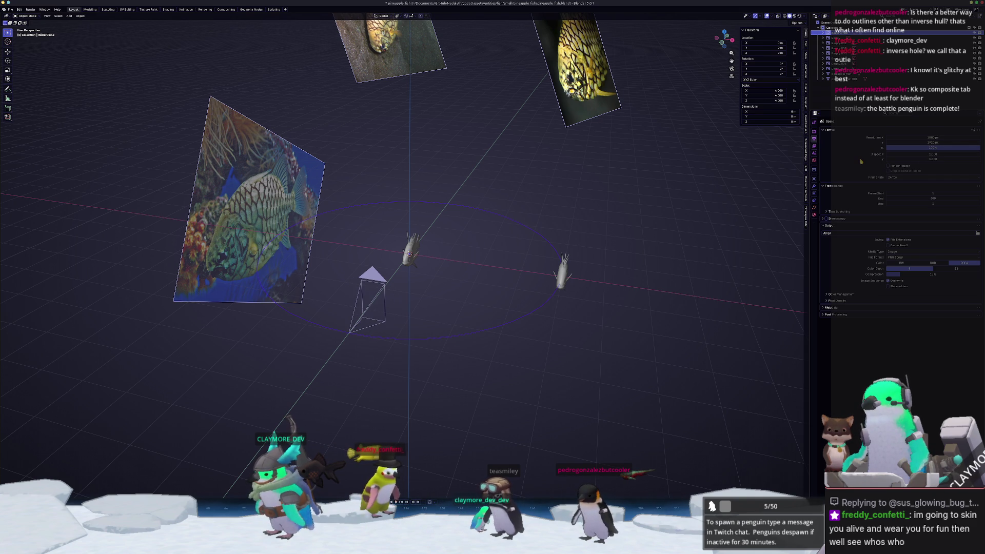
# - Check the camera framing, then enable the Depth pass in View Layer properties
pyautogui.press('KP_0')
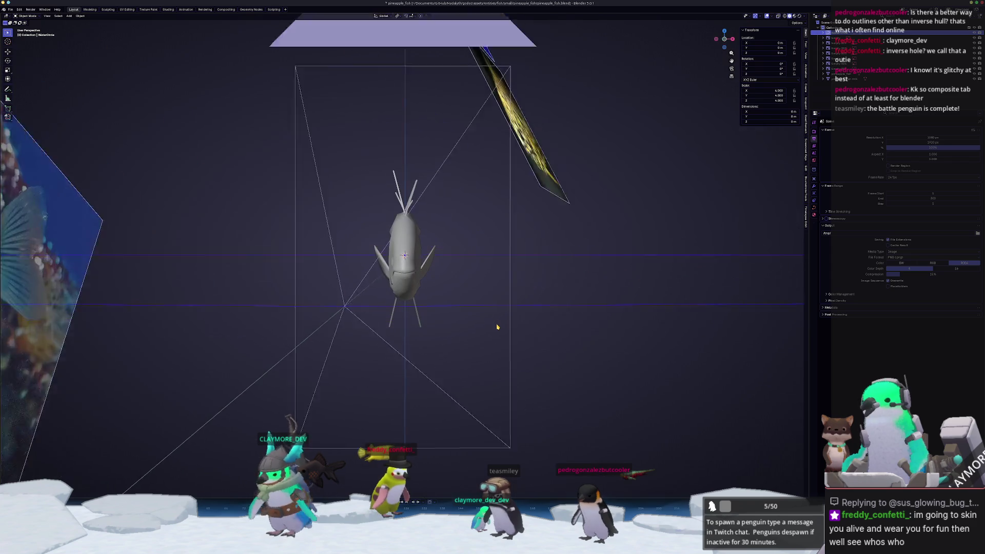
pyautogui.moveTo(519, 334); pyautogui.dragTo(566, 317, button='middle')
pyautogui.scroll(-5, 566, 317)
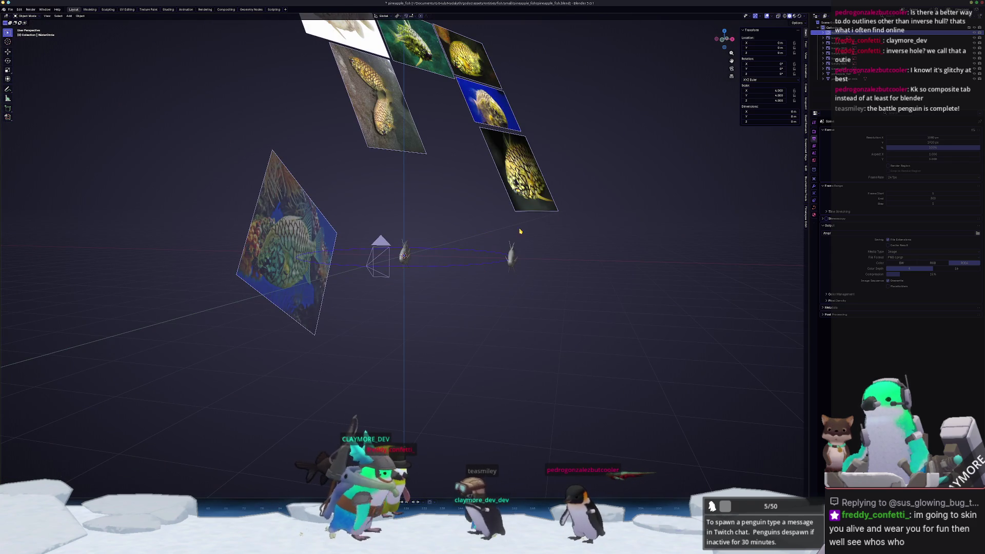
pyautogui.moveTo(583, 235); pyautogui.dragTo(568, 257, button='middle')
pyautogui.click(368, 277)
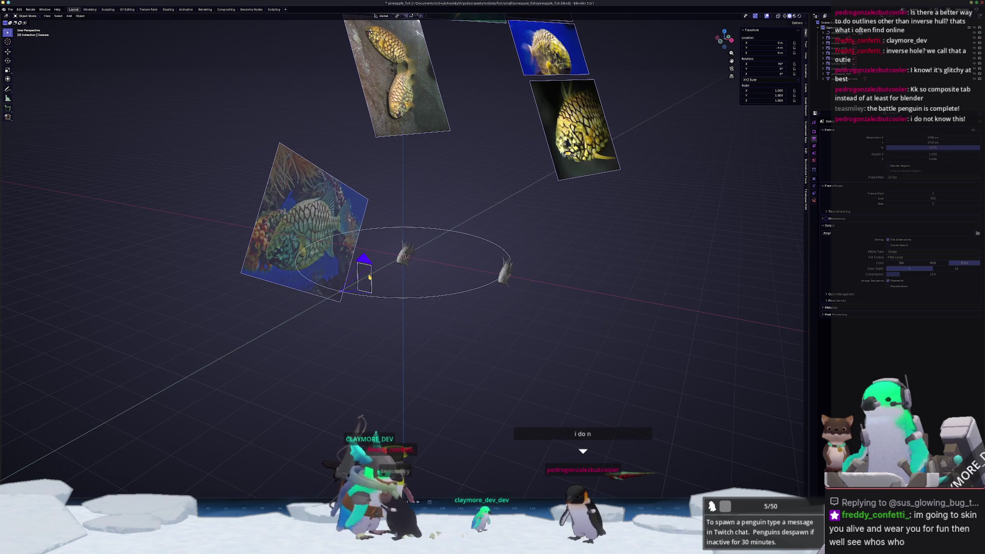
pyautogui.click(814, 146)
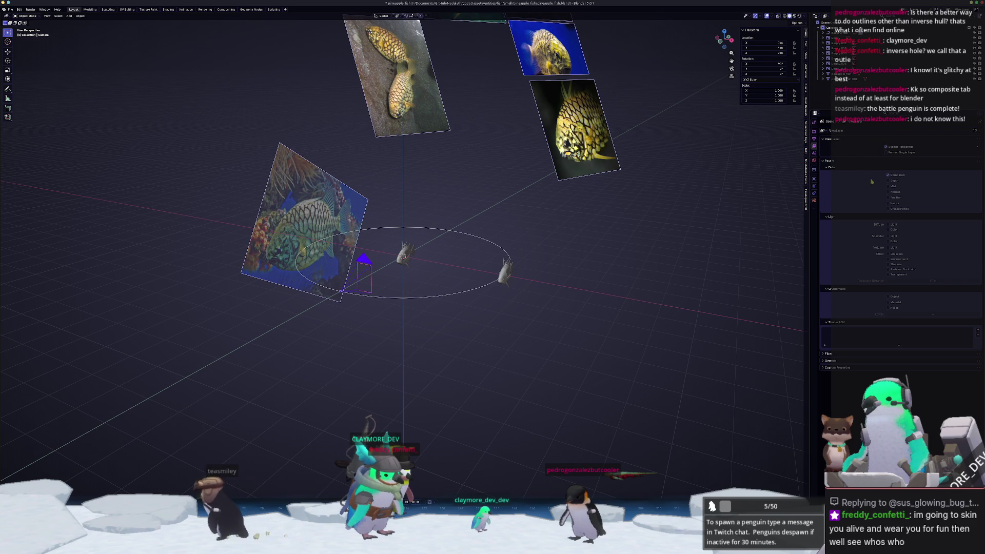
pyautogui.click(890, 181)
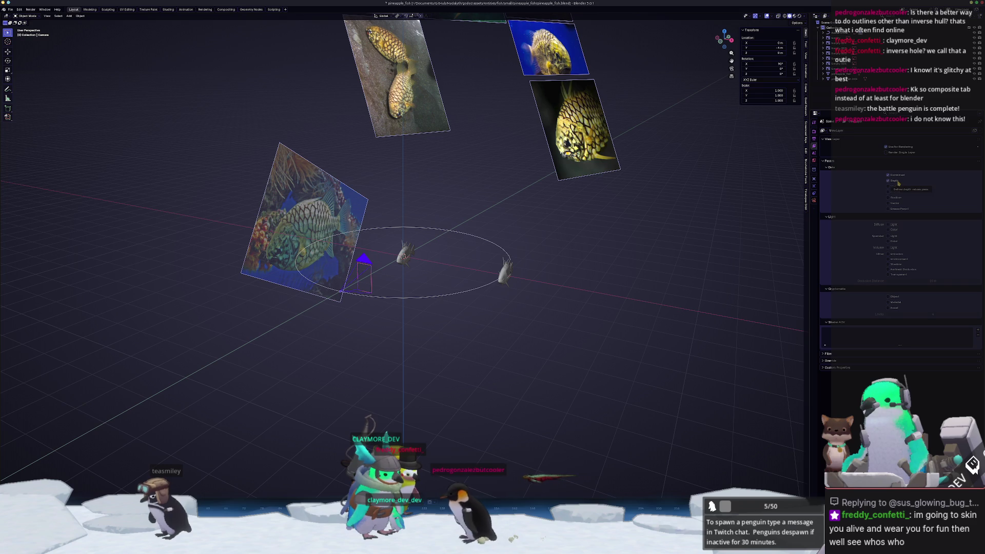
# - Select the camera and the BezierCircle, making the BezierCircle active
pyautogui.scroll(2, 520, 311)
pyautogui.click(505, 311)
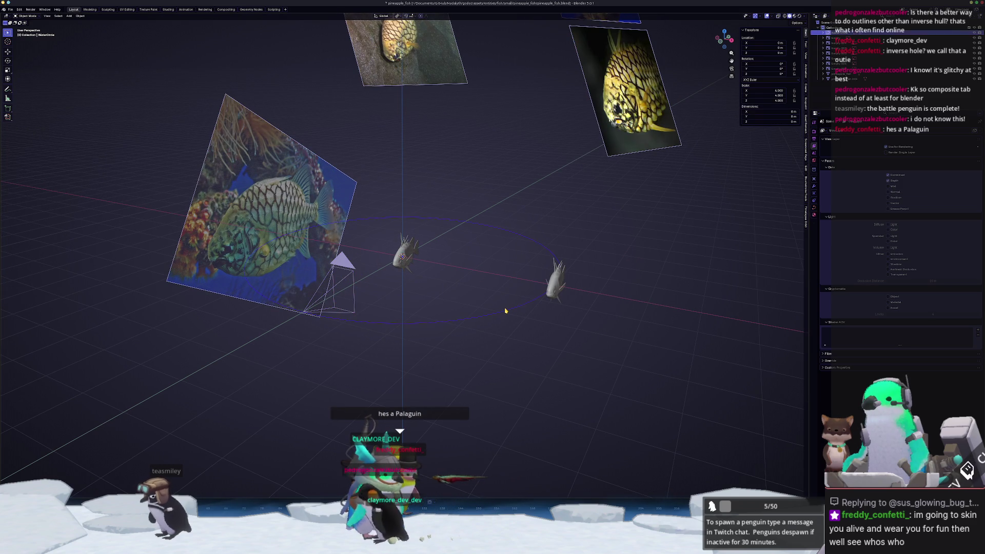
pyautogui.click(492, 271)
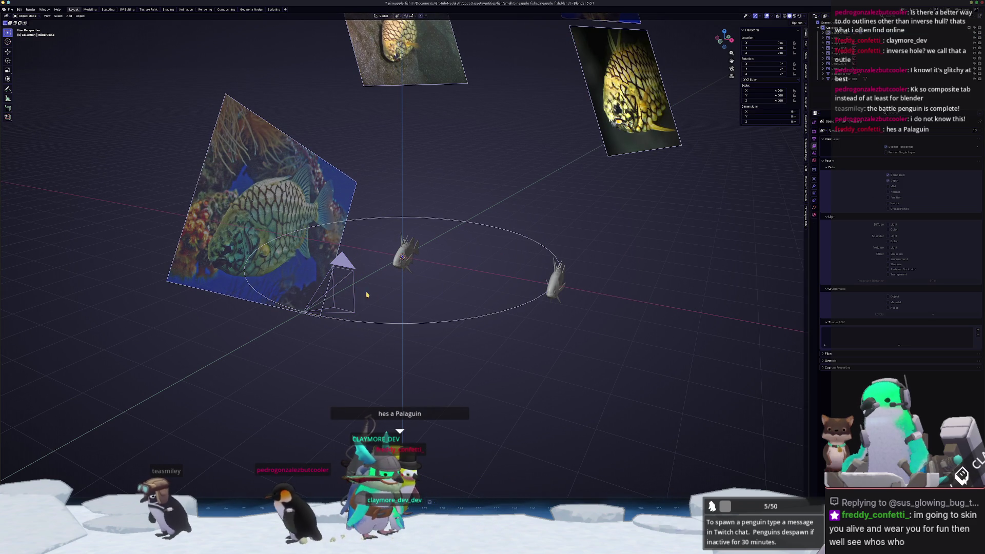
pyautogui.click(338, 280)
pyautogui.click(449, 321)
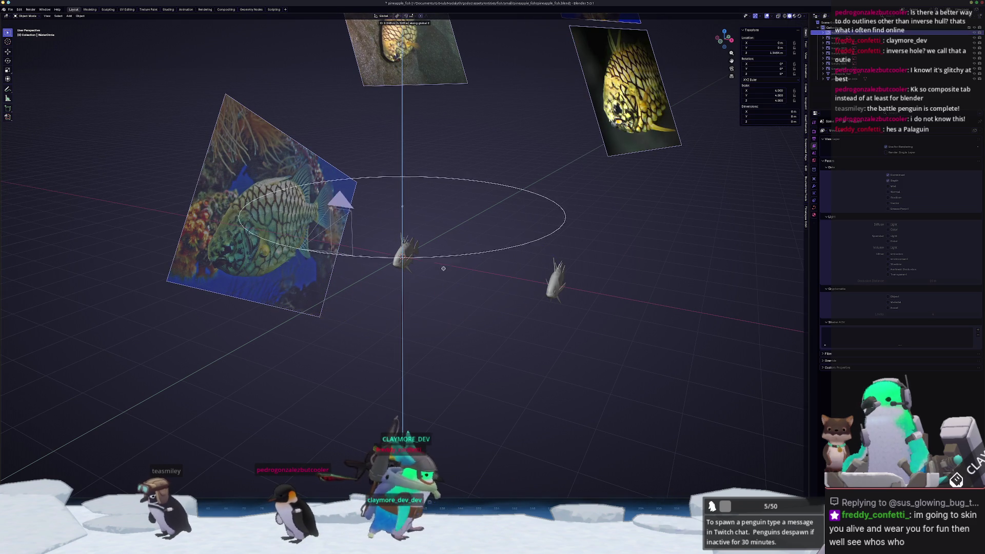
pyautogui.click(453, 274)
pyautogui.hotkey('shift', 'a')
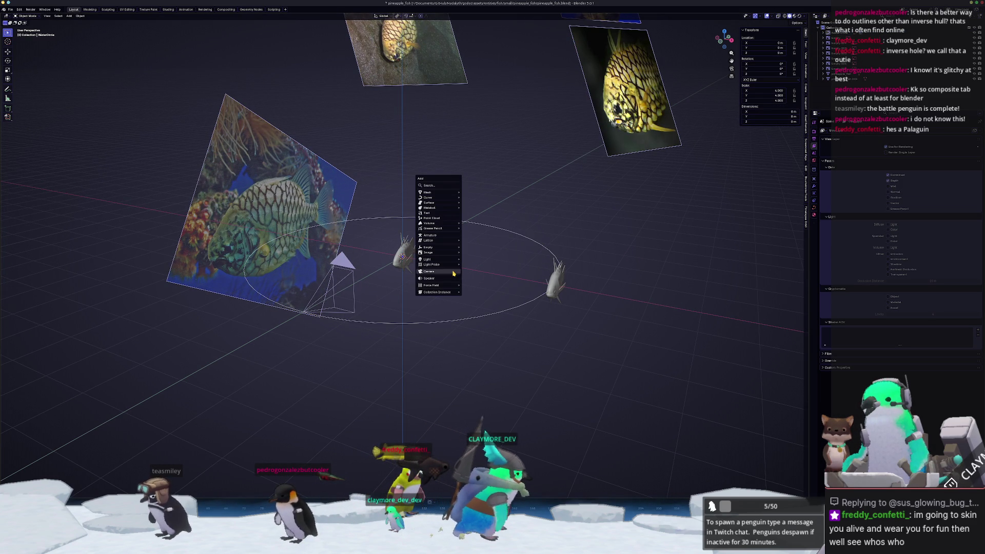
# - Add a Plain Axes empty named CameraTarget
pyautogui.moveTo(443, 241)
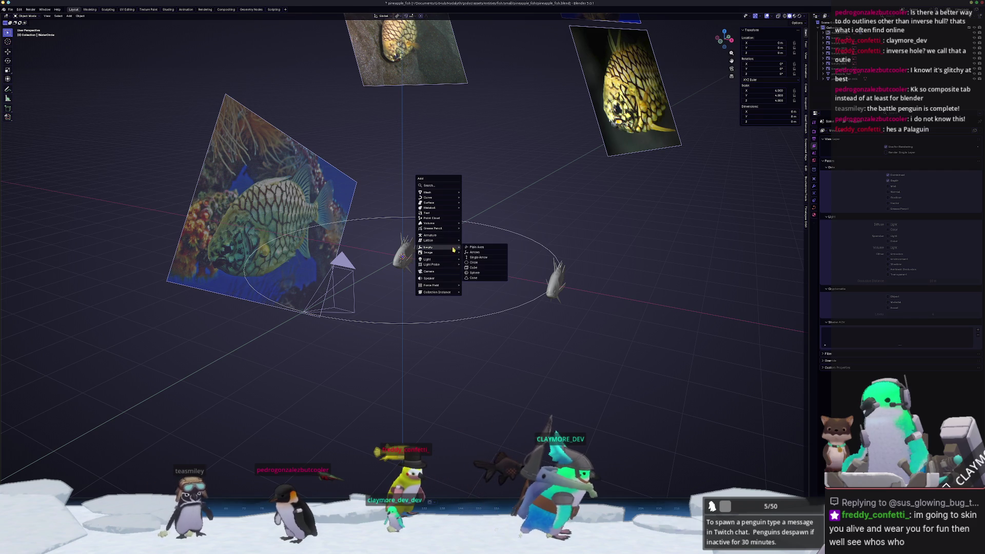
pyautogui.click(477, 248)
pyautogui.scroll(3, 469, 256)
pyautogui.press('F2')
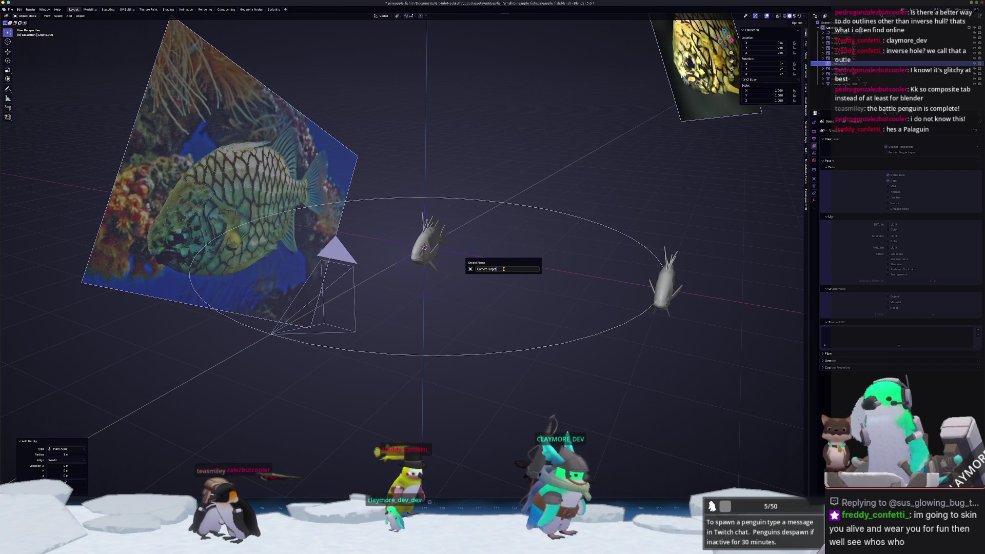
pyautogui.press('Return')
# - Give the camera a Track To constraint targeting CameraTarget
pyautogui.click(335, 287)
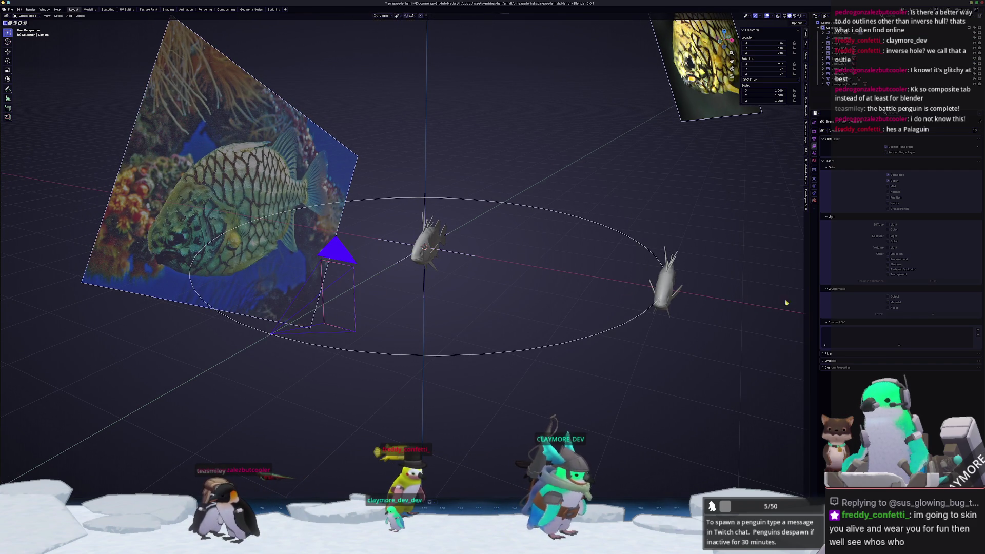
pyautogui.click(814, 194)
pyautogui.click(834, 130)
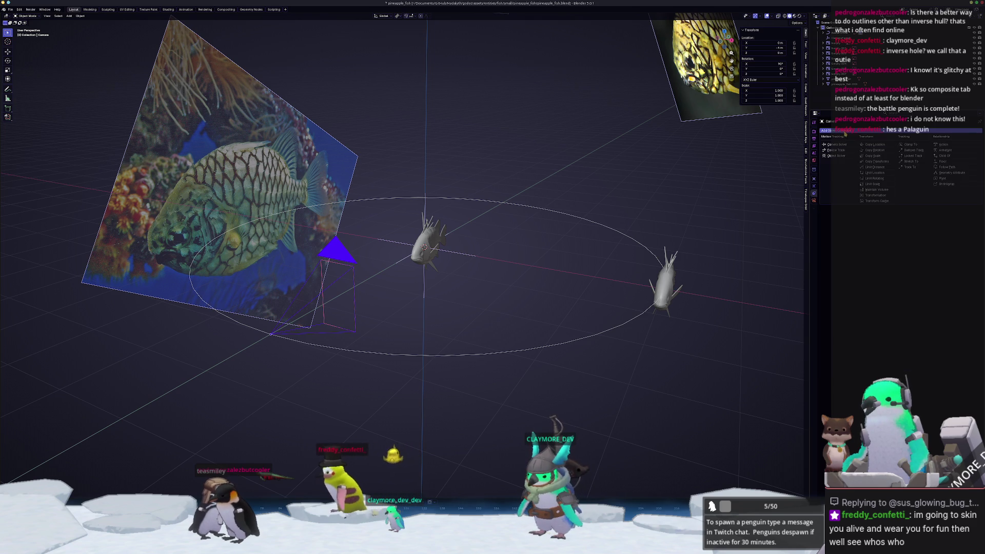
pyautogui.click(916, 173)
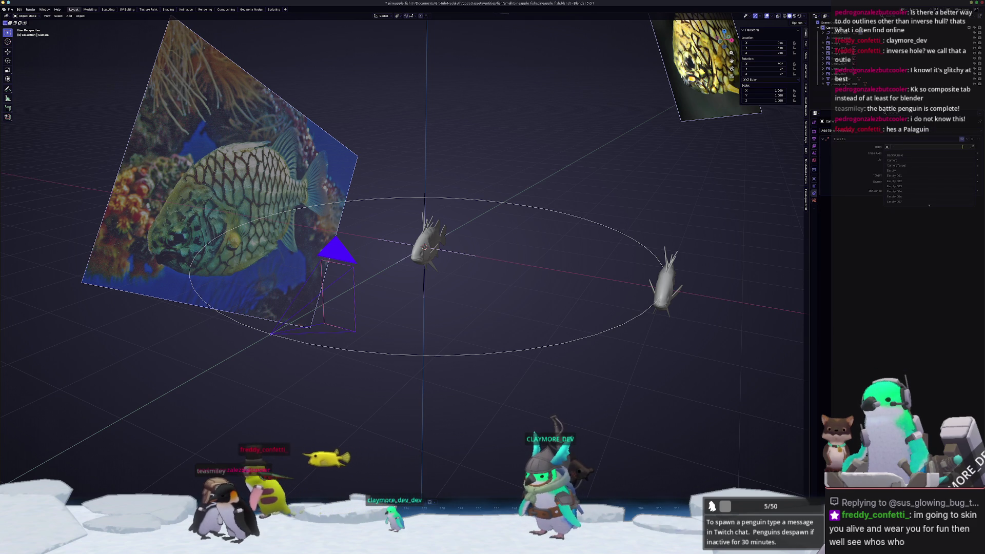
pyautogui.click(929, 147)
pyautogui.click(905, 163)
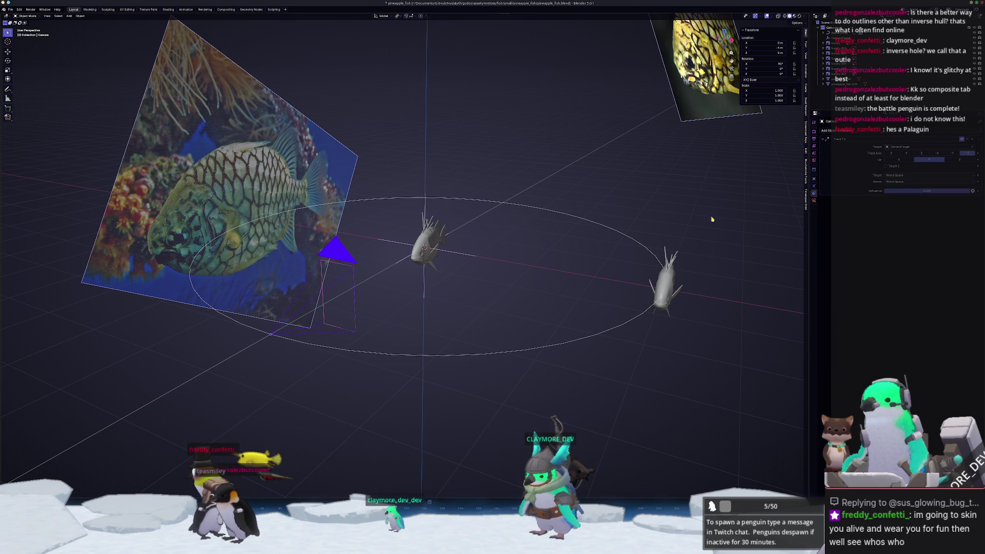
# - Raise the BezierCircle along Z and preview the orbit through the camera
pyautogui.click(500, 351)
pyautogui.press('g')
pyautogui.press('z')
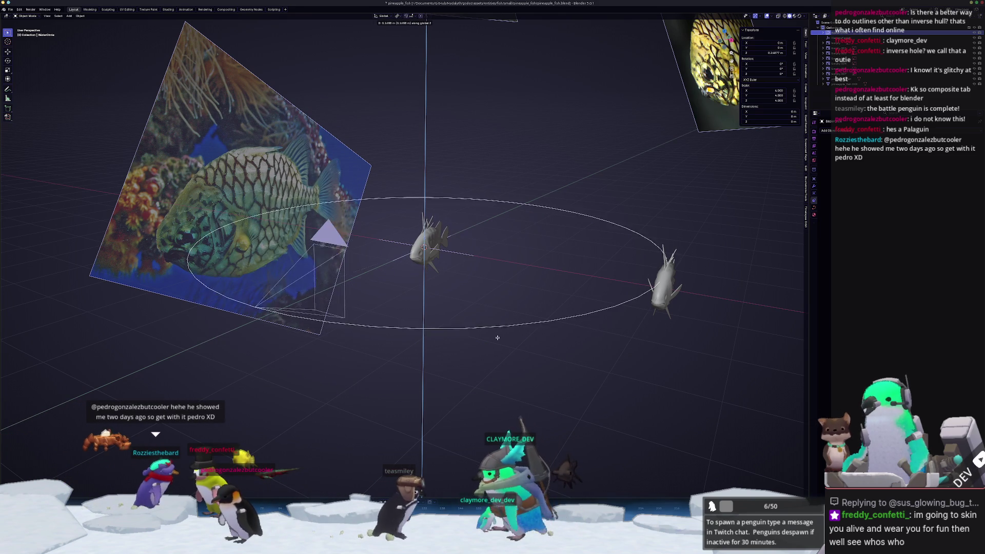
pyautogui.click(482, 325)
pyautogui.moveTo(464, 321); pyautogui.dragTo(534, 308, button='middle')
pyautogui.press('g')
pyautogui.press('z')
pyautogui.click(536, 308)
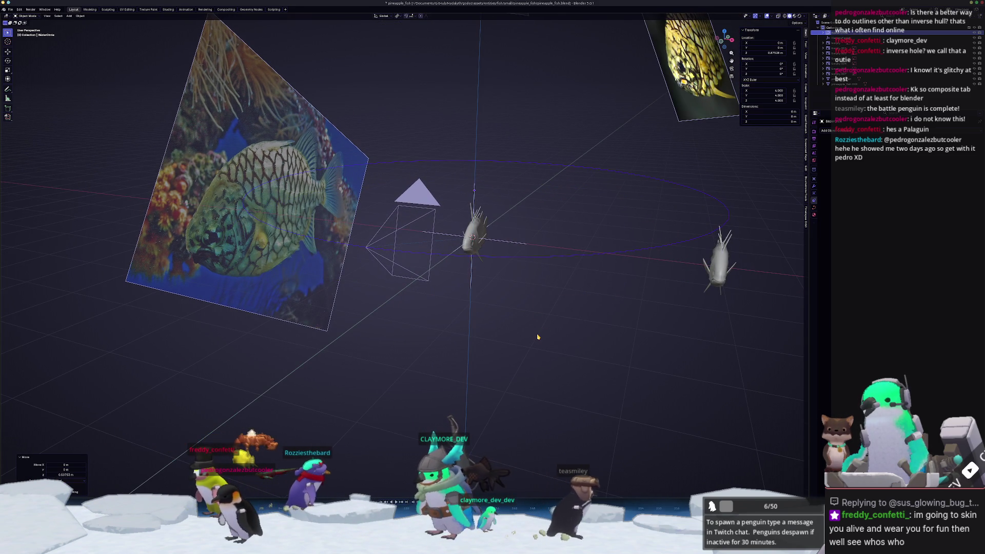
pyautogui.press('KP_0')
pyautogui.press('space')
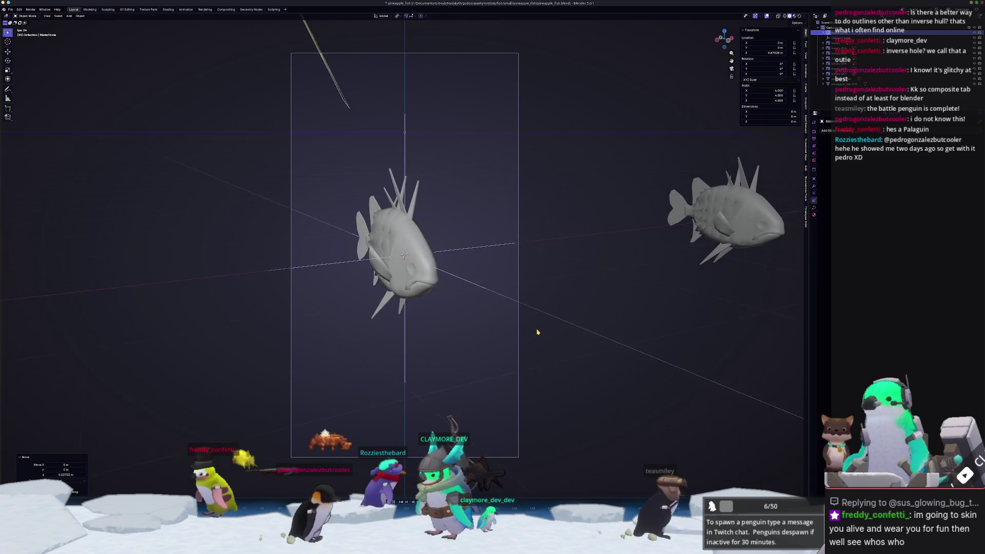
pyautogui.press('space')
# - Move CameraTarget along Y and replay the animation to check the framing
pyautogui.click(556, 260)
pyautogui.press('g')
pyautogui.press('y')
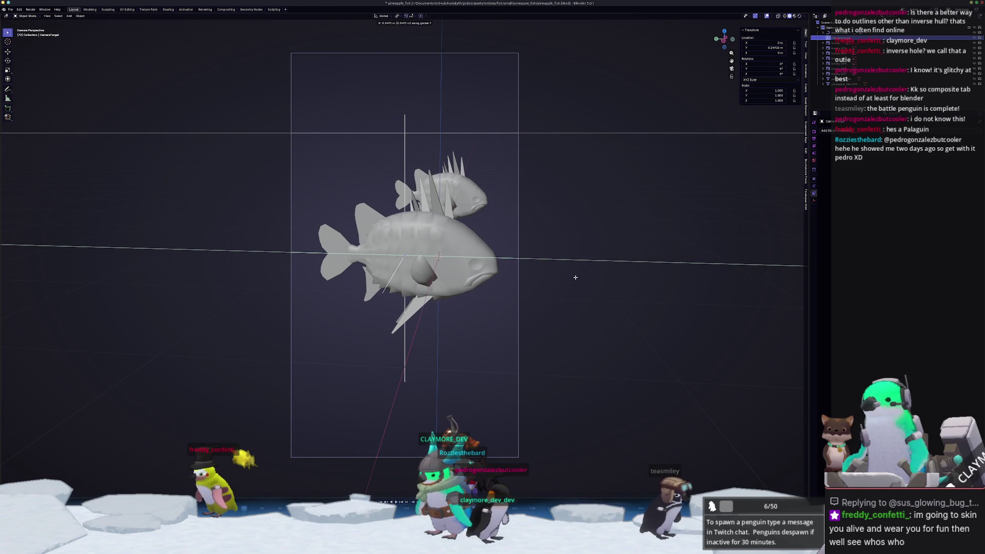
pyautogui.click(576, 277)
pyautogui.press('space')
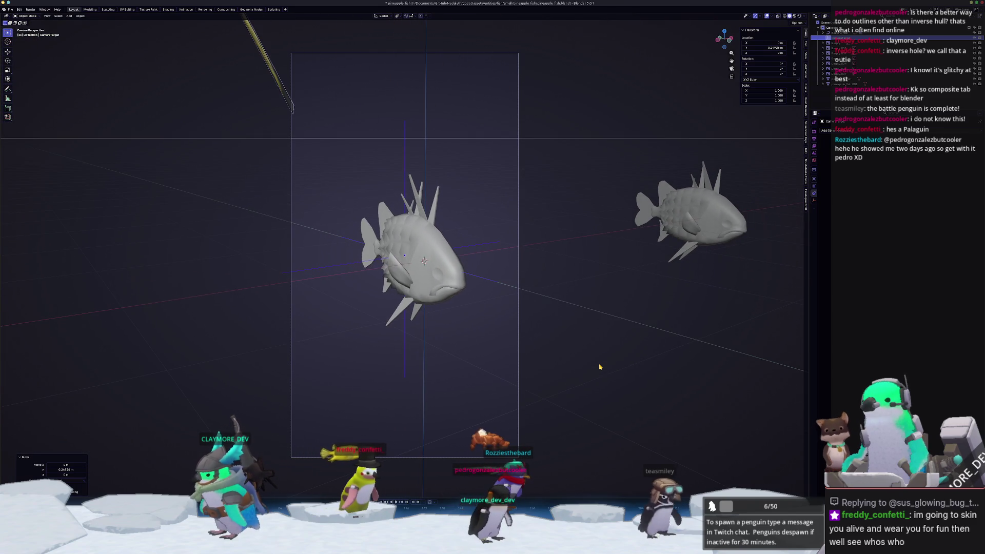
pyautogui.moveTo(598, 363); pyautogui.dragTo(592, 363, button='middle')
pyautogui.scroll(-5, 592, 363)
pyautogui.moveTo(468, 257); pyautogui.dragTo(408, 267, button='middle')
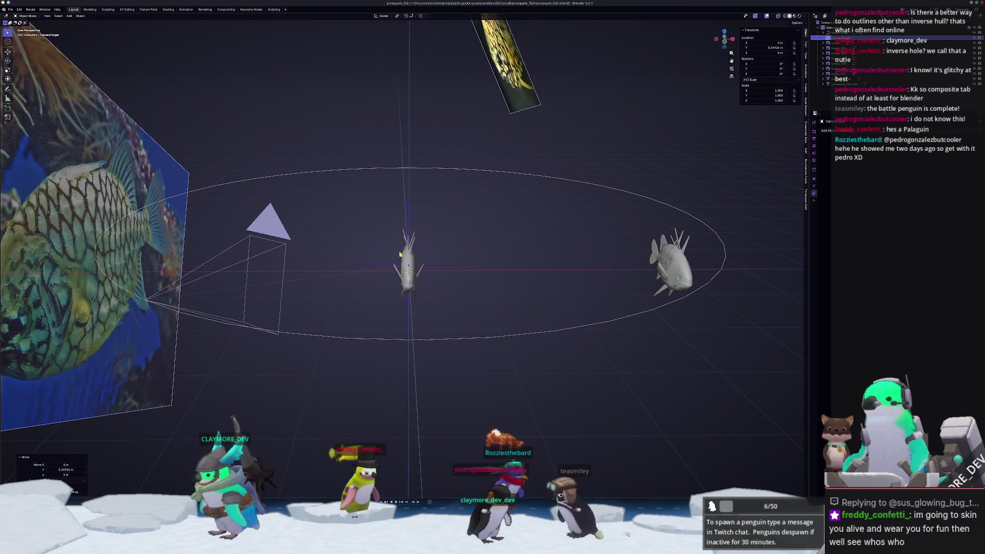
# - Wire the fish's pineapple_fish_base_color.png texture straight into its Material Output in the Shading workspace
pyautogui.click(408, 267)
pyautogui.click(300, 98)
pyautogui.click(408, 267)
pyautogui.click(169, 10)
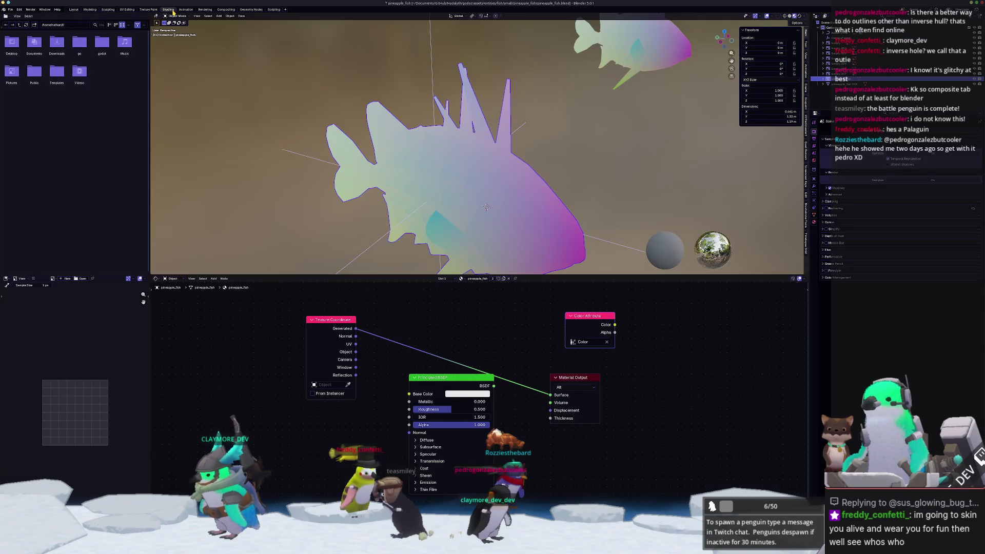
pyautogui.moveTo(461, 379); pyautogui.dragTo(317, 422)
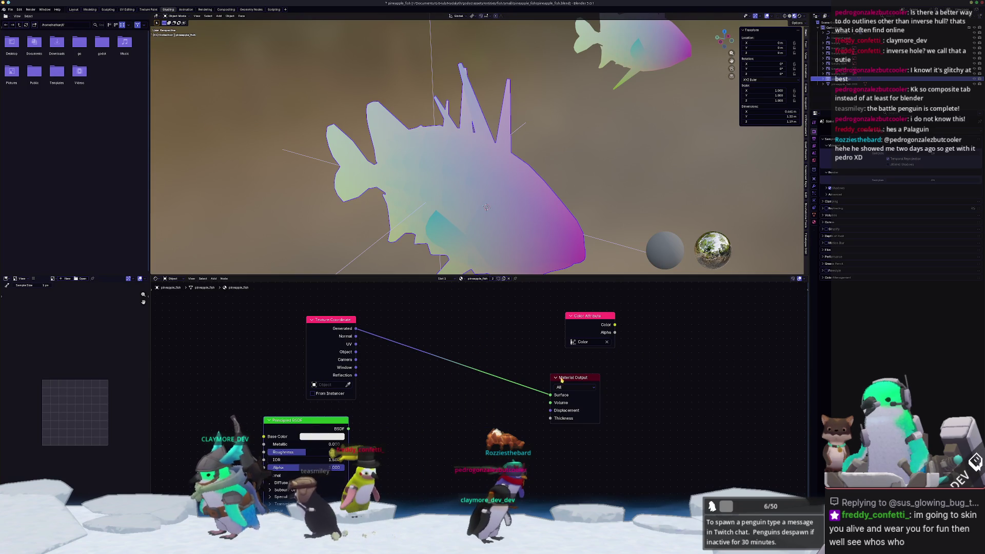
pyautogui.hotkey('ctrl', 'shift', 't')
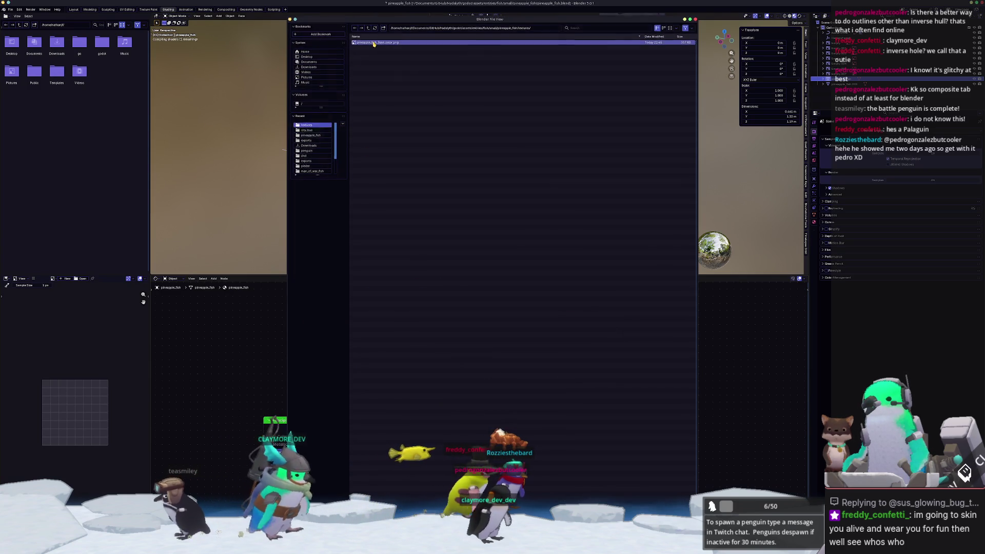
pyautogui.press('Escape')
pyautogui.keyDown('ctrl'); pyautogui.keyDown('shift'); pyautogui.click(509, 406); pyautogui.keyUp('shift'); pyautogui.keyUp('ctrl')
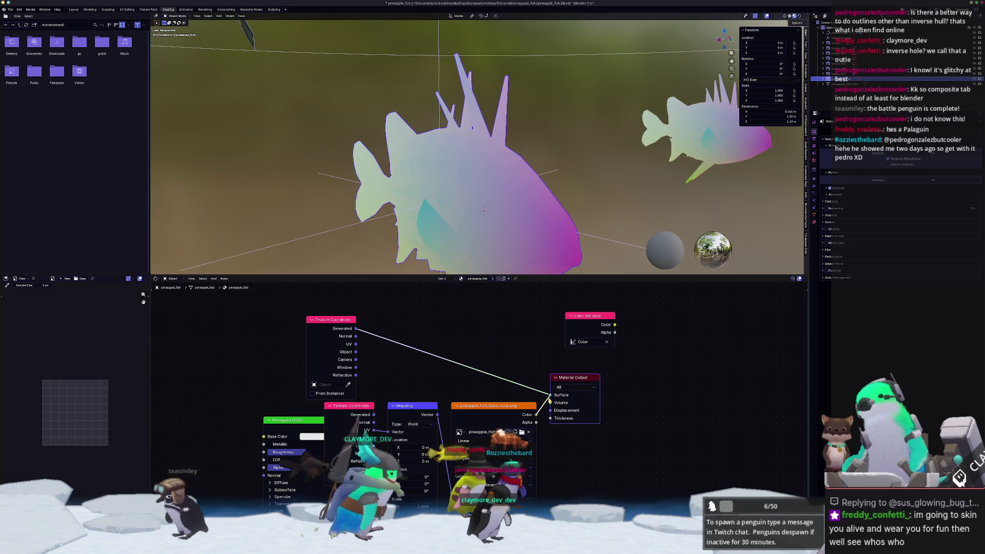
pyautogui.moveTo(575, 378); pyautogui.dragTo(617, 394)
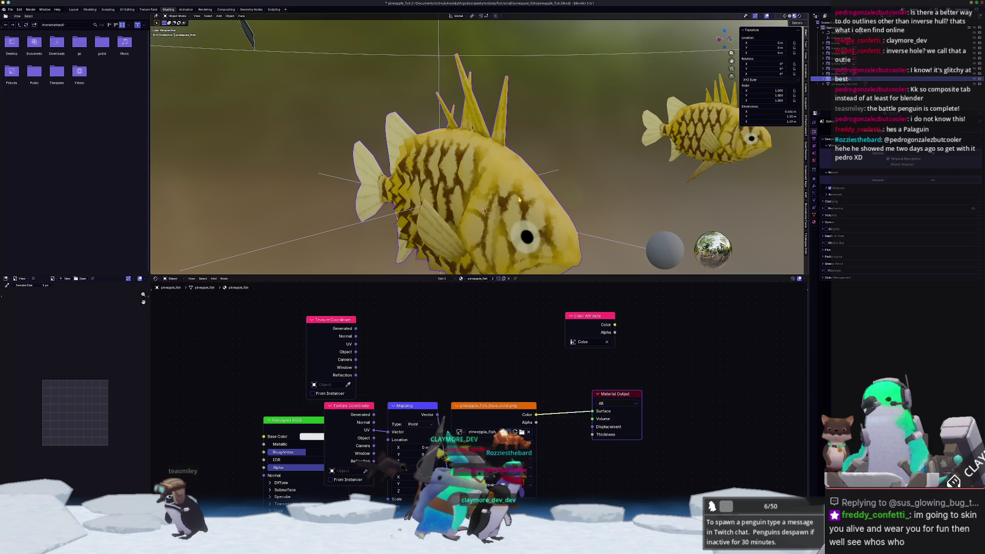
# - Look through the scene camera, zoomed out slightly, and set the color management view to Standard
pyautogui.scroll(-3, 565, 202)
pyautogui.press('KP_0')
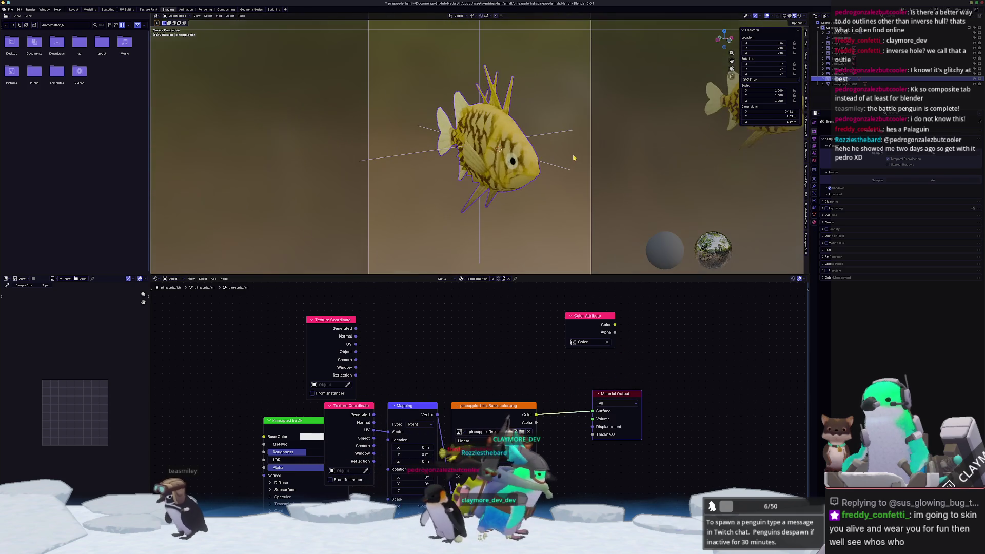
pyautogui.scroll(-1, 593, 200)
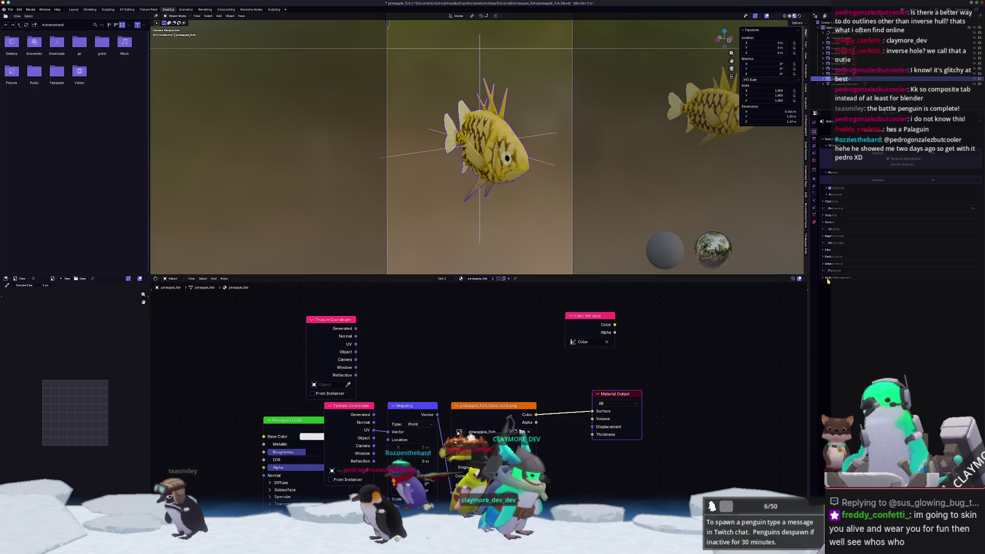
pyautogui.click(859, 301)
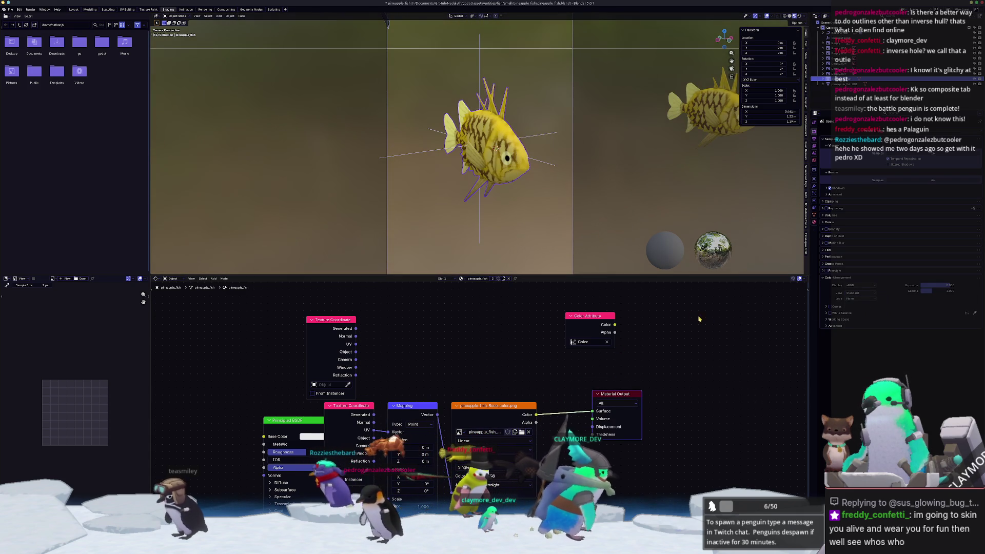
# - Compare AgX with Standard, keep the Standard view with Look None, and expand the Film panel
pyautogui.scroll(1, 649, 205)
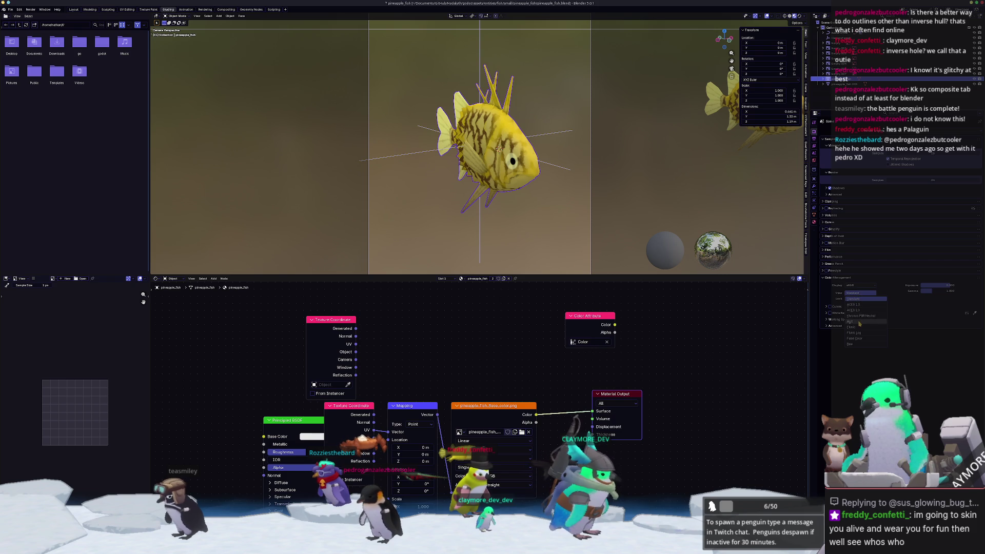
pyautogui.click(859, 322)
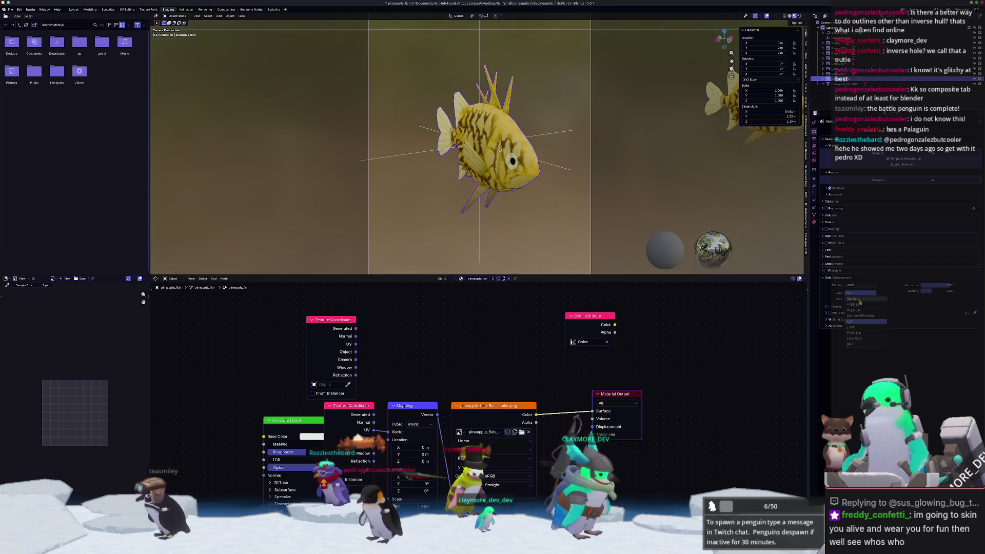
pyautogui.click(859, 300)
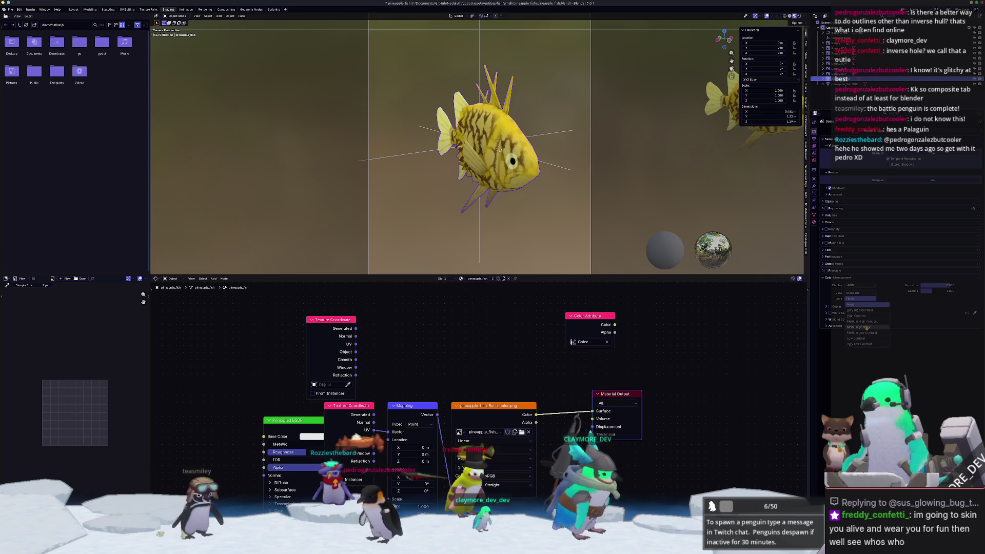
pyautogui.click(862, 302)
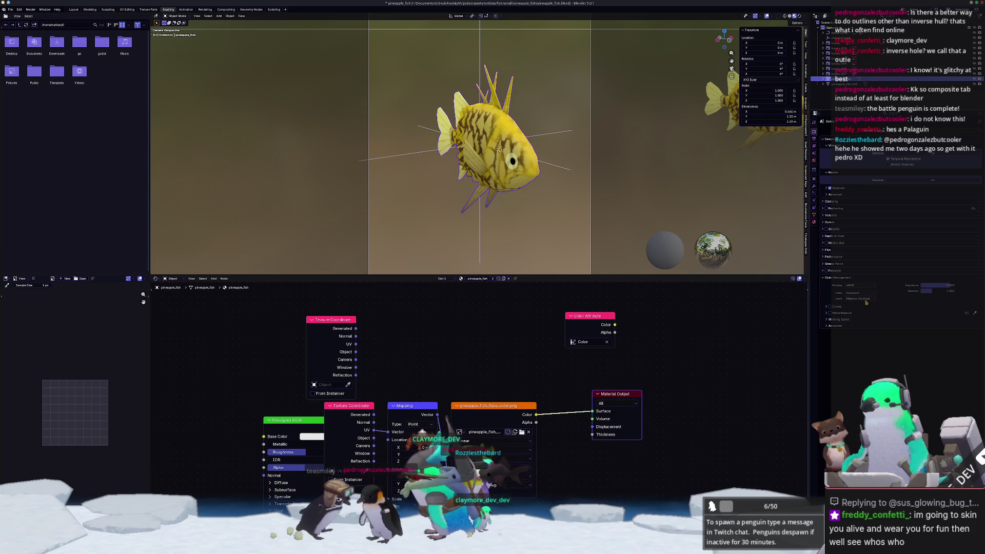
pyautogui.click(834, 251)
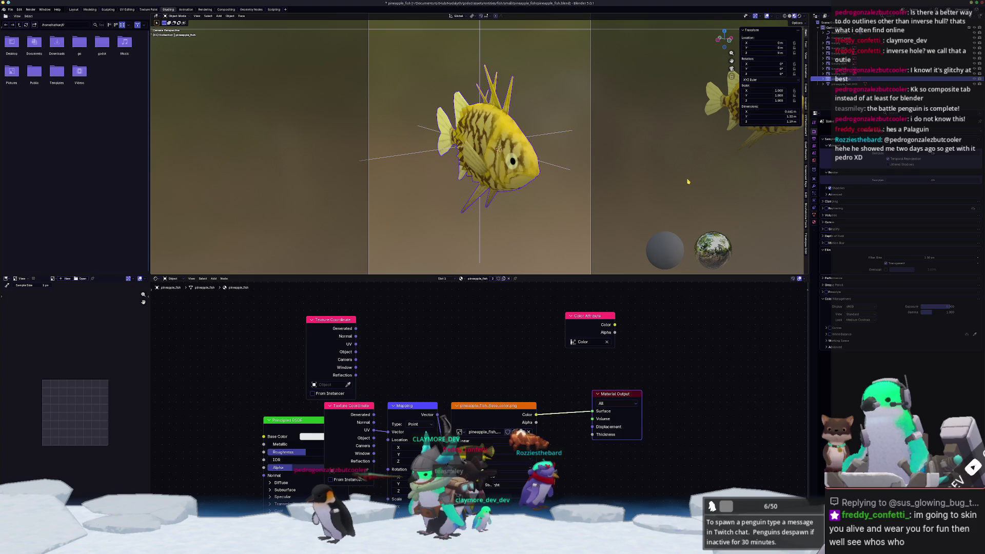
pyautogui.scroll(-2, 683, 185)
pyautogui.hotkey('shift', 'a')
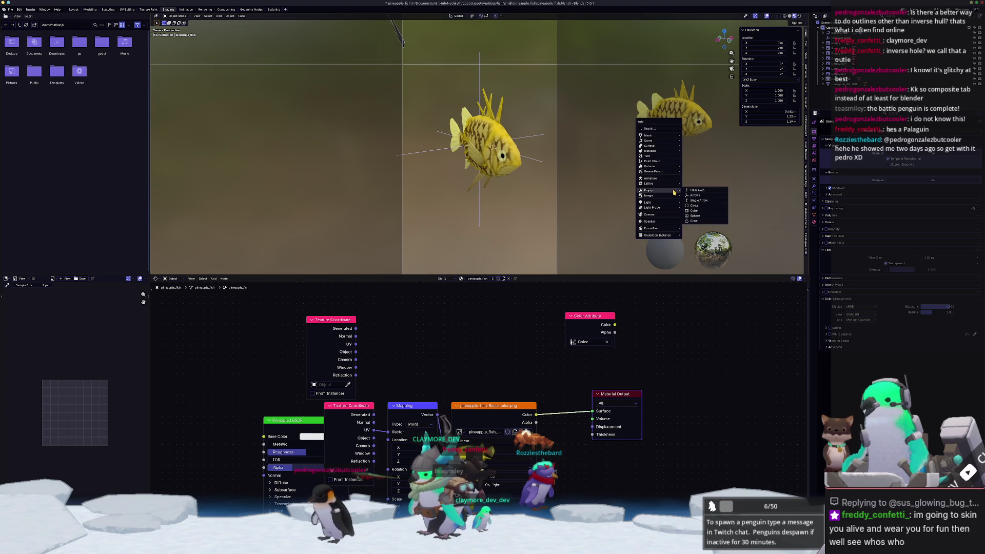
# - Add a plane mesh, lower it along Z, and scale it up by 20
pyautogui.moveTo(660, 137)
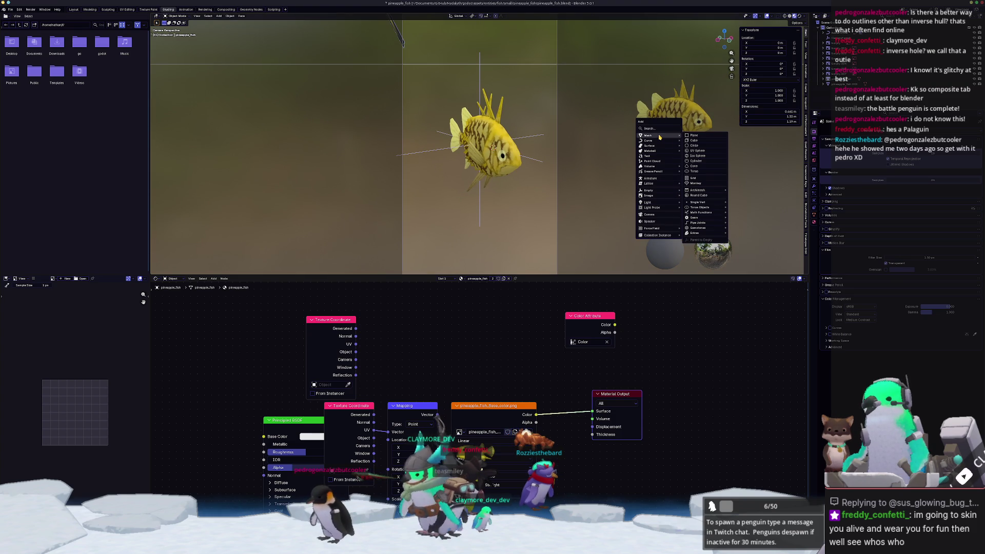
pyautogui.click(694, 137)
pyautogui.moveTo(613, 165); pyautogui.dragTo(589, 190, button='middle')
pyautogui.press('g')
pyautogui.press('z')
pyautogui.click(583, 190)
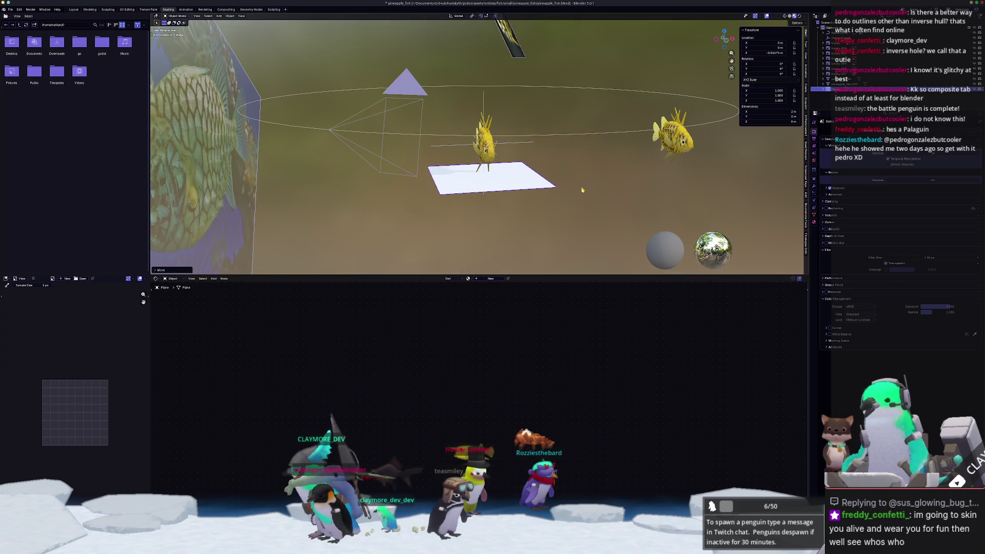
pyautogui.write('s20')
pyautogui.press('Return')
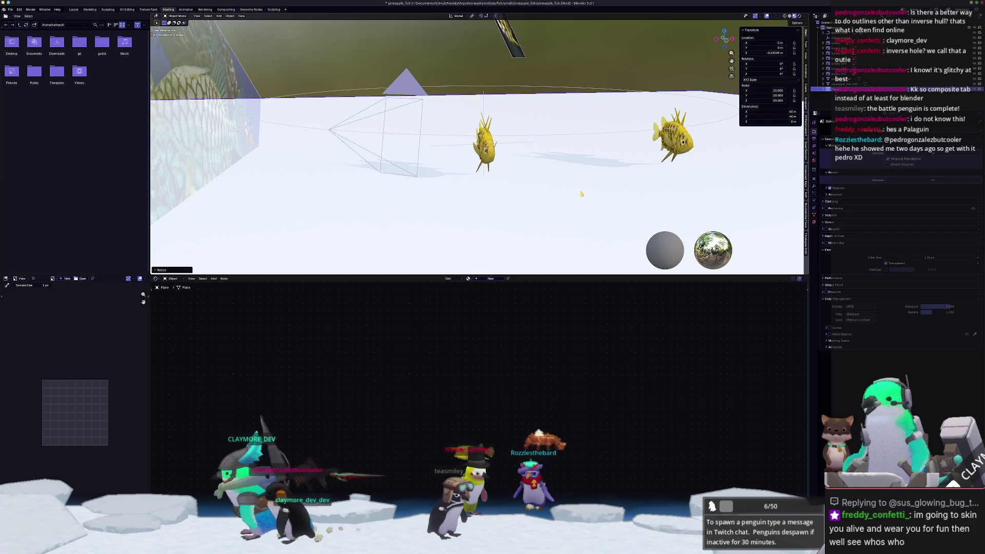
# - Delete the second fish copy and rescale the ground plane beneath the fish
pyautogui.moveTo(555, 182); pyautogui.dragTo(493, 149, button='middle')
pyautogui.click(487, 146)
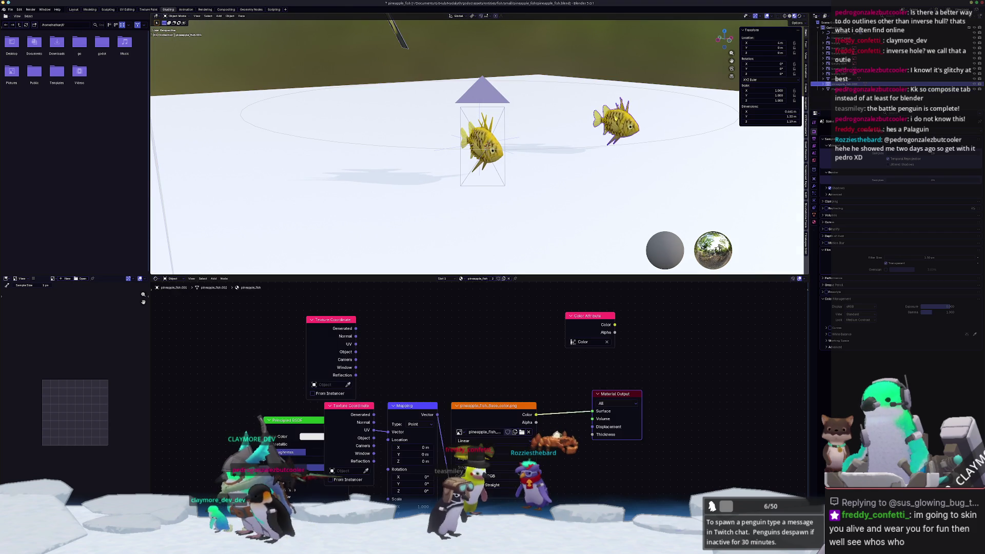
pyautogui.click(615, 117)
pyautogui.click(504, 162)
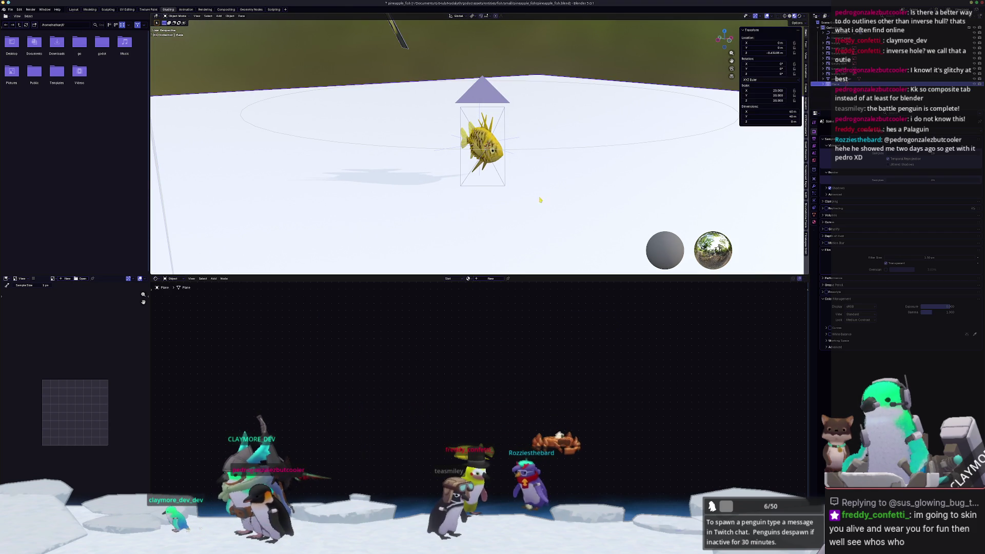
pyautogui.moveTo(504, 163); pyautogui.dragTo(508, 170, button='middle')
pyautogui.press('s')
pyautogui.click(543, 205)
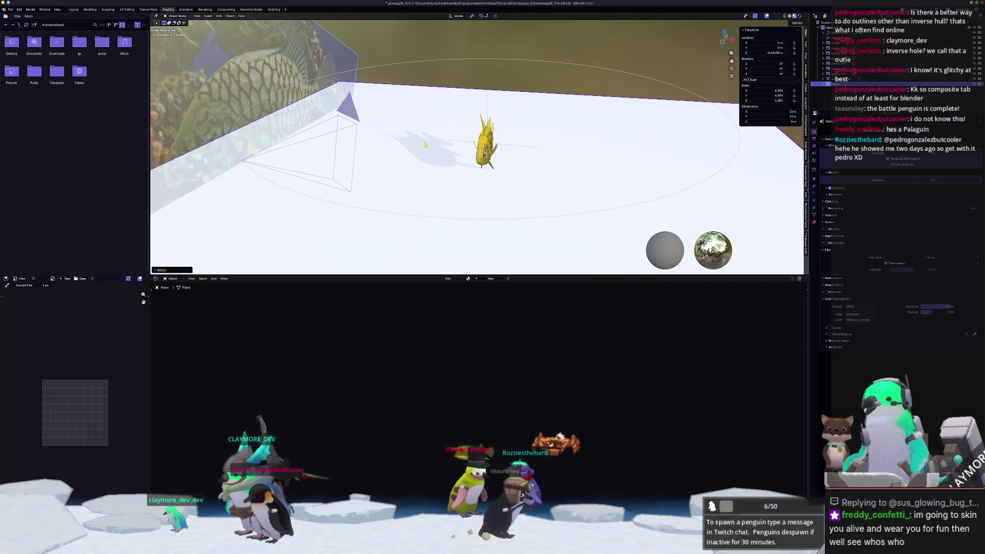
pyautogui.scroll(-2, 616, 128)
pyautogui.hotkey('shift', 'a')
pyautogui.moveTo(647, 101)
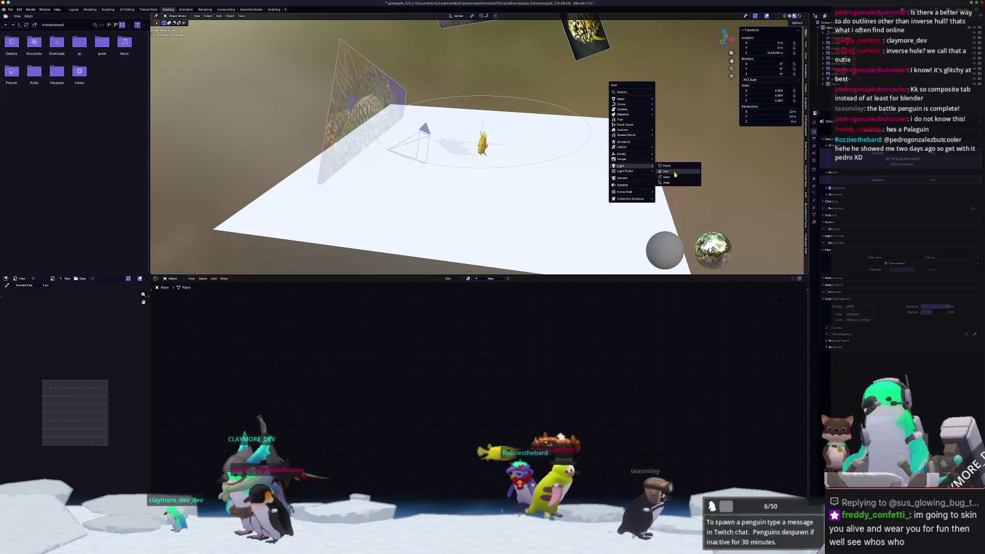
# - Add a raised Sun light tilted toward the fish, then give the ground plane a new material
pyautogui.click(674, 173)
pyautogui.click(799, 16)
pyautogui.press('g')
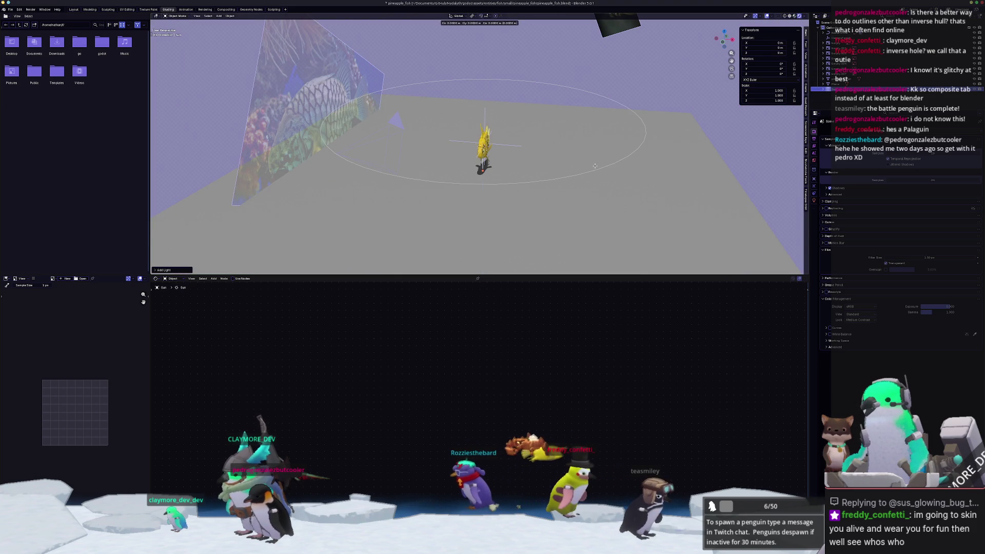
pyautogui.click(582, 67)
pyautogui.moveTo(582, 66); pyautogui.dragTo(513, 128, button='middle')
pyautogui.moveTo(498, 110); pyautogui.dragTo(535, 149)
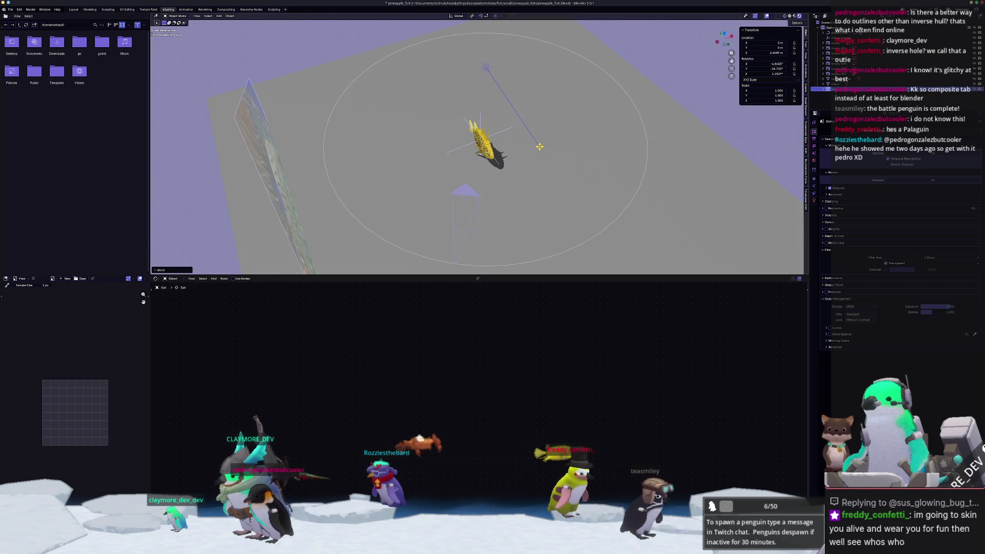
pyautogui.moveTo(497, 181)
pyautogui.mouseDown(button='middle')
pyautogui.moveTo(499, 163)
pyautogui.moveTo(533, 165)
pyautogui.mouseUp(button='middle')
pyautogui.click(552, 167)
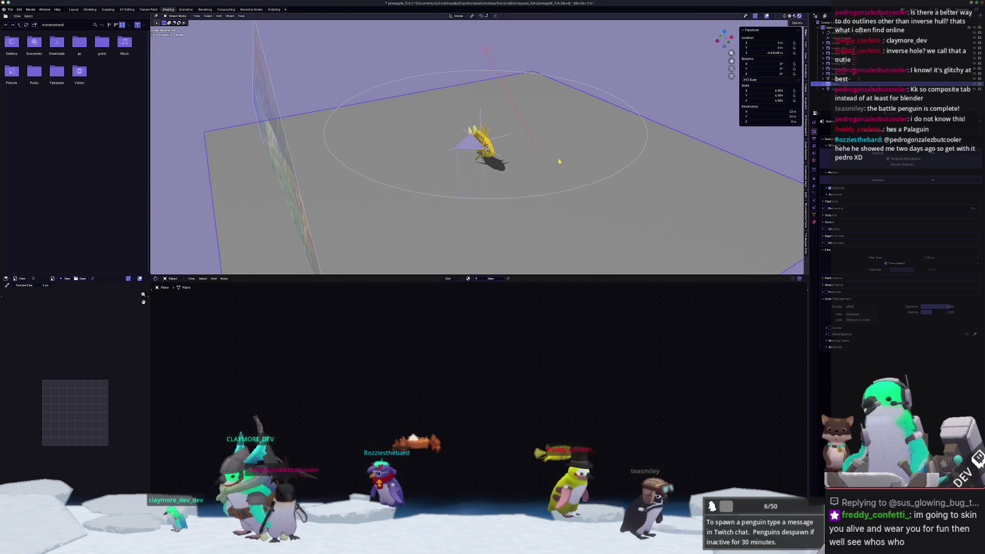
pyautogui.click(491, 279)
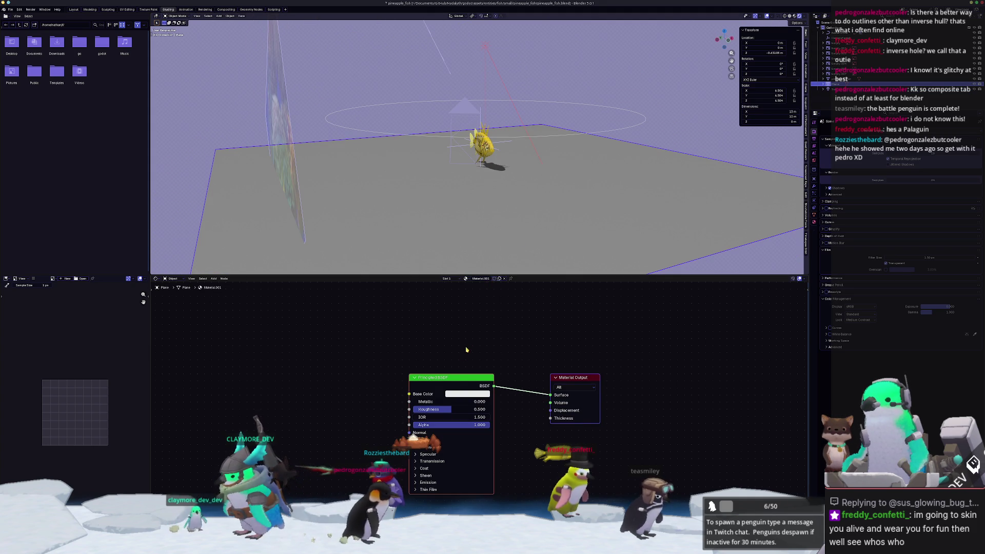
# - Insert a Shader to RGB node into the plane's Principled BSDF link
pyautogui.moveTo(458, 378)
pyautogui.mouseDown()
pyautogui.moveTo(395, 349)
pyautogui.moveTo(287, 359)
pyautogui.mouseUp()
pyautogui.moveTo(348, 347); pyautogui.dragTo(397, 338, button='middle')
pyautogui.hotkey('shift', 'a')
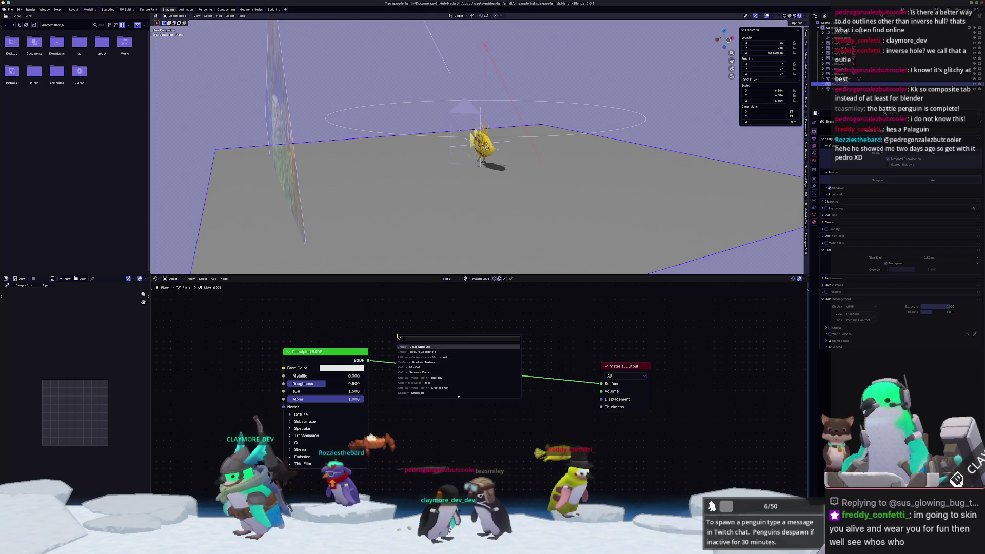
pyautogui.write('shader')
pyautogui.press('Down')
pyautogui.press('Down')
pyautogui.press('Return')
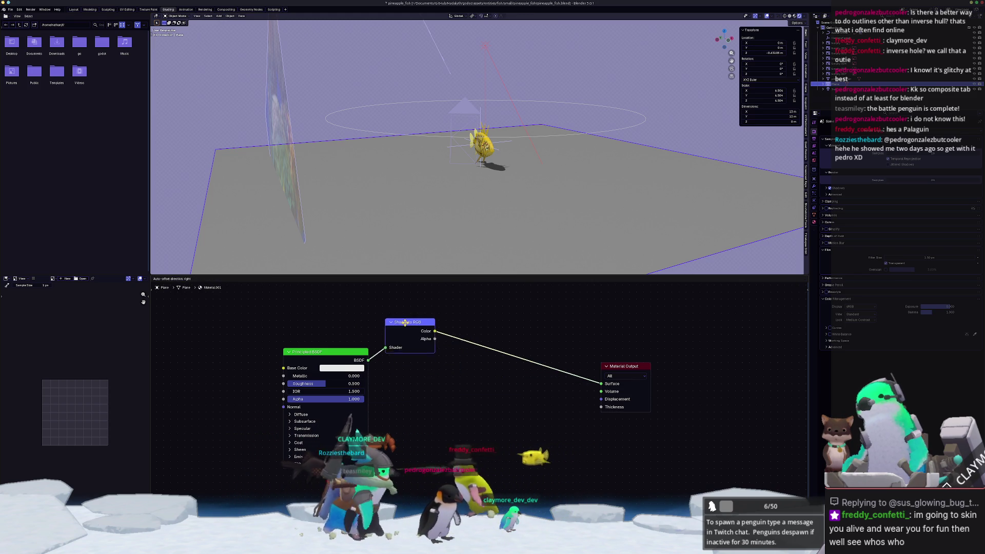
pyautogui.click(388, 319)
pyautogui.moveTo(348, 353); pyautogui.dragTo(315, 355)
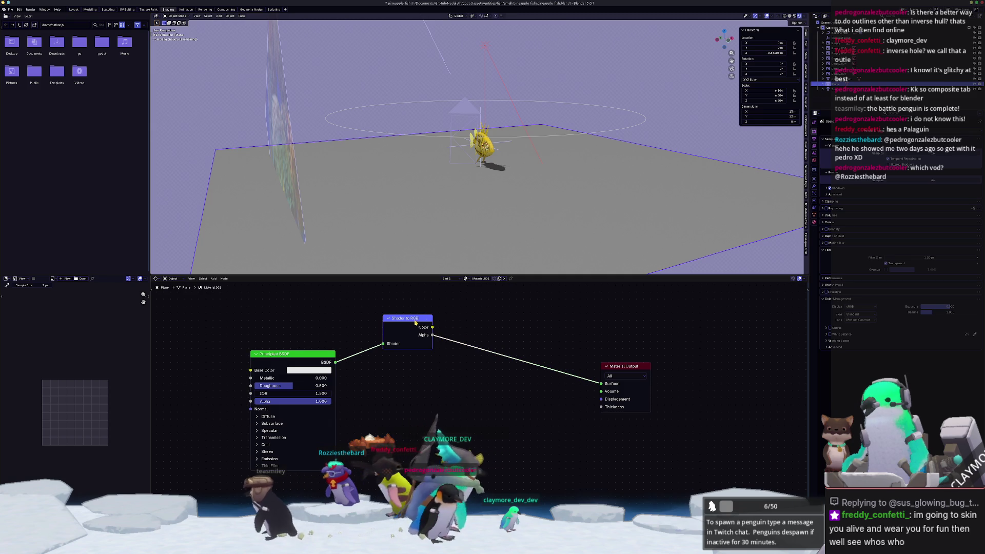
# - Feed Shader to RGB through a Constant Color Ramp into Surface, sliding the stop to set the shadow threshold
pyautogui.moveTo(432, 327); pyautogui.dragTo(489, 327)
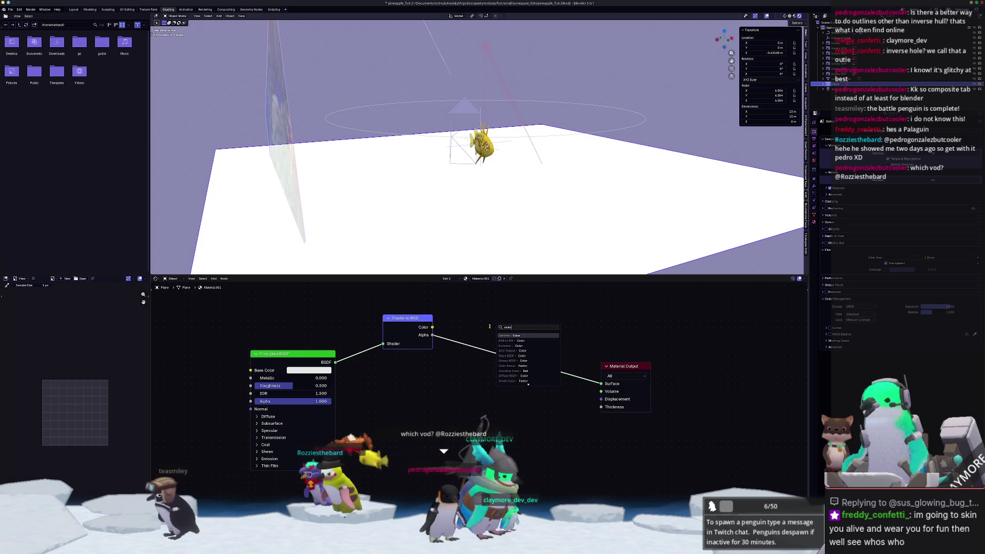
pyautogui.press('Return')
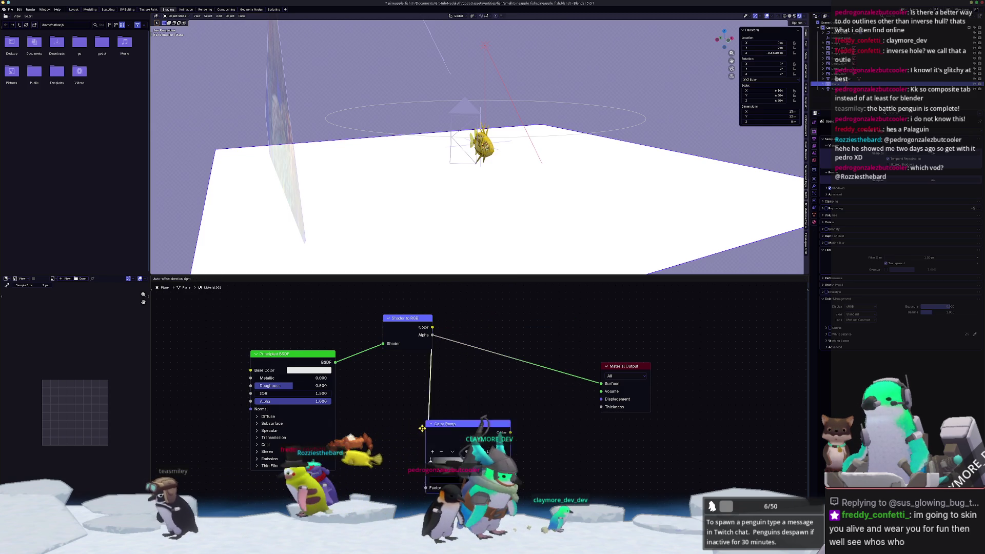
pyautogui.click(522, 401)
pyautogui.moveTo(557, 406)
pyautogui.mouseDown()
pyautogui.moveTo(601, 384)
pyautogui.moveTo(701, 363)
pyautogui.mouseUp()
pyautogui.scroll(1, 474, 409)
pyautogui.click(553, 431)
pyautogui.click(559, 491)
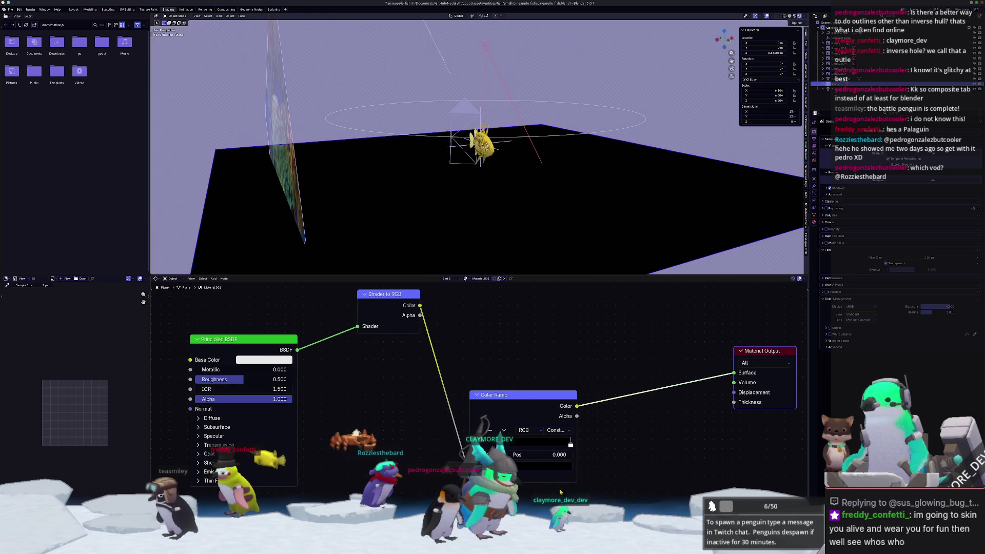
pyautogui.moveTo(569, 441); pyautogui.dragTo(465, 444)
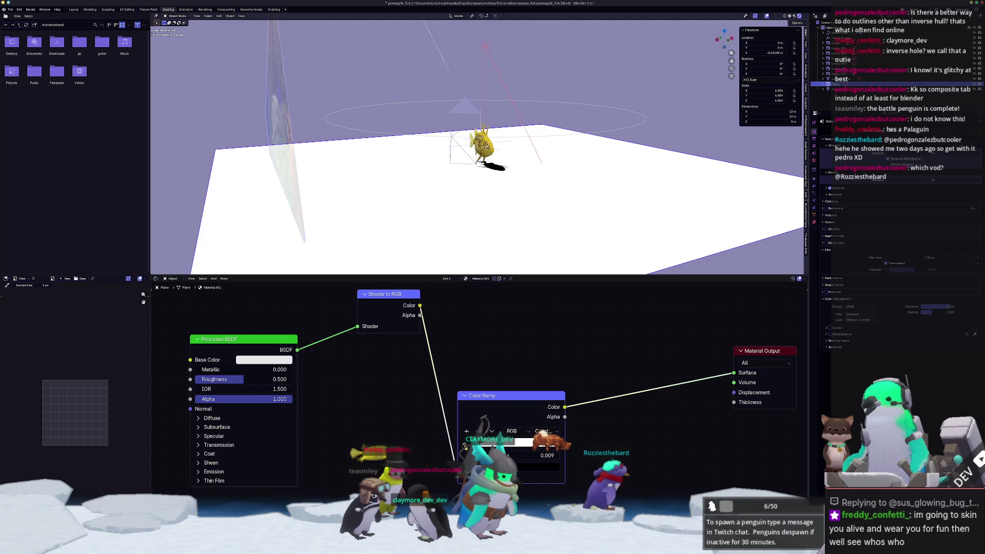
pyautogui.scroll(5, 493, 195)
pyautogui.moveTo(493, 194)
pyautogui.mouseDown(button='middle')
pyautogui.moveTo(500, 185)
pyautogui.moveTo(530, 187)
pyautogui.mouseUp(button='middle')
pyautogui.scroll(-2, 569, 346)
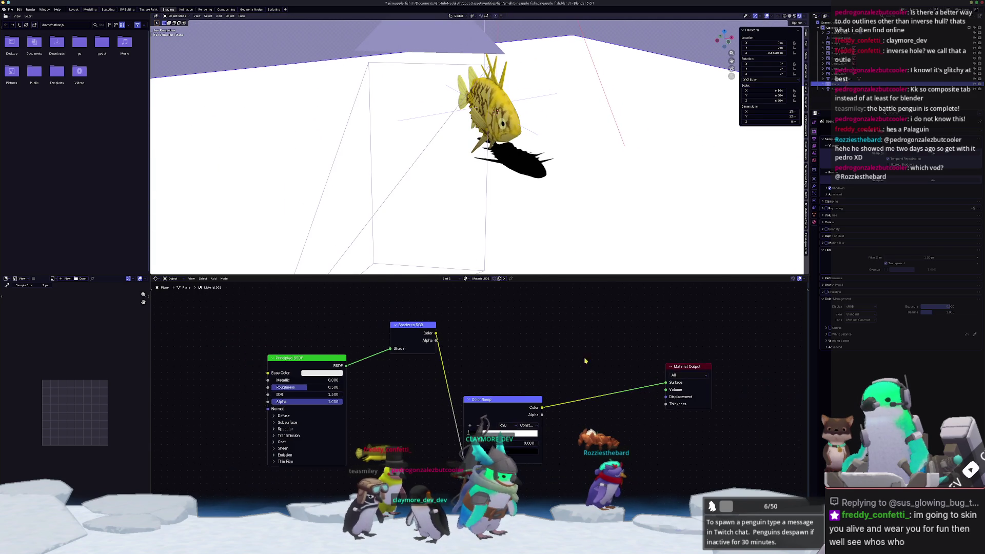
# - Add a Mix Shader node and connect it to the material surface output
pyautogui.click(568, 436)
pyautogui.write('mix shader')
pyautogui.press('Return')
pyautogui.click(583, 354)
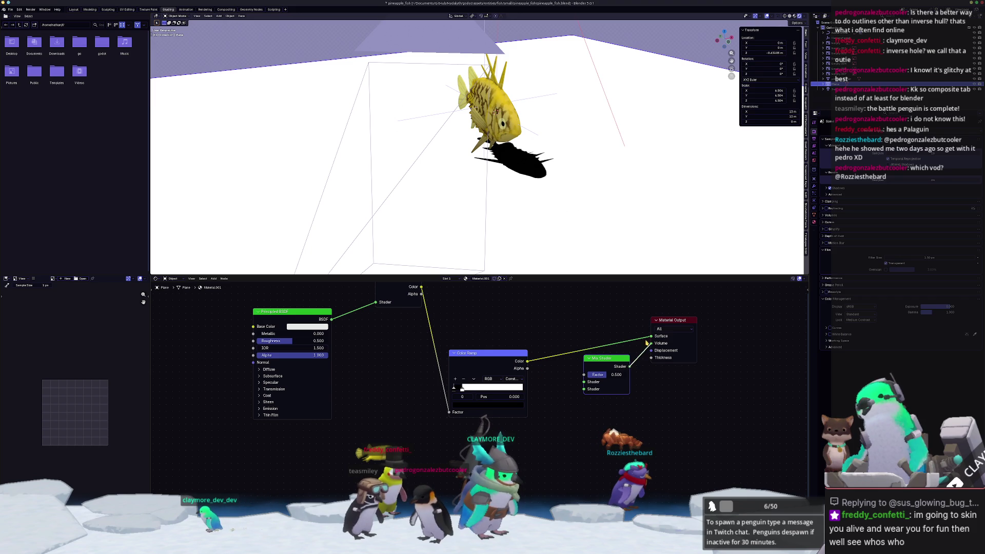
pyautogui.moveTo(650, 338); pyautogui.dragTo(651, 337)
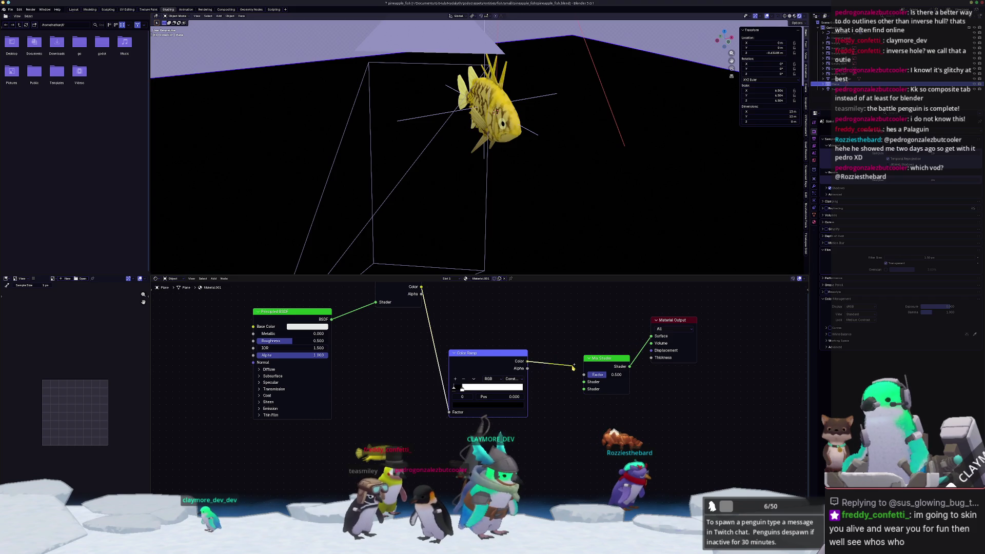
pyautogui.moveTo(566, 397); pyautogui.dragTo(591, 389, button='middle')
pyautogui.moveTo(604, 381); pyautogui.dragTo(600, 399)
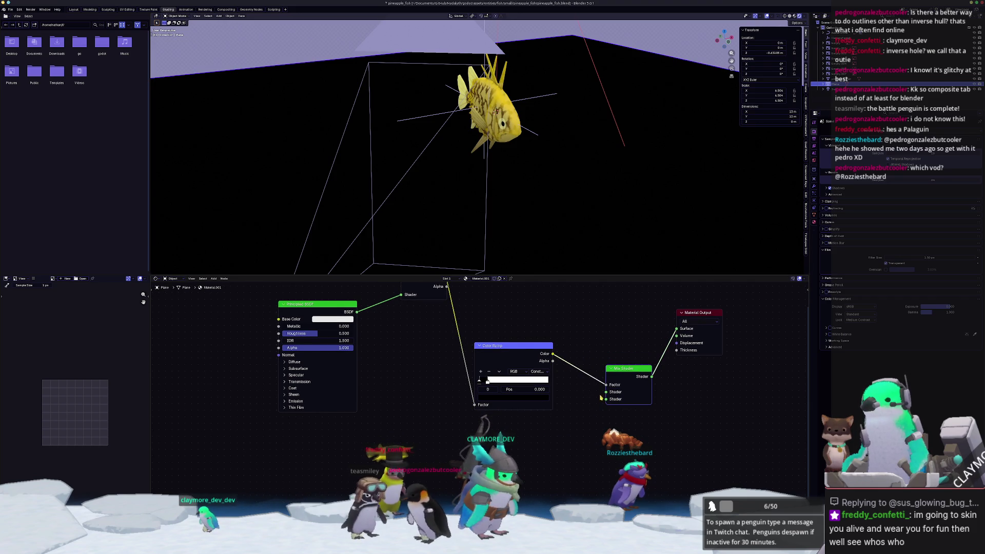
# - Link a Transparent BSDF and an Emission node into the Mix Shader
pyautogui.write('trans')
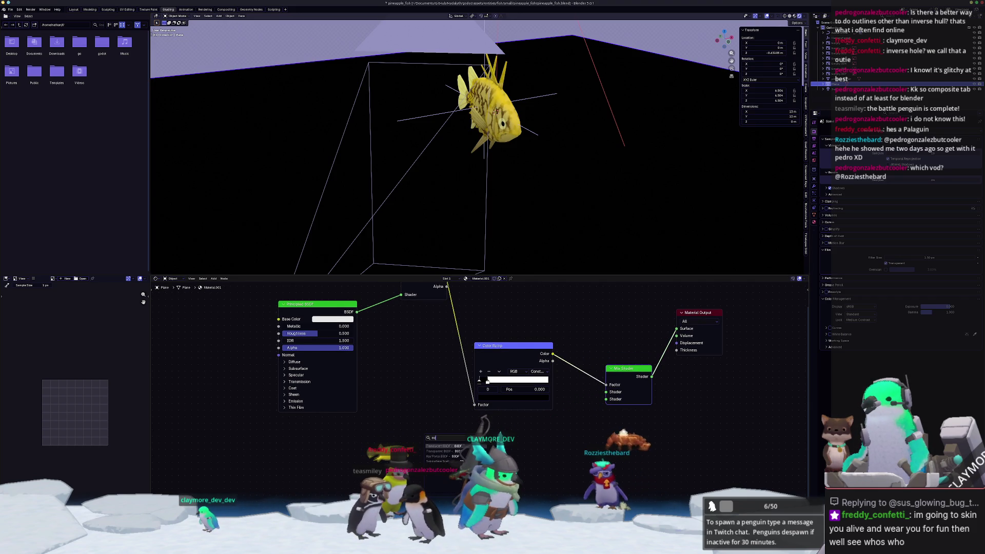
pyautogui.press('Down')
pyautogui.press('Return')
pyautogui.click(475, 441)
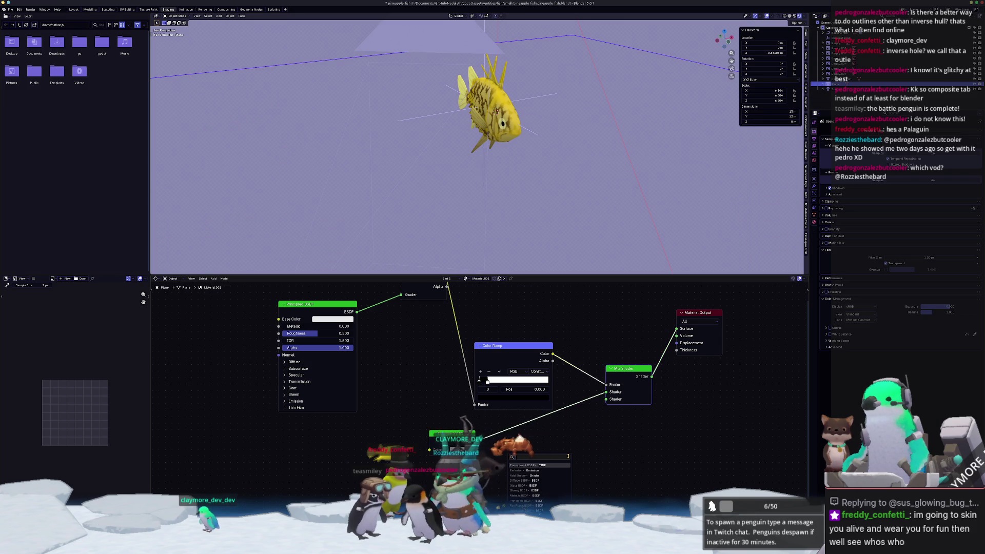
pyautogui.press('Return')
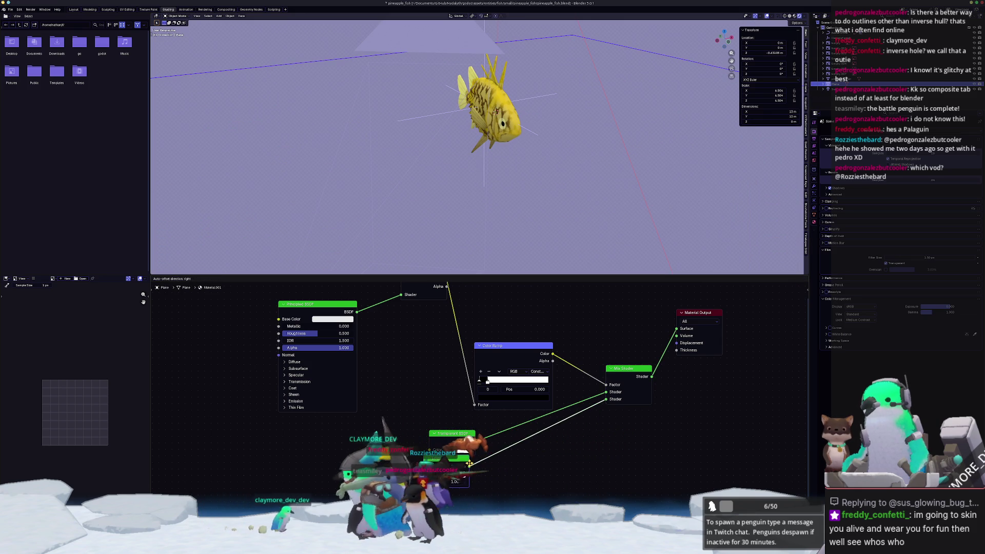
pyautogui.click(473, 468)
pyautogui.click(462, 478)
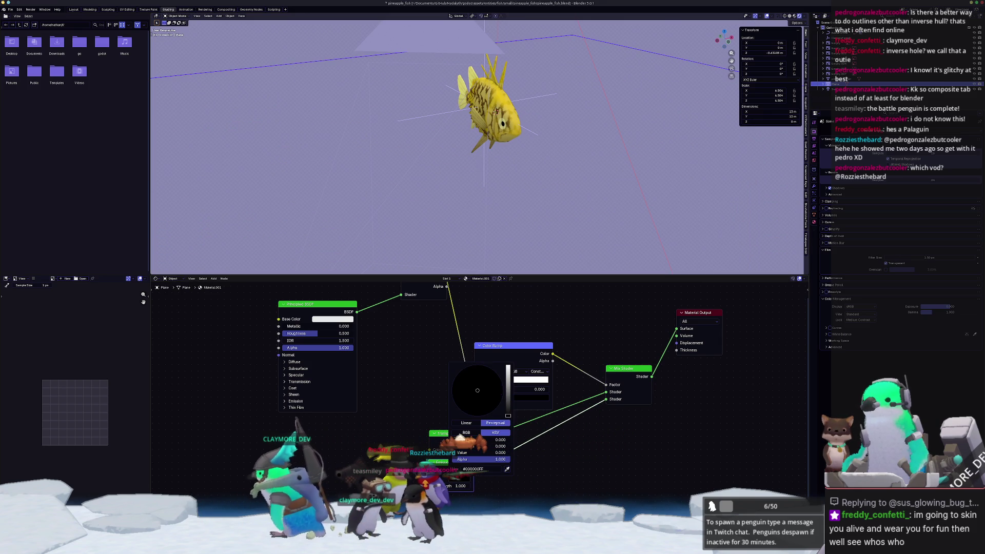
# - Rearrange the Color Ramp and Shader to RGB nodes and show the sidebar's material settings
pyautogui.moveTo(609, 456); pyautogui.dragTo(574, 481, button='middle')
pyautogui.moveTo(471, 369)
pyautogui.mouseDown()
pyautogui.moveTo(481, 325)
pyautogui.moveTo(468, 316)
pyautogui.mouseUp()
pyautogui.moveTo(388, 296); pyautogui.dragTo(389, 340)
pyautogui.press('n')
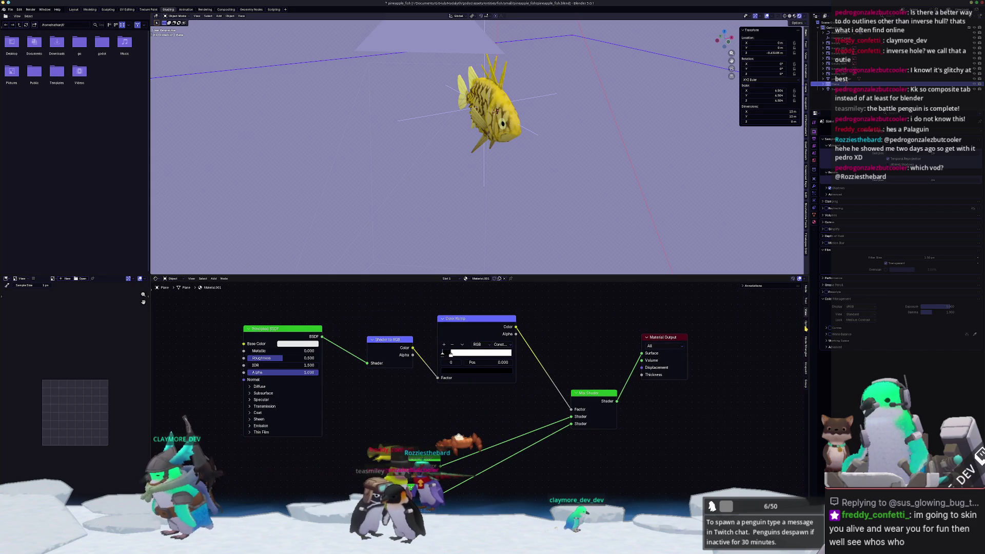
pyautogui.click(806, 327)
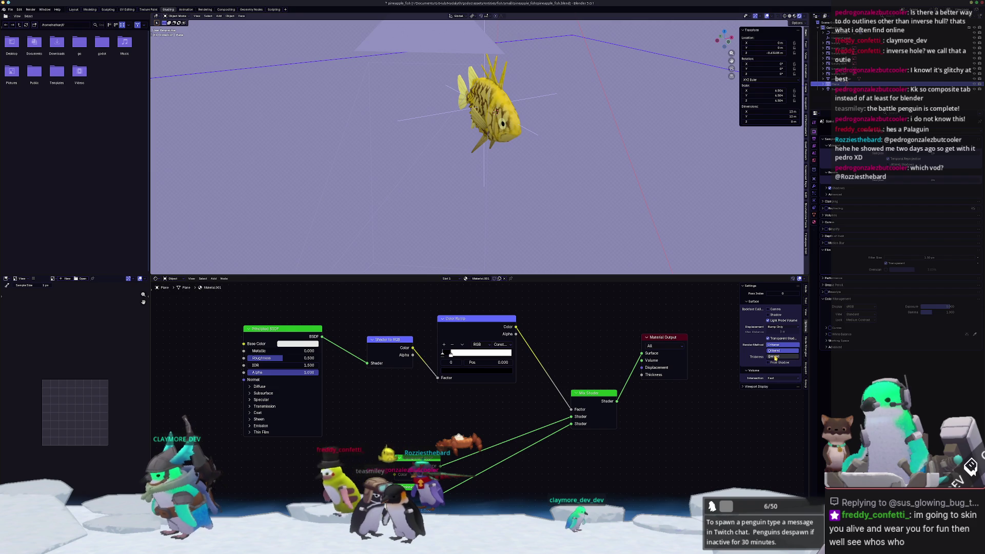
# - Set the plane material's Render Method to Blended, remove one Mix Shader link, and darken the Transparent BSDF colour
pyautogui.click(775, 356)
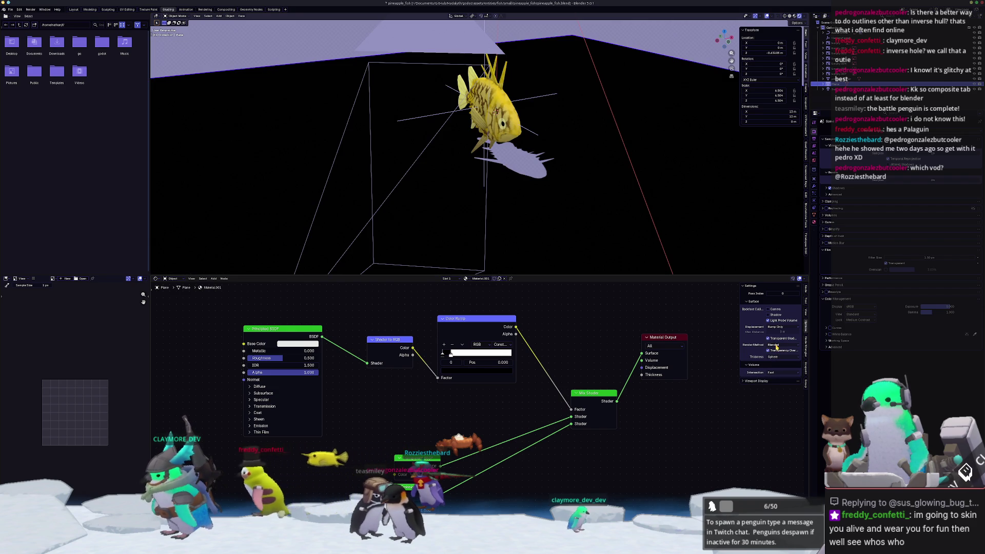
pyautogui.moveTo(571, 416)
pyautogui.mouseDown()
pyautogui.moveTo(538, 429)
pyautogui.moveTo(568, 433)
pyautogui.mouseUp()
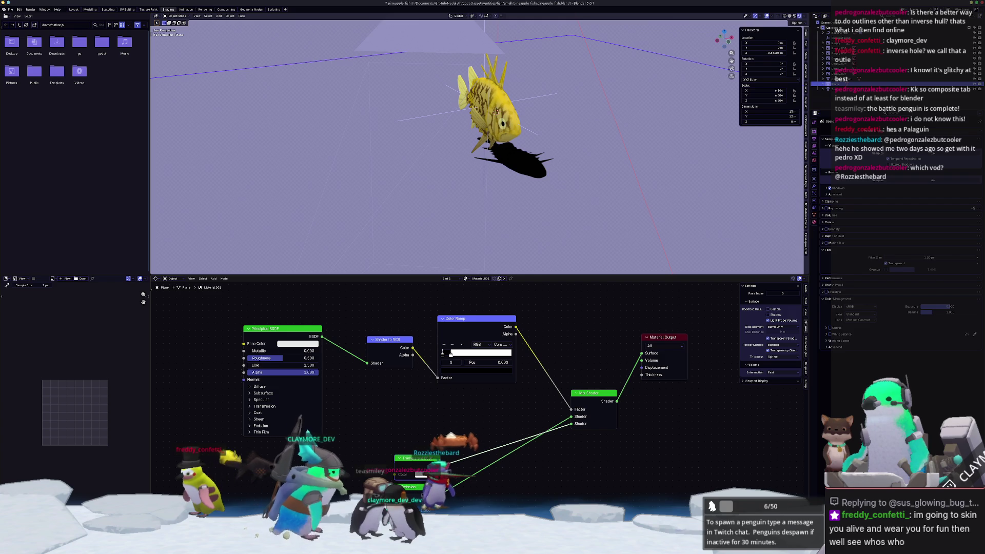
pyautogui.click(420, 474)
pyautogui.moveTo(473, 429)
pyautogui.mouseDown()
pyautogui.moveTo(473, 405)
pyautogui.moveTo(482, 441)
pyautogui.moveTo(473, 410)
pyautogui.moveTo(473, 440)
pyautogui.mouseUp()
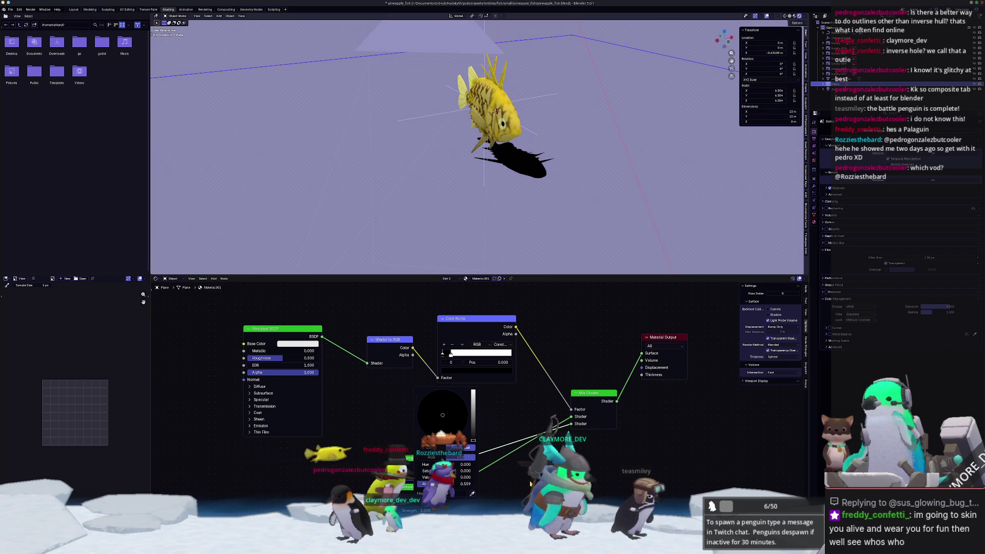
pyautogui.moveTo(473, 440); pyautogui.dragTo(494, 410, button='middle')
# - Set the Color Ramp stop colour to mid grey 0.506
pyautogui.click(479, 340)
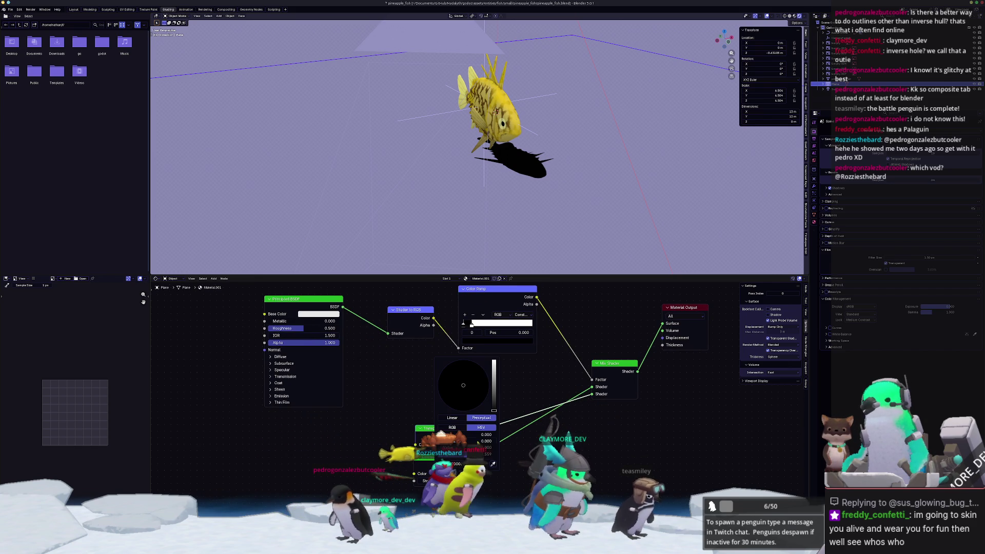
pyautogui.moveTo(481, 346); pyautogui.dragTo(452, 403, button='middle')
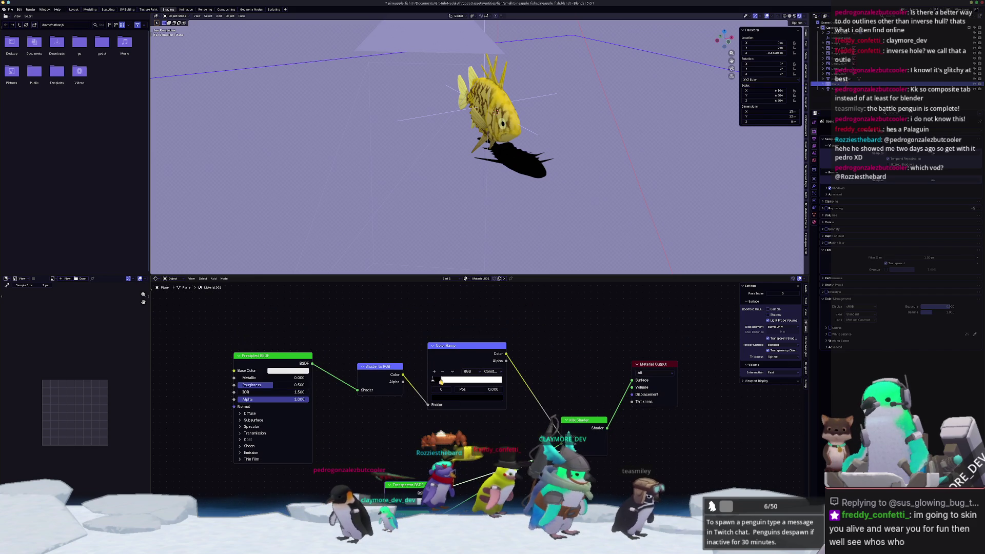
pyautogui.click(459, 399)
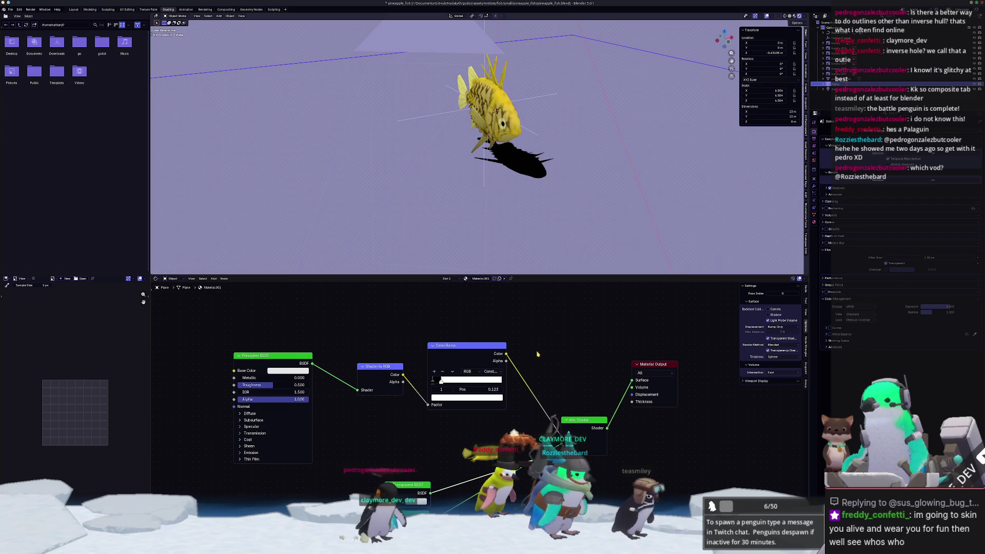
pyautogui.click(432, 385)
pyautogui.click(440, 399)
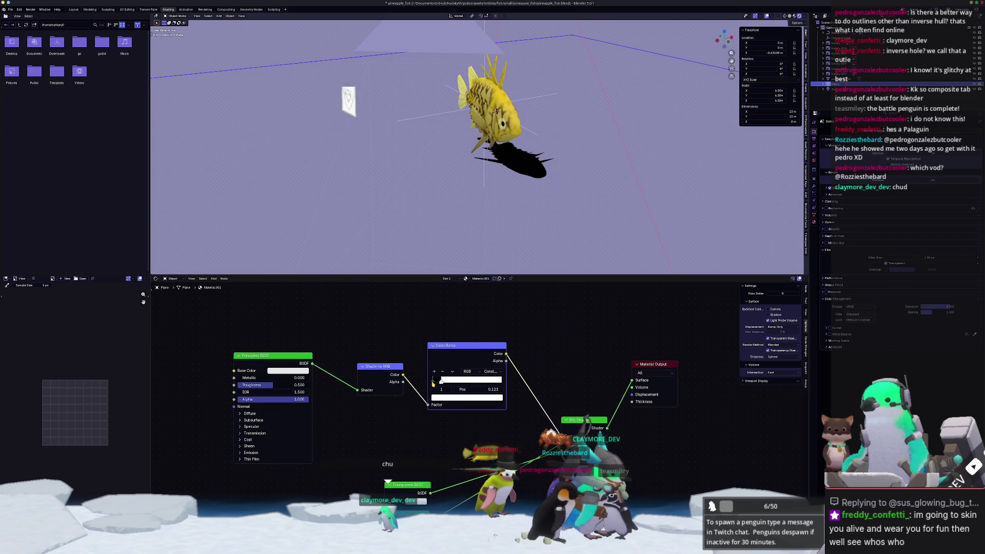
pyautogui.click(451, 397)
pyautogui.moveTo(490, 332); pyautogui.dragTo(490, 304)
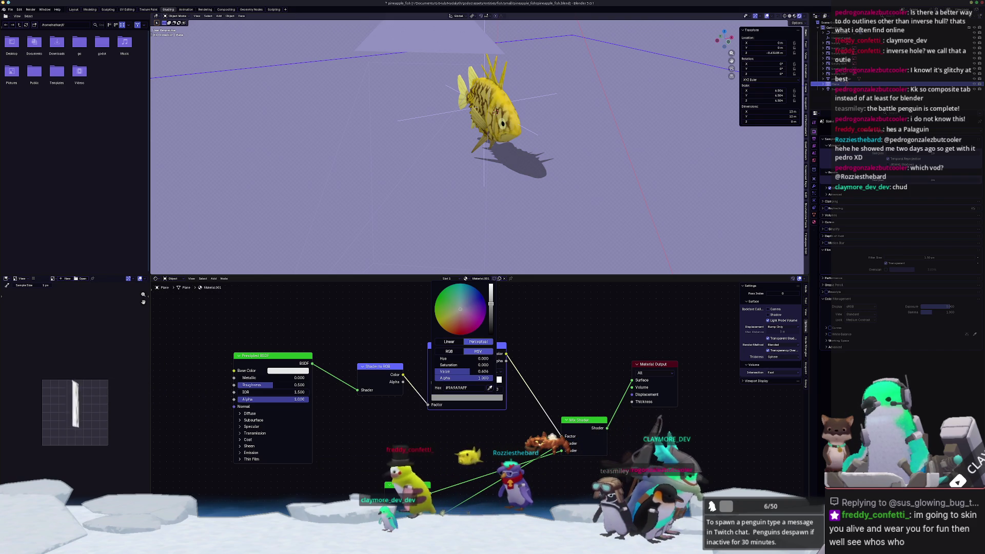
# - Check the shadow catcher in camera view with animation playback, then switch to the Compositing workspace
pyautogui.scroll(-5, 592, 146)
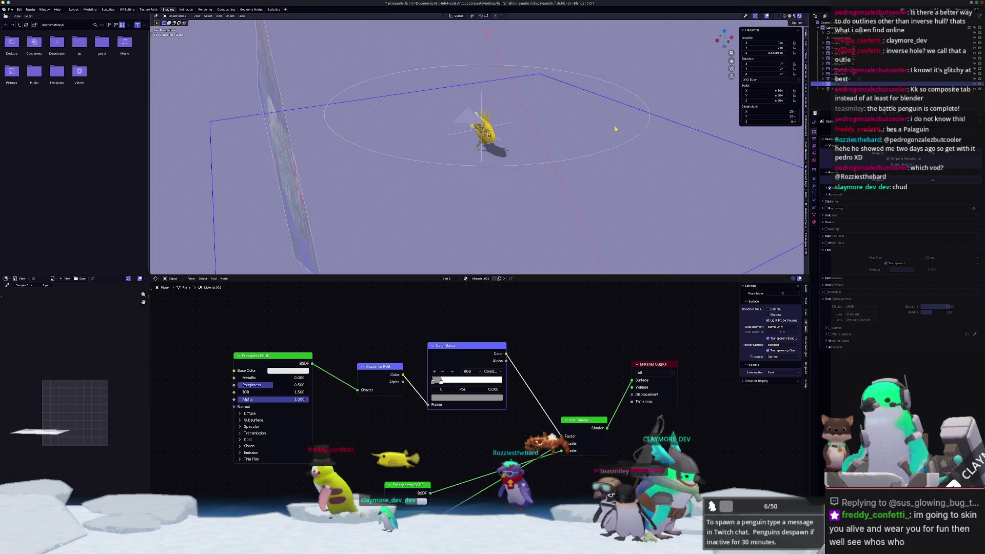
pyautogui.scroll(6, 502, 236)
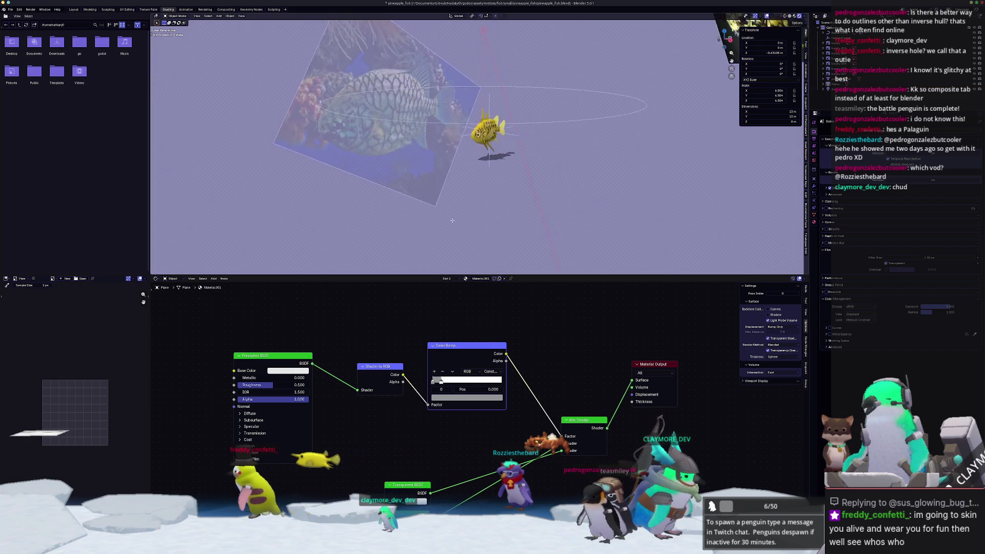
pyautogui.scroll(2, 543, 192)
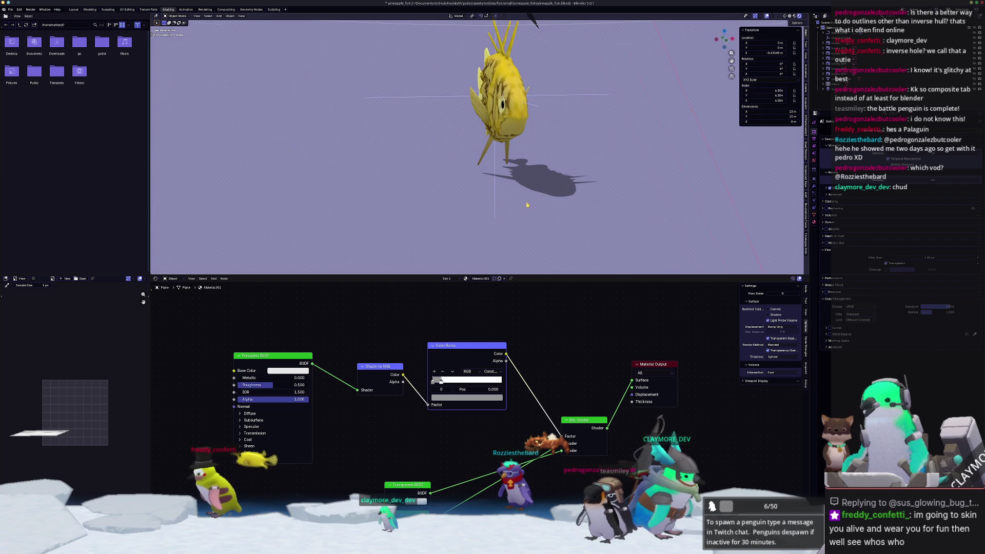
pyautogui.press('KP_0')
pyautogui.press('space')
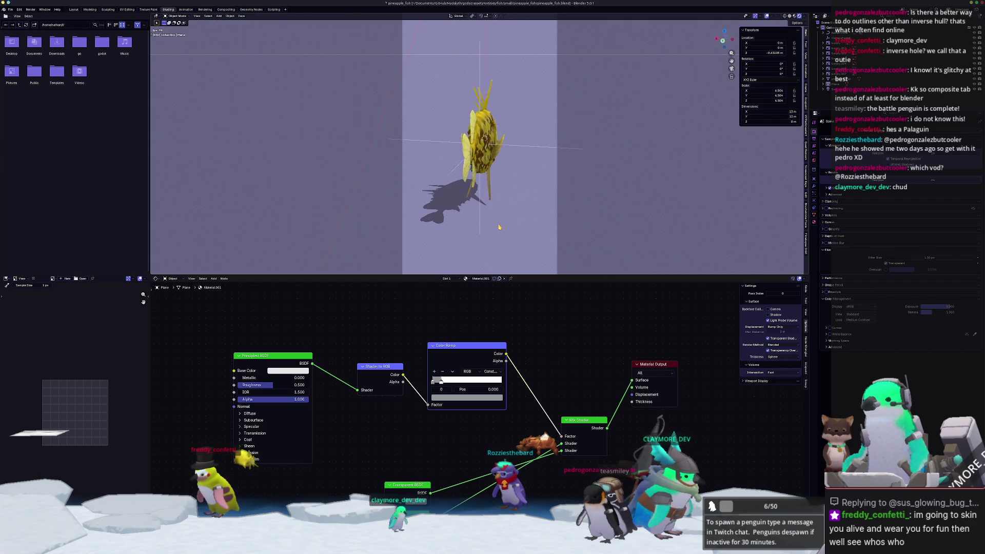
pyautogui.press('space')
pyautogui.click(451, 222)
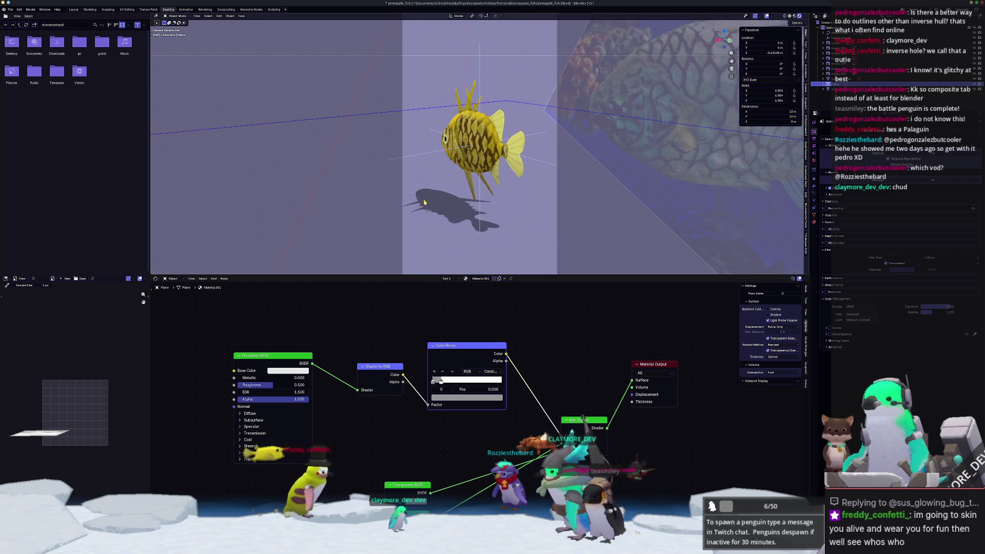
pyautogui.press('KP_0')
pyautogui.press('KP_0')
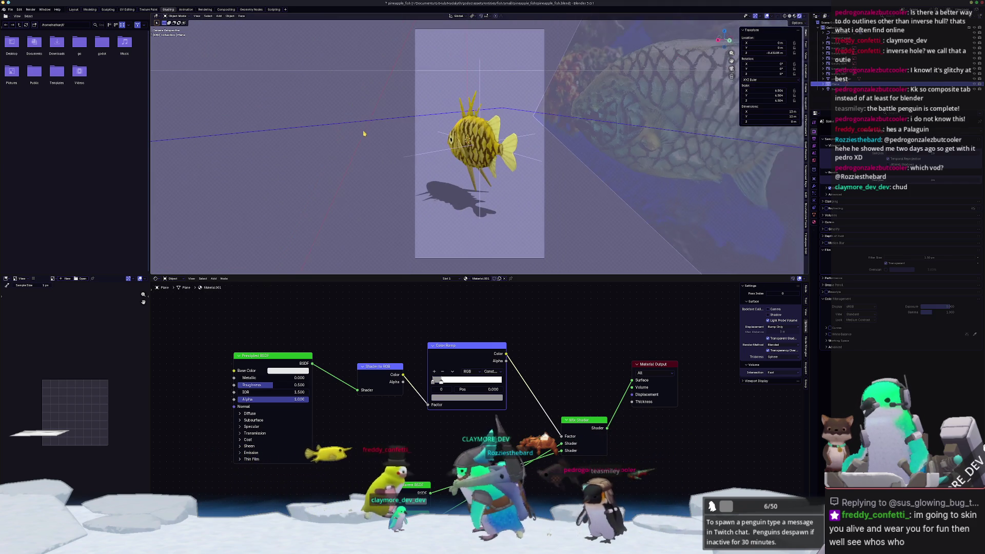
pyautogui.click(226, 9)
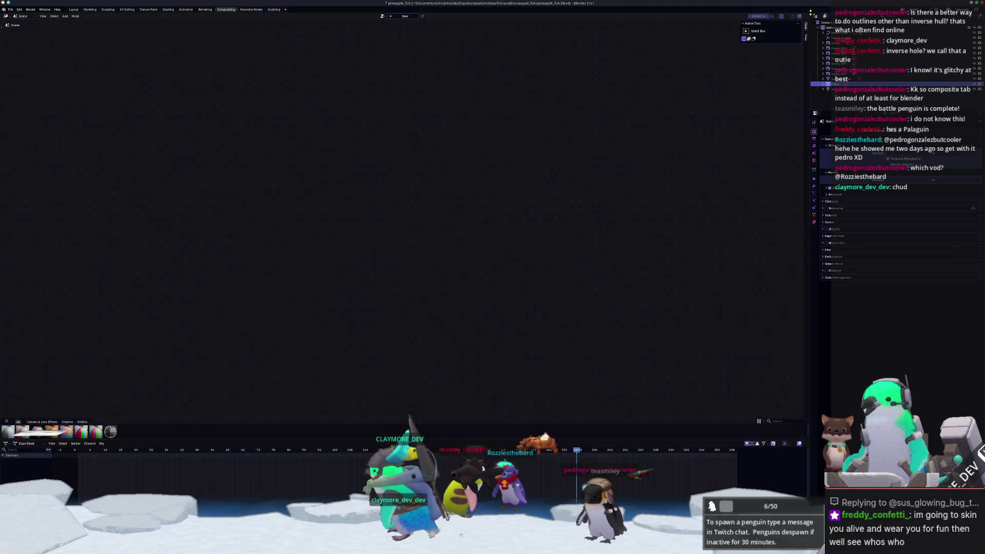
# - Split off a camera-view 3D Viewport in Rendered shading and create a new compositor node tree
pyautogui.moveTo(807, 14); pyautogui.dragTo(514, 20)
pyautogui.click(520, 16)
pyautogui.click(538, 29)
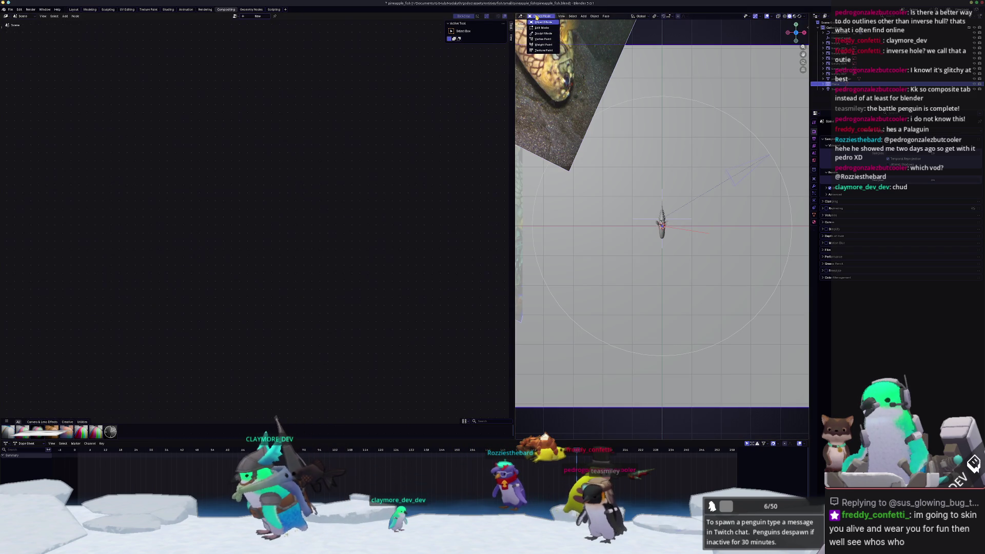
pyautogui.press('KP_0')
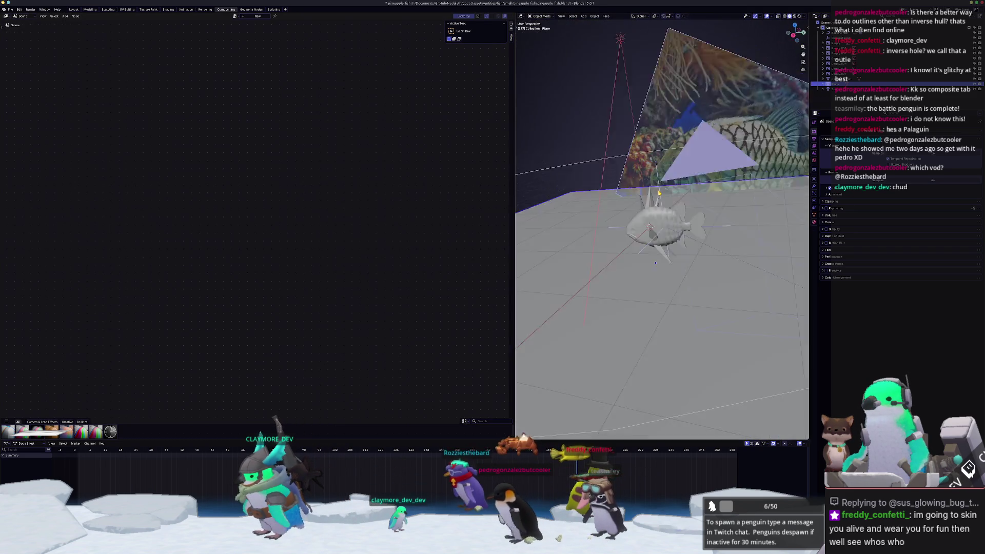
pyautogui.click(799, 17)
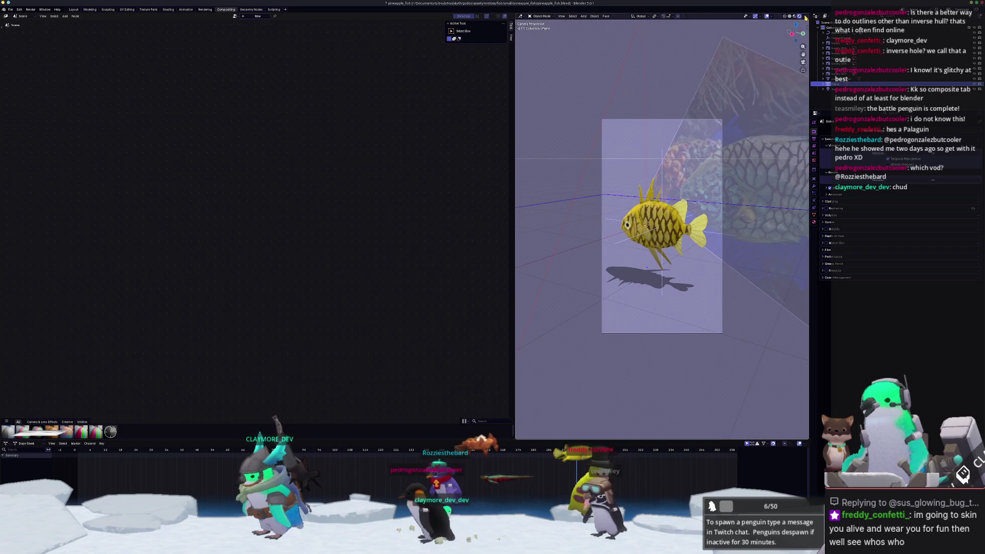
pyautogui.click(806, 17)
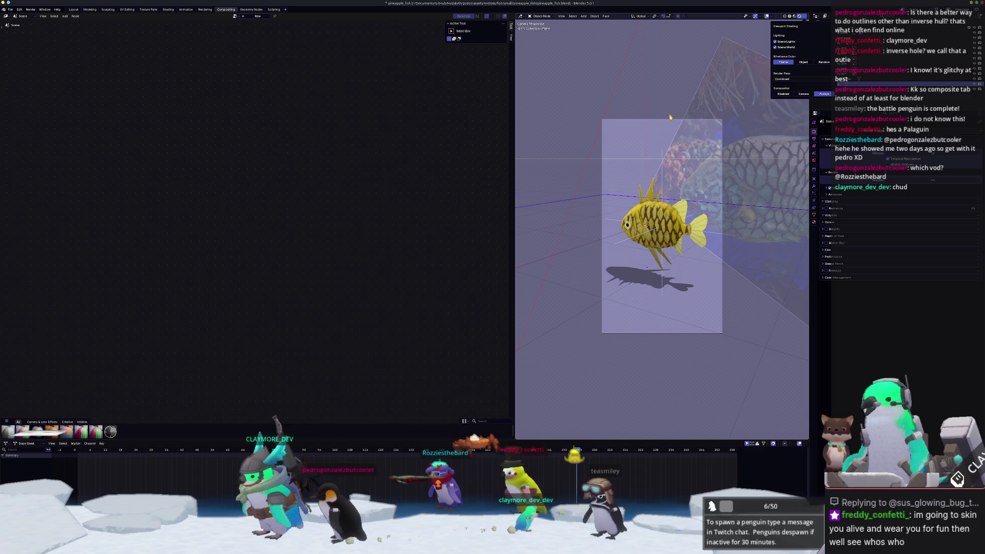
pyautogui.scroll(3, 632, 179)
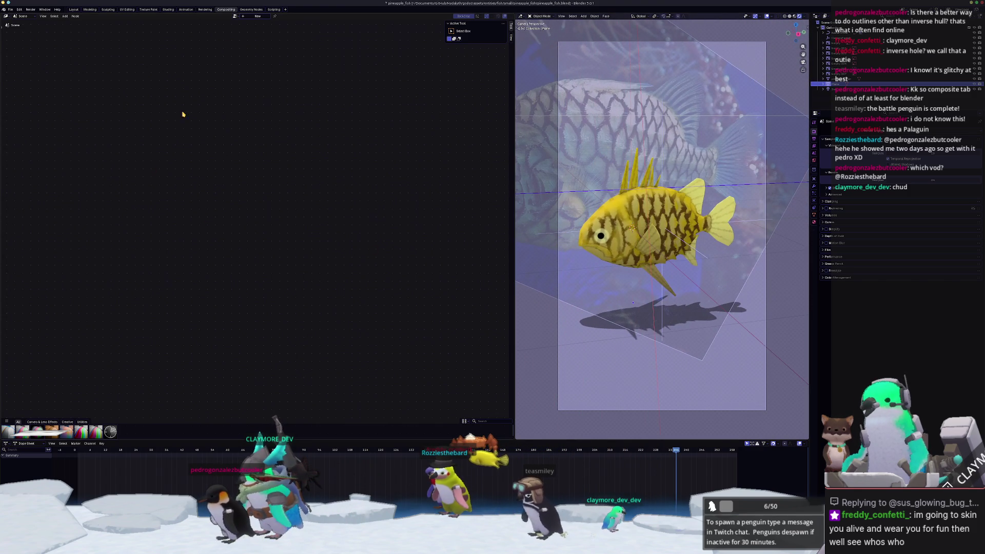
pyautogui.click(257, 16)
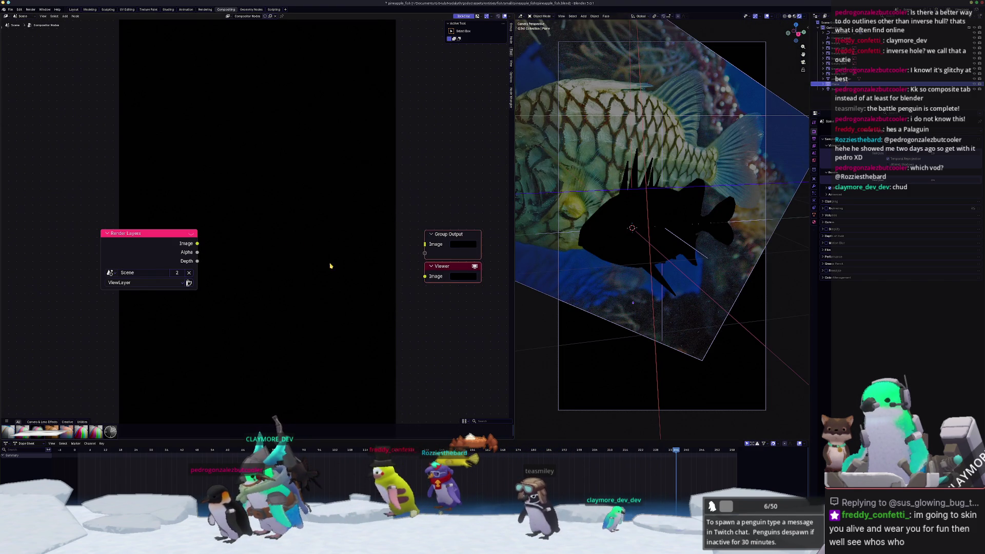
# - Run the Render Layers Depth output through a Sobel Filter node and preview it in the Viewer
pyautogui.moveTo(118, 223); pyautogui.dragTo(44, 224)
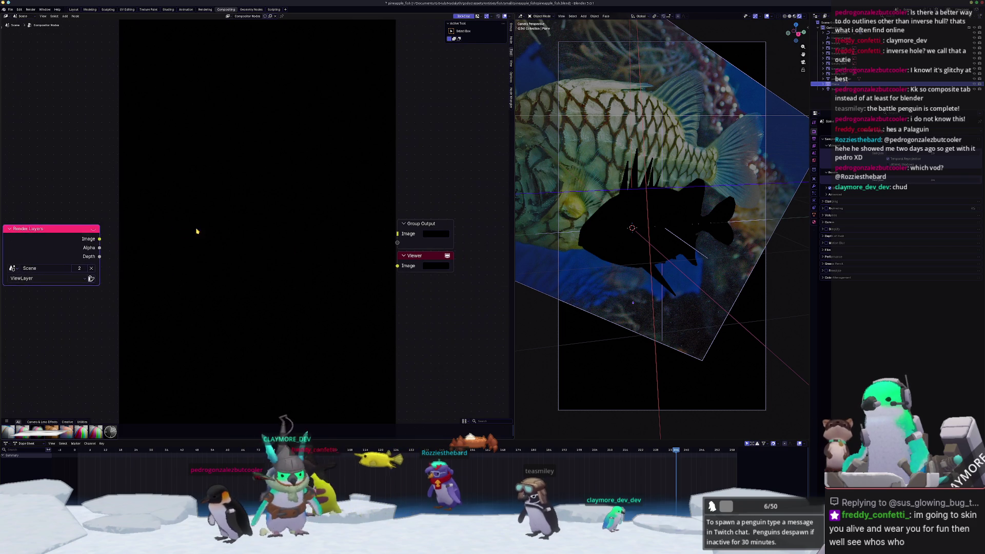
pyautogui.press('Home')
pyautogui.moveTo(153, 257); pyautogui.dragTo(226, 314)
pyautogui.press('Return')
pyautogui.click(248, 309)
pyautogui.keyDown('ctrl'); pyautogui.keyDown('shift'); pyautogui.click(249, 309); pyautogui.keyUp('shift'); pyautogui.keyUp('ctrl')
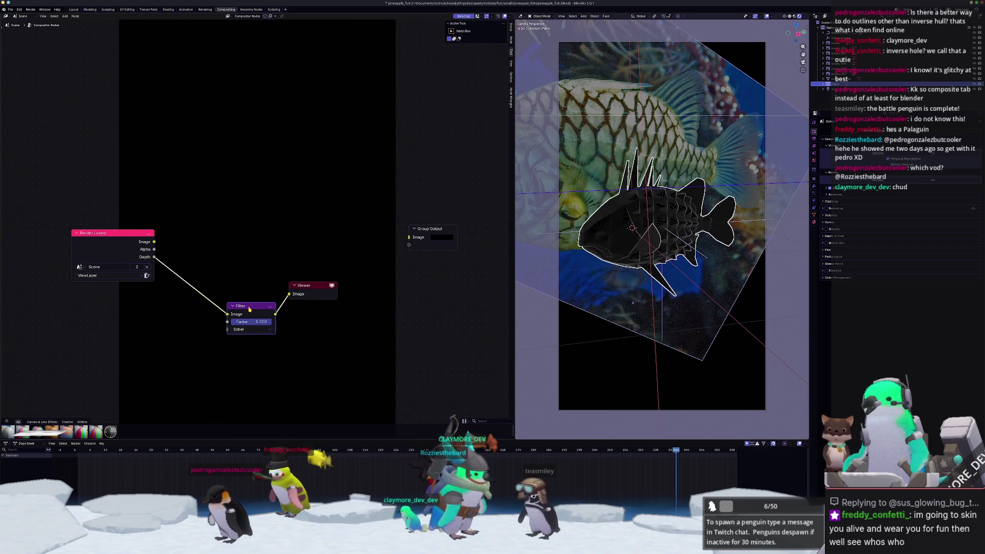
pyautogui.moveTo(312, 285); pyautogui.dragTo(429, 264)
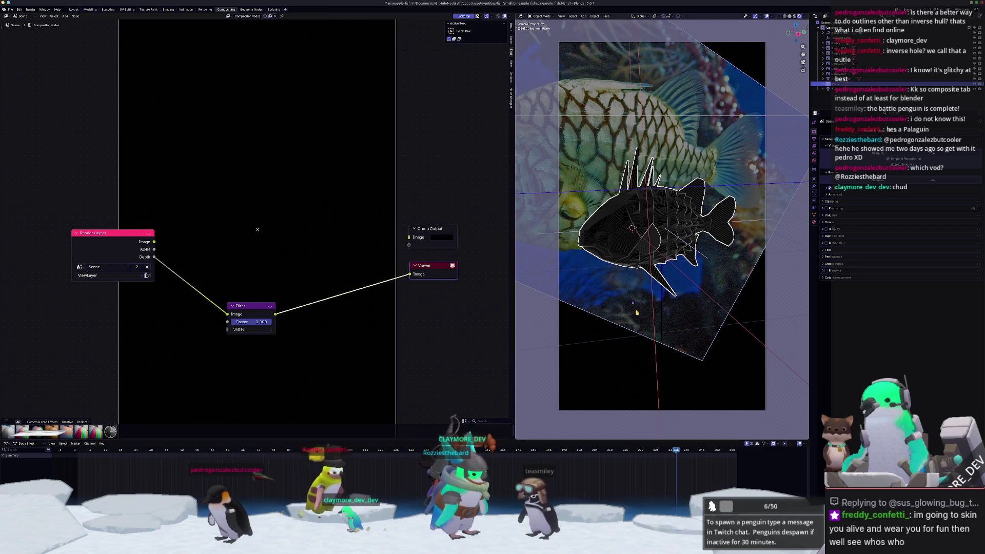
# - Hide the fish reference image empty and reposition the Filter node
pyautogui.click(599, 305)
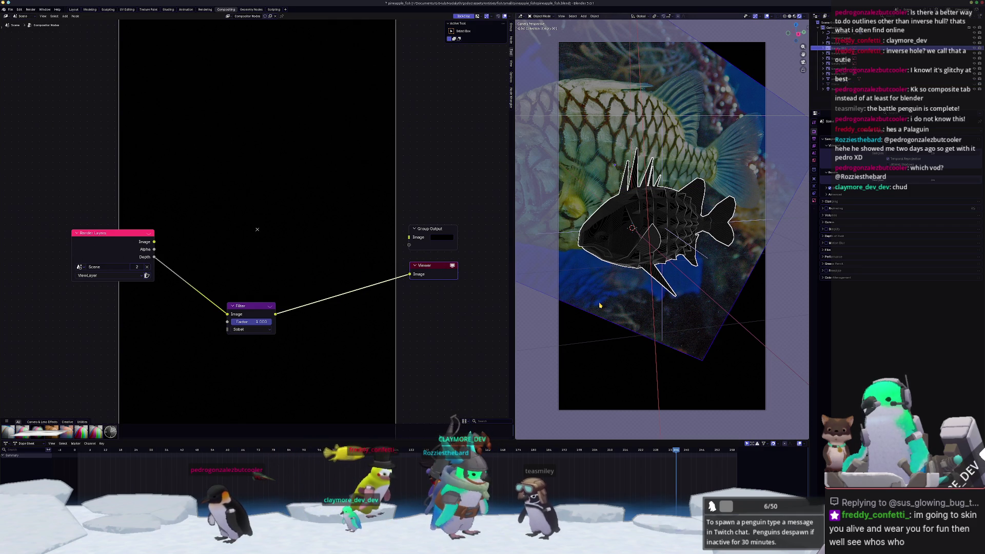
pyautogui.press('h')
pyautogui.scroll(1, 599, 305)
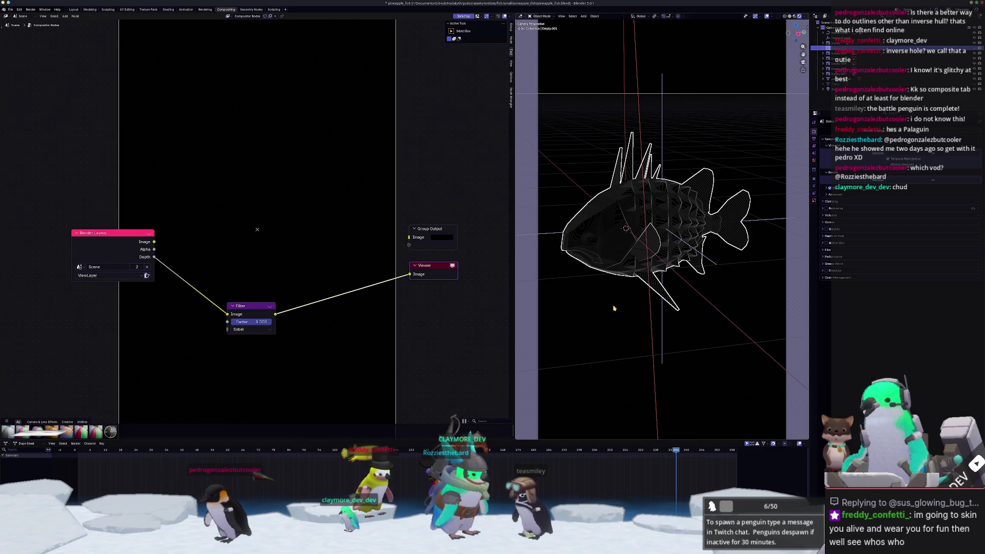
pyautogui.scroll(-1, 614, 308)
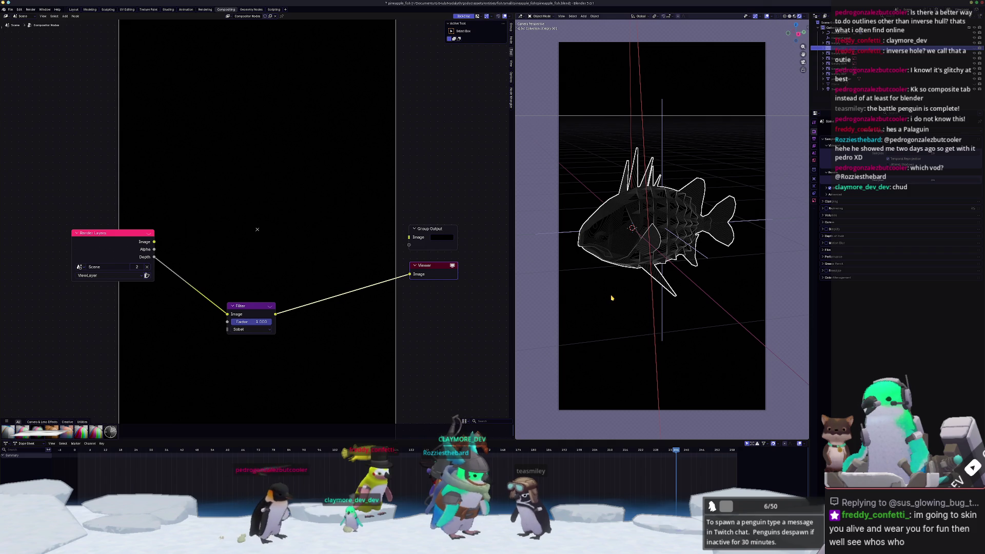
pyautogui.scroll(10, 614, 308)
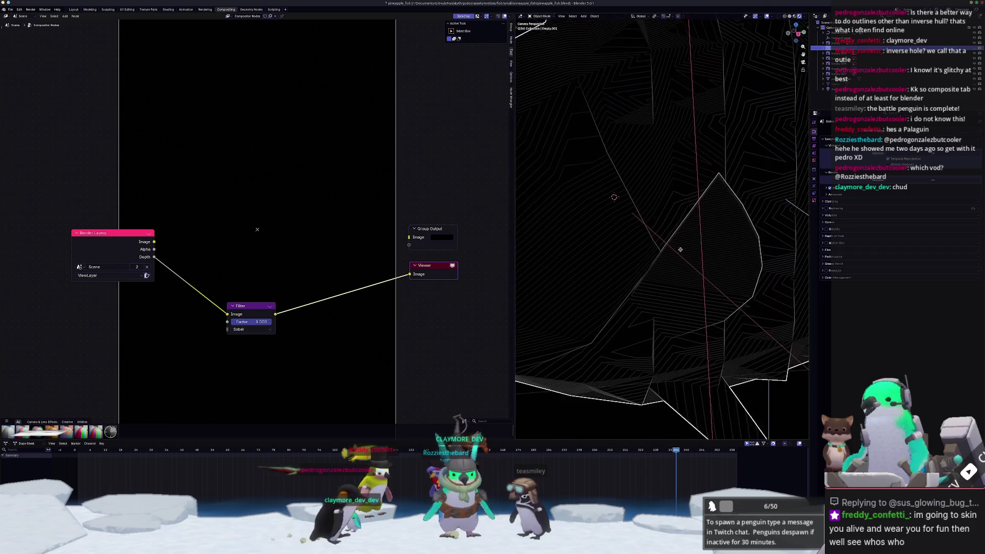
pyautogui.scroll(-10, 680, 250)
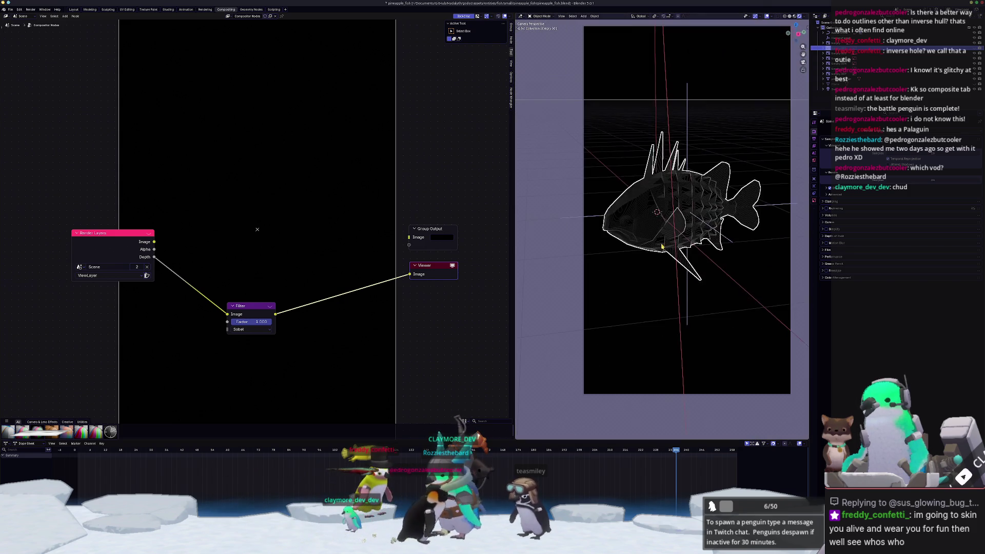
pyautogui.keyDown('ctrl'); pyautogui.scroll(-3, 662, 247); pyautogui.keyUp('ctrl')
pyautogui.keyDown('shift'); pyautogui.scroll(2, 662, 246); pyautogui.keyUp('shift')
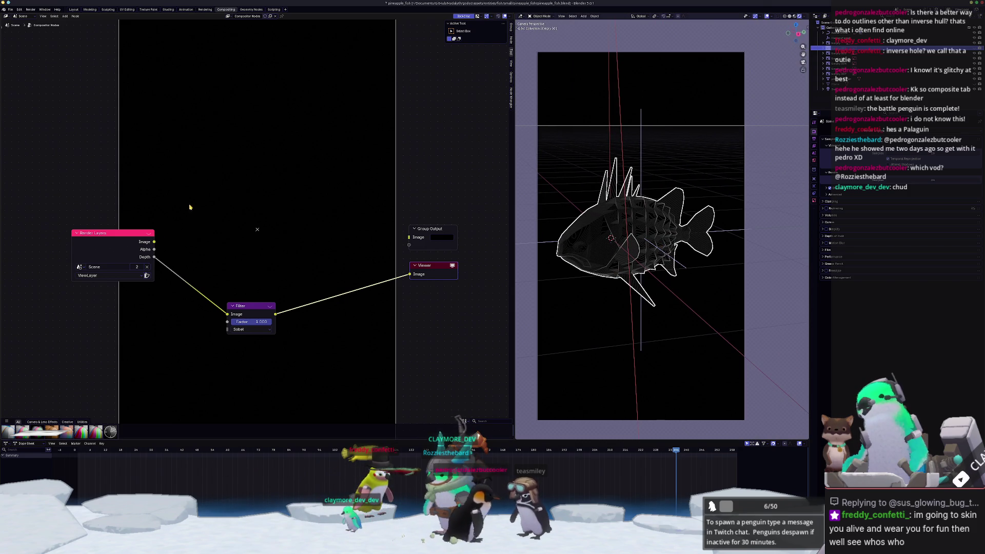
pyautogui.moveTo(244, 302); pyautogui.dragTo(289, 299)
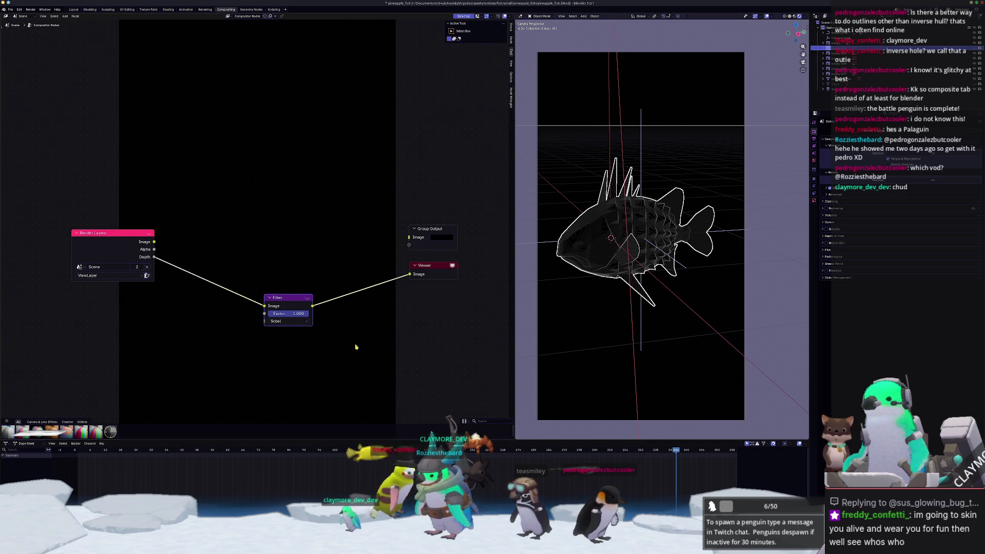
pyautogui.moveTo(282, 298); pyautogui.dragTo(284, 302)
pyautogui.moveTo(276, 293)
pyautogui.mouseDown()
pyautogui.moveTo(226, 281)
pyautogui.moveTo(231, 296)
pyautogui.mouseUp()
# - Add a Blur node and insert it between the Sobel Filter and the Viewer
pyautogui.hotkey('shift', 'a')
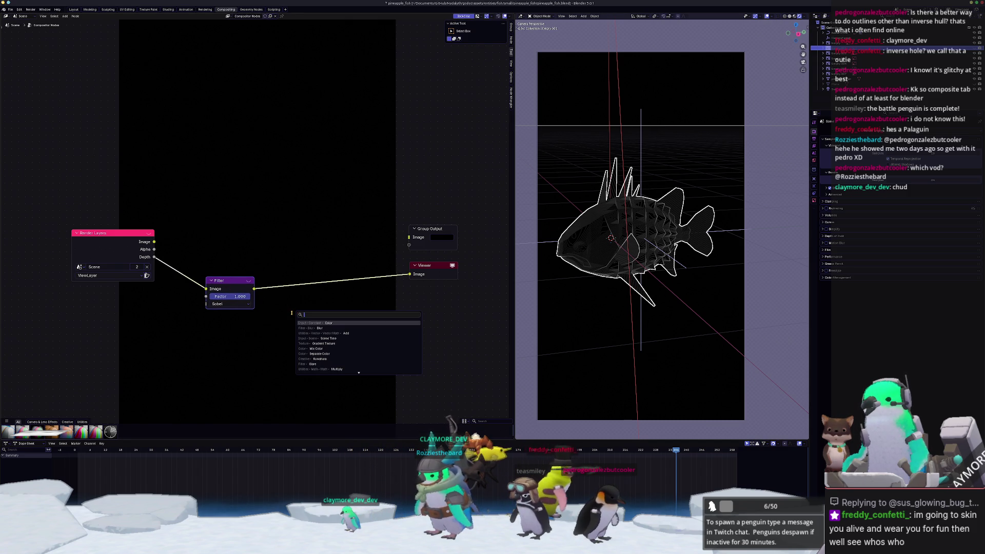
pyautogui.write('blur')
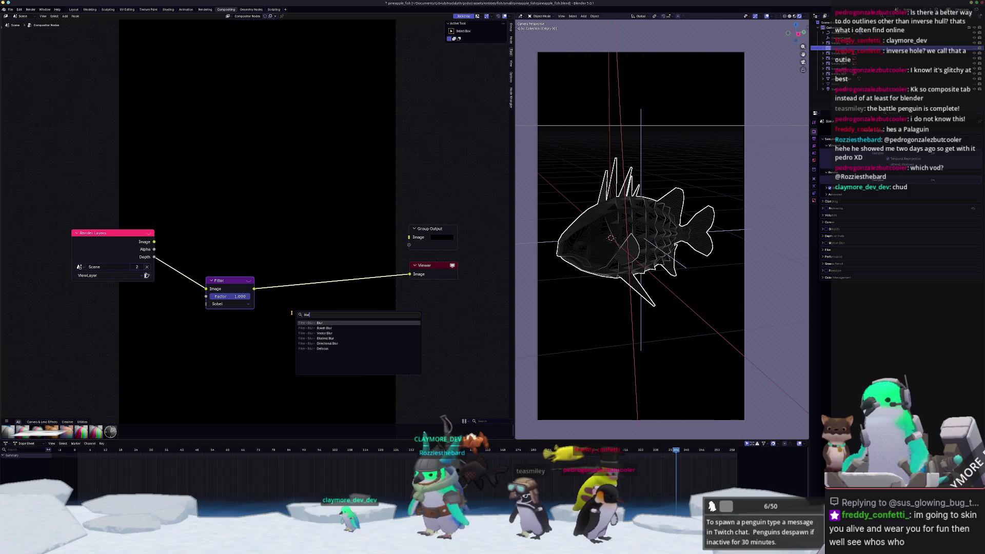
pyautogui.press('Return')
pyautogui.click(268, 281)
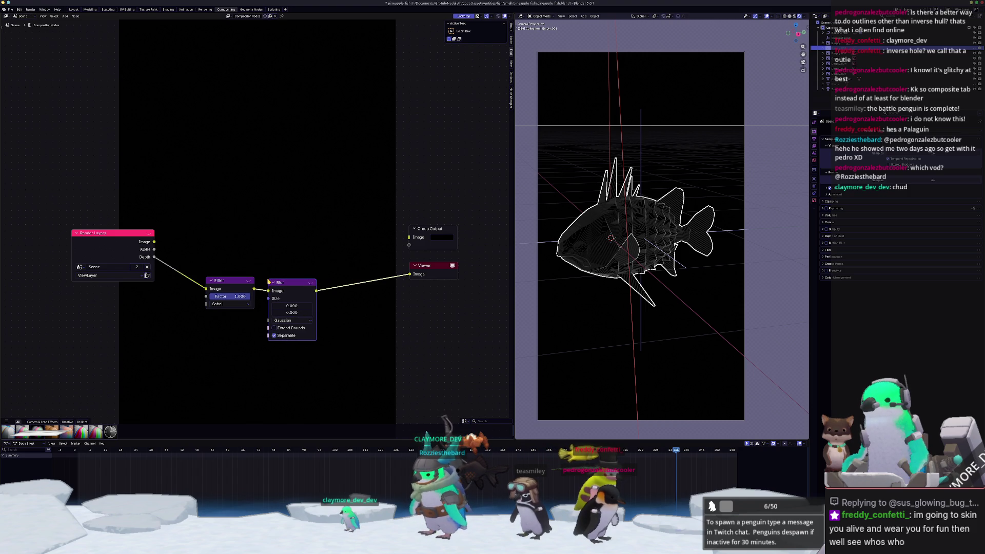
# - Set the Blur size to 1.500 after trying 7.500, comparing the outline thickness
pyautogui.scroll(8, 595, 246)
pyautogui.moveTo(595, 246); pyautogui.dragTo(493, 252, button='middle')
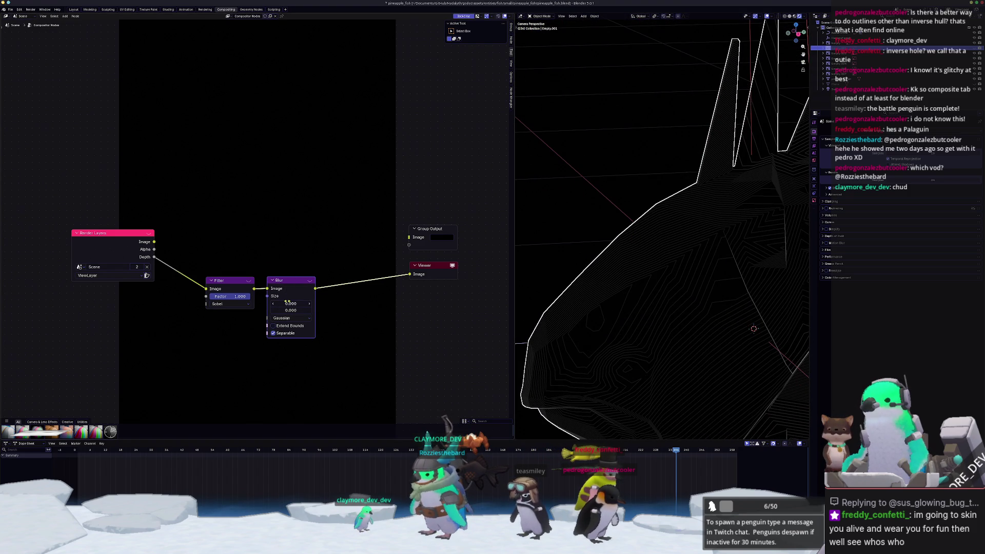
pyautogui.moveTo(287, 304); pyautogui.dragTo(310, 310)
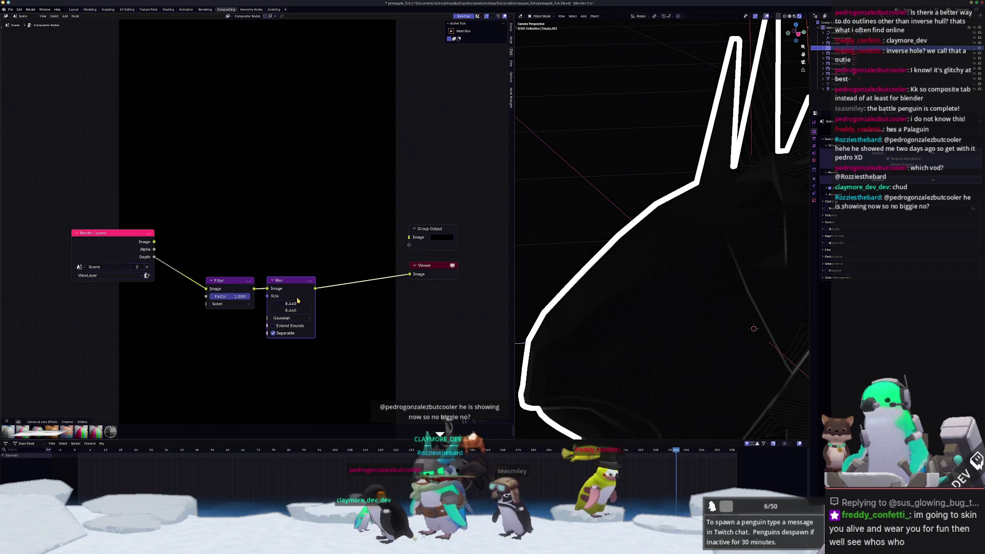
pyautogui.write('7.5')
pyautogui.press('Return')
pyautogui.scroll(-5, 617, 230)
pyautogui.scroll(5, 617, 230)
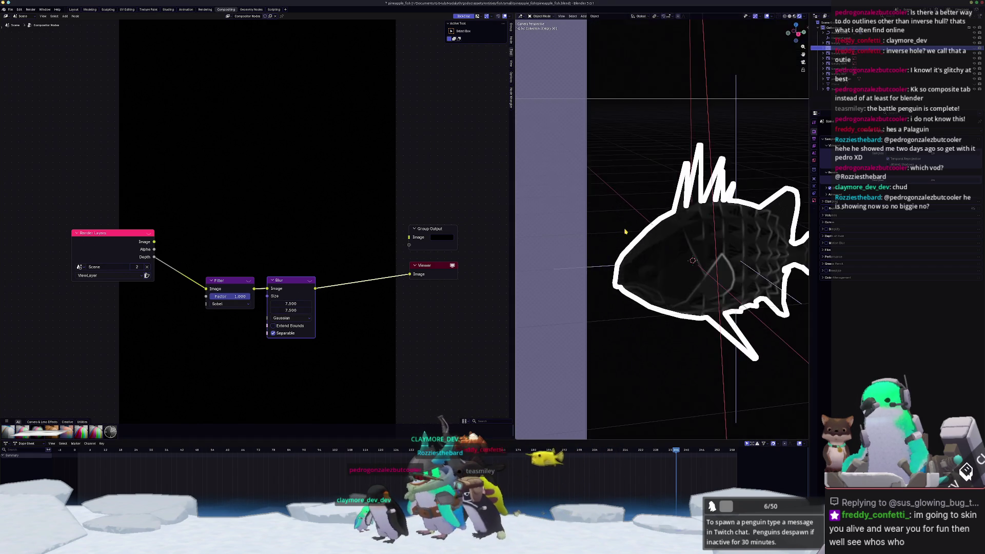
pyautogui.scroll(-2, 647, 268)
pyautogui.keyDown('shift'); pyautogui.moveTo(566, 262); pyautogui.dragTo(524, 265, button='middle'); pyautogui.keyUp('shift')
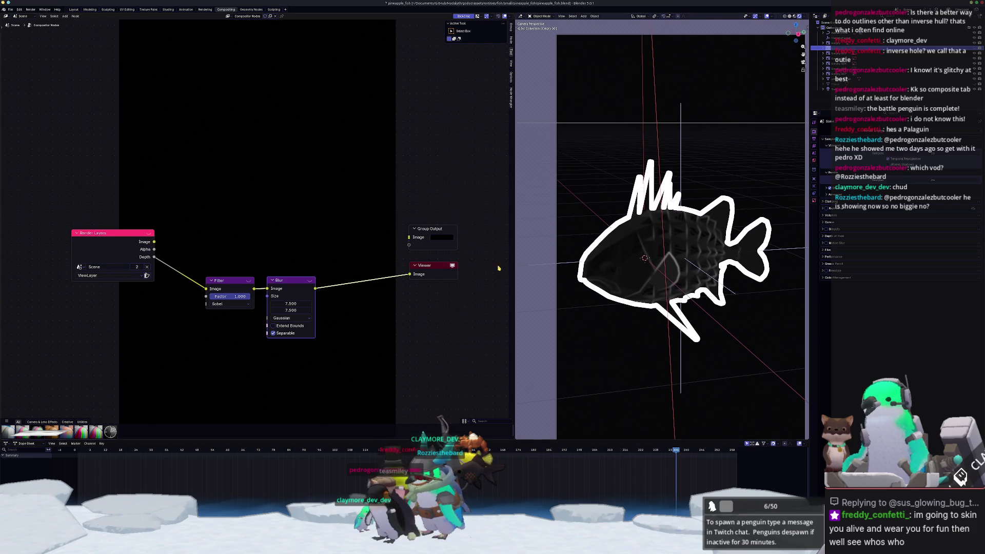
pyautogui.moveTo(291, 303); pyautogui.dragTo(281, 303)
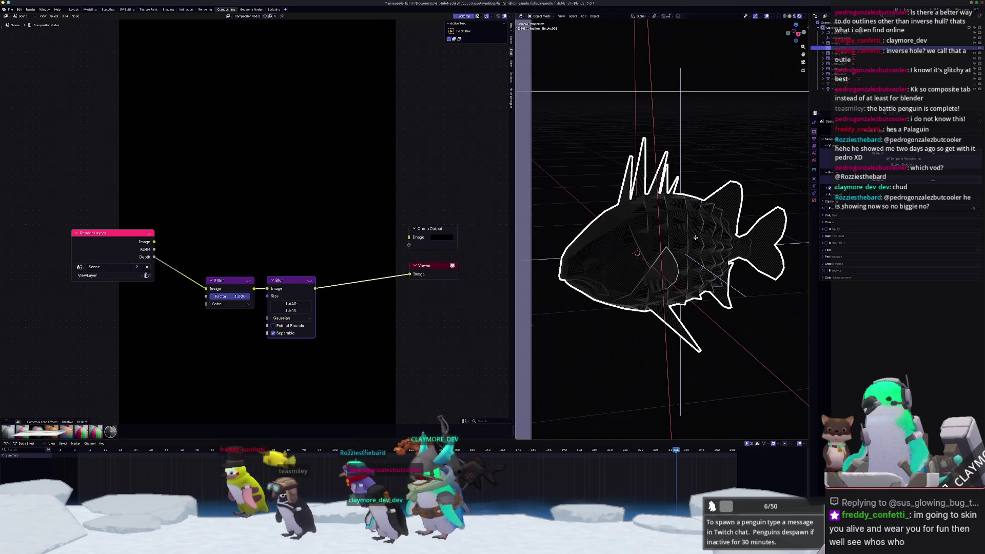
pyautogui.scroll(-3, 647, 256)
pyautogui.keyDown('shift'); pyautogui.moveTo(648, 269); pyautogui.dragTo(651, 265, button='middle'); pyautogui.keyUp('shift')
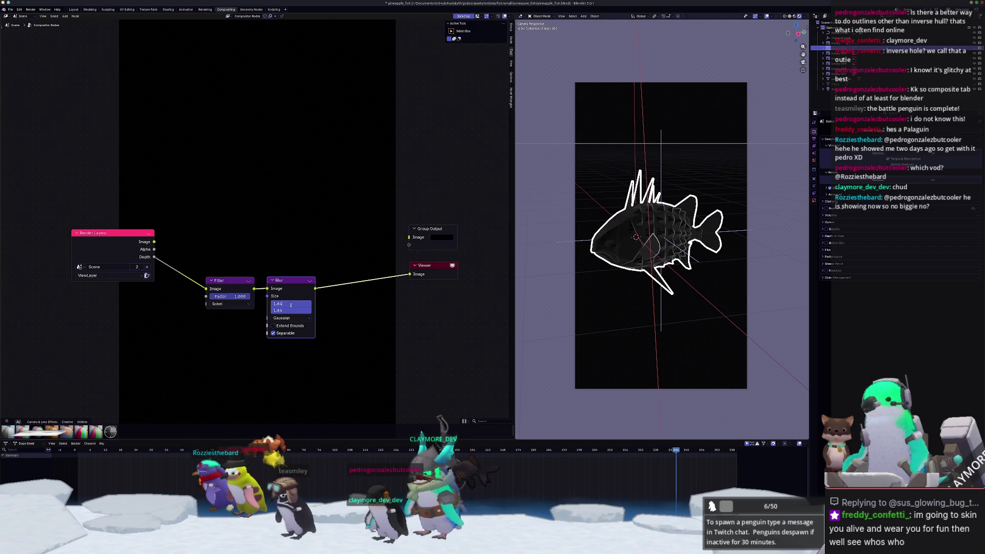
pyautogui.press('Return')
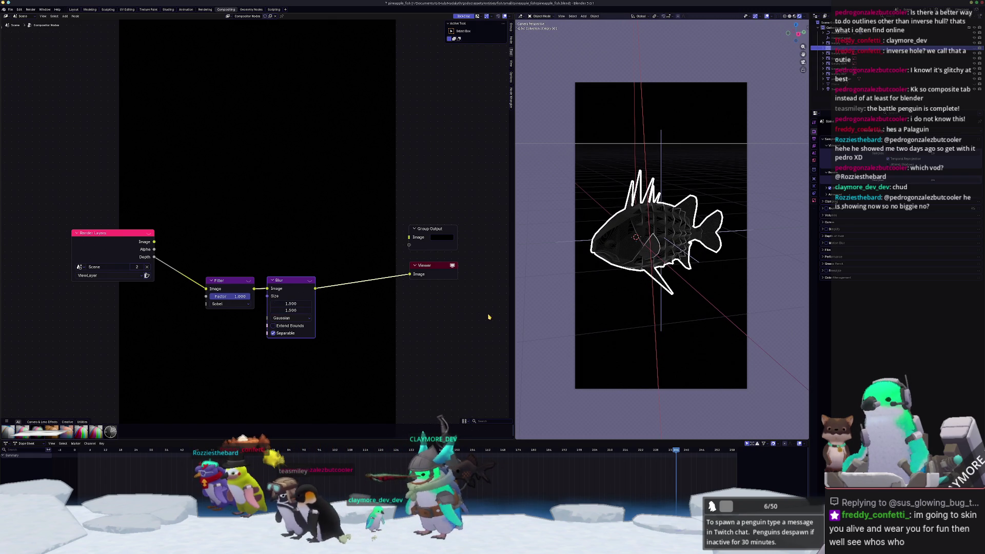
# - Move the Viewer and Group Output nodes to the right to make room in the chain
pyautogui.moveTo(441, 334); pyautogui.dragTo(347, 337, button='middle')
pyautogui.moveTo(323, 271); pyautogui.dragTo(389, 298)
pyautogui.moveTo(322, 232); pyautogui.dragTo(393, 243)
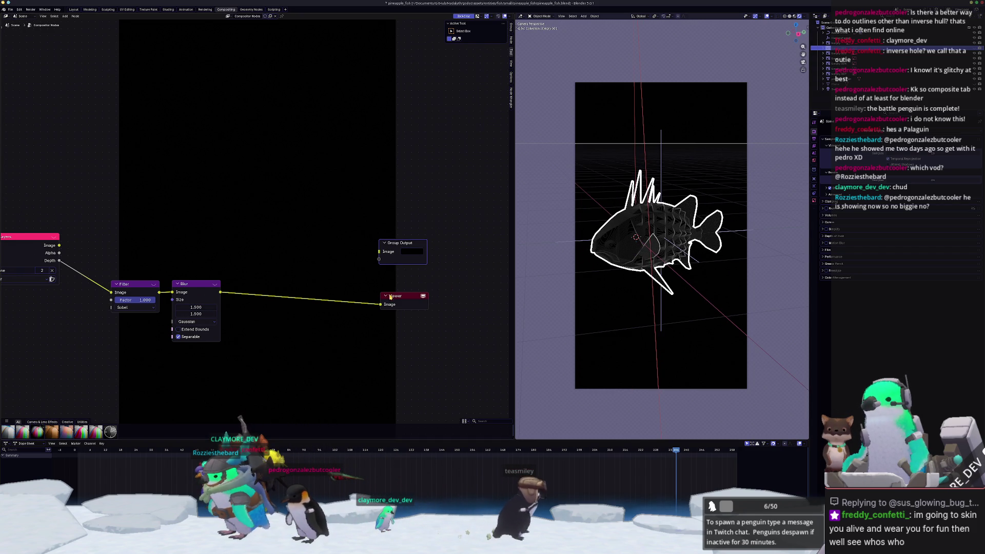
pyautogui.moveTo(236, 307); pyautogui.dragTo(279, 309, button='middle')
# - Insert a Greater Than node between the Blur and the Viewer
pyautogui.hotkey('shift', 'a')
pyautogui.write('g')
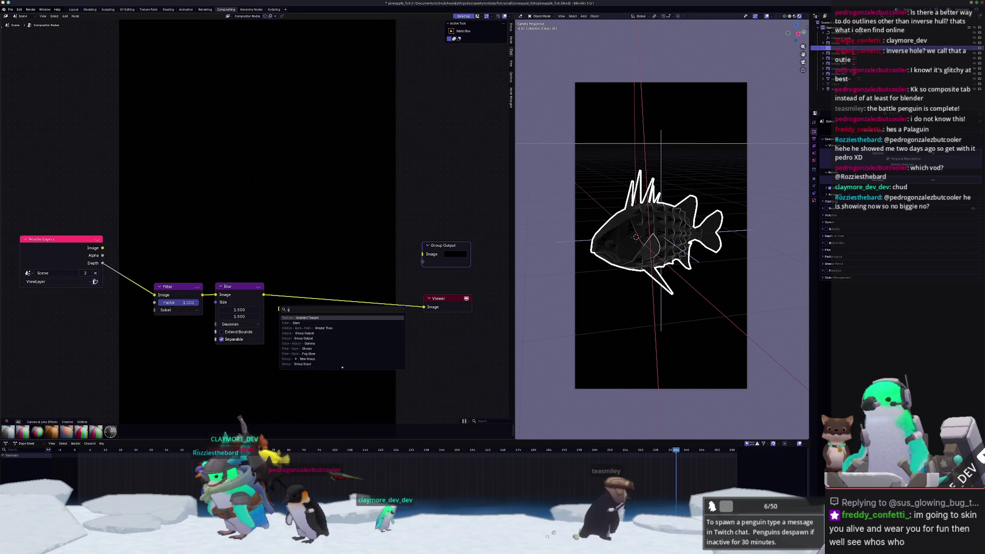
pyautogui.write('reater')
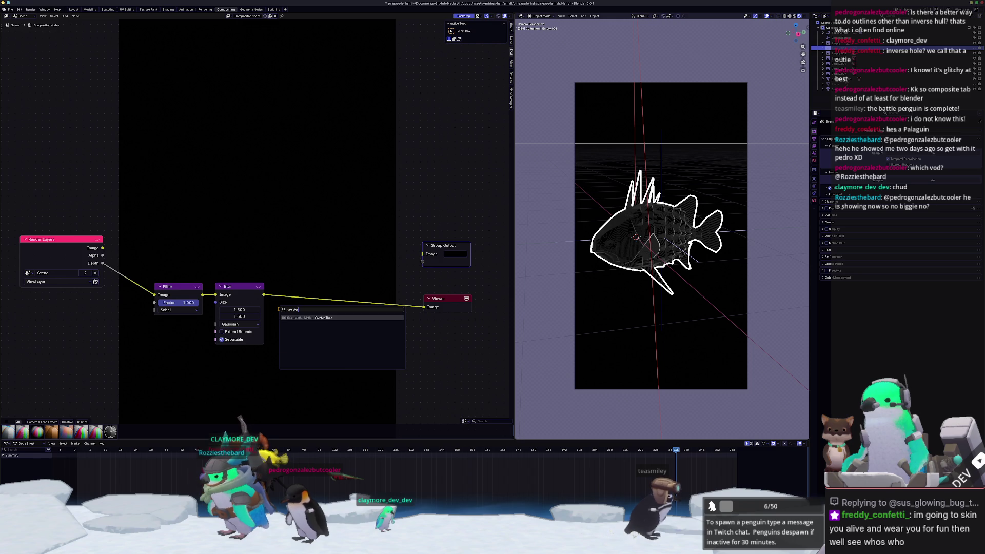
pyautogui.press('BackSpace')
pyautogui.press('BackSpace')
pyautogui.press('Return')
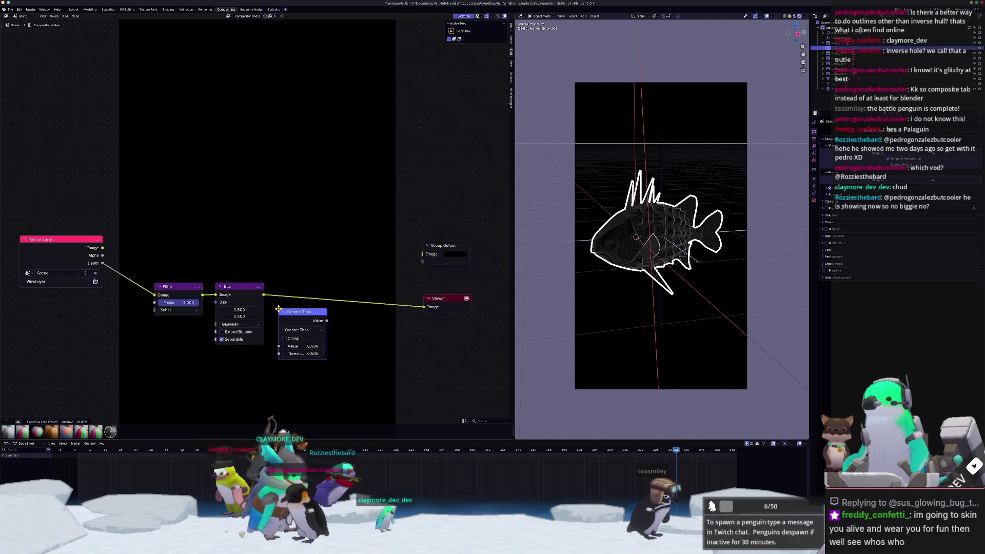
pyautogui.click(326, 306)
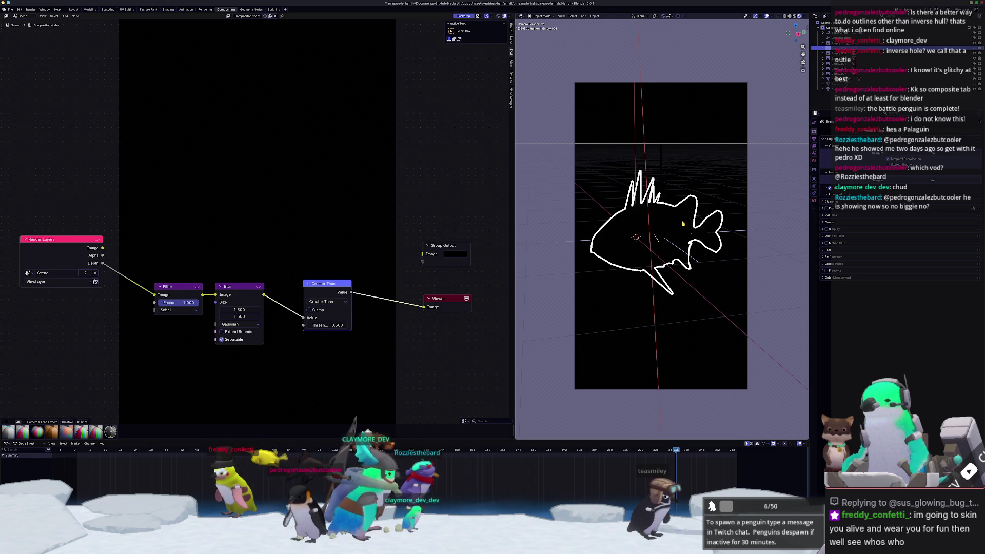
# - Tune the Greater Than threshold to 0.400 for a crisp white fish outline
pyautogui.moveTo(333, 325)
pyautogui.mouseDown()
pyautogui.moveTo(303, 325)
pyautogui.moveTo(336, 326)
pyautogui.mouseUp()
pyautogui.press('-')
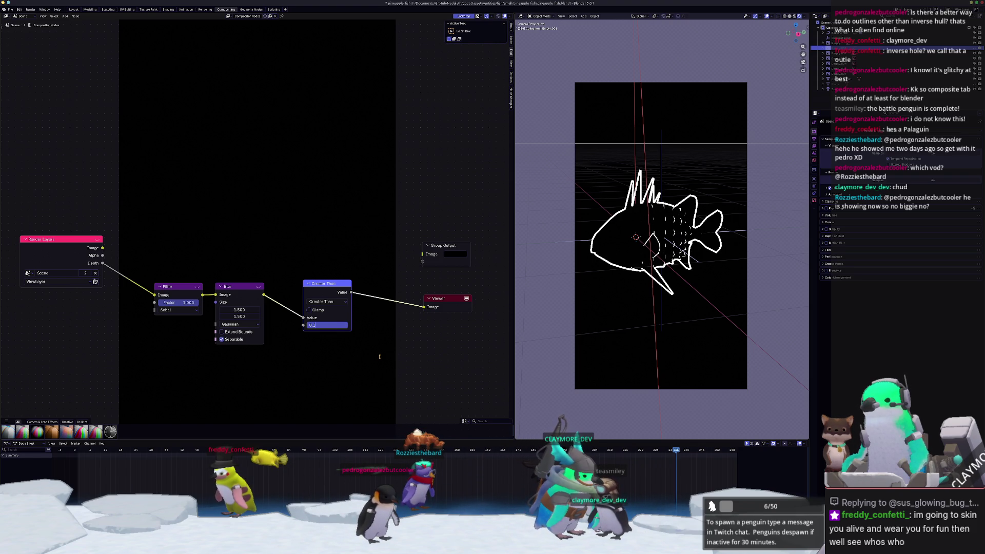
pyautogui.write('5')
pyautogui.press('Return')
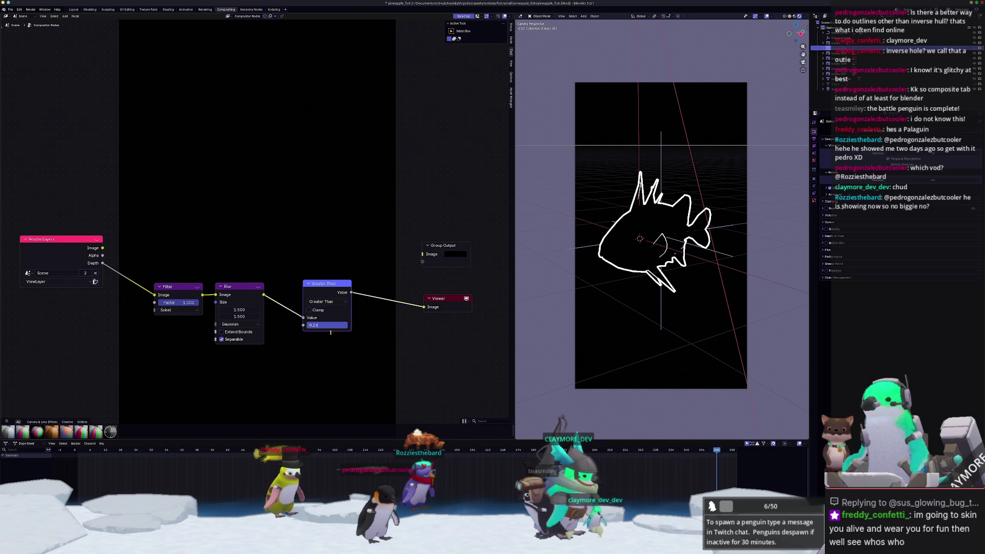
pyautogui.write('.33')
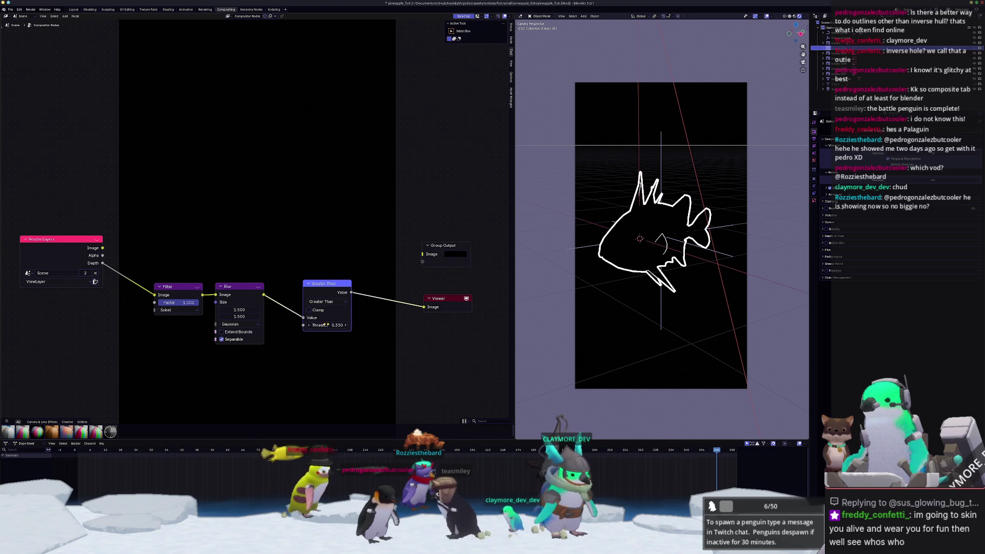
pyautogui.press('BackSpace')
pyautogui.press('BackSpace')
pyautogui.press('BackSpace')
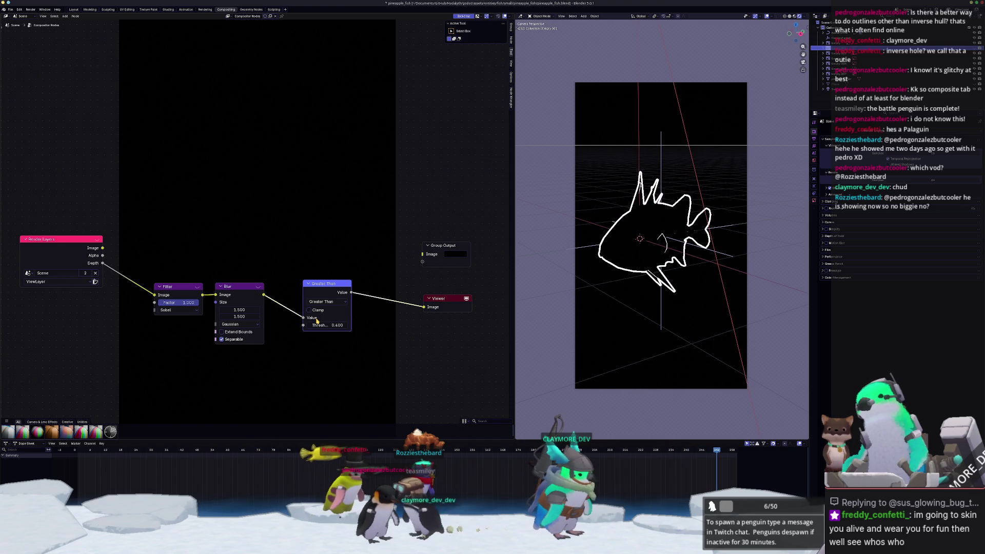
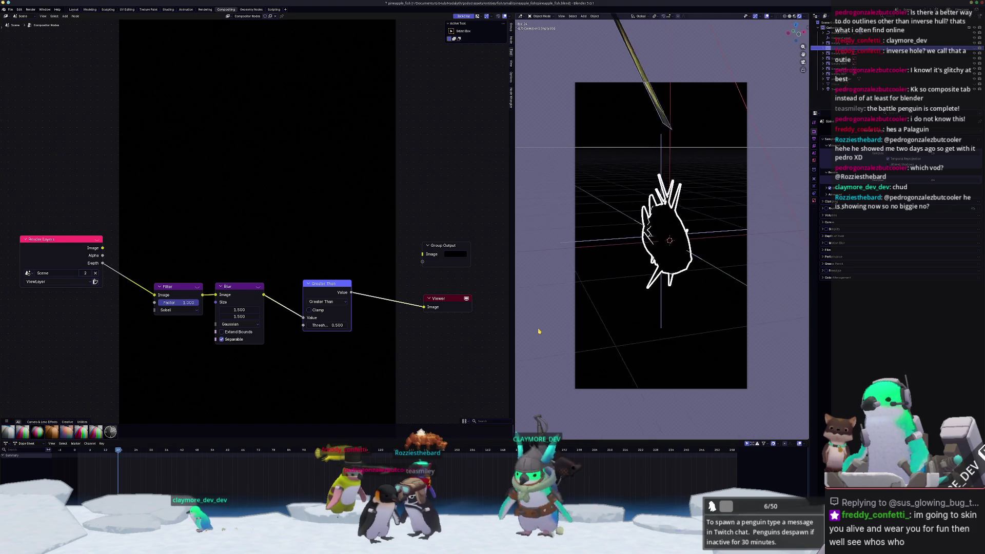
# - Stop playback and move the Greater Than node further left
pyautogui.press('space')
pyautogui.moveTo(363, 265); pyautogui.dragTo(324, 281, button='middle')
pyautogui.moveTo(282, 302); pyautogui.dragTo(254, 303)
# - Insert a Math Multiply node on the link between Greater Than and the Viewer
pyautogui.hotkey('shift', 'a')
pyautogui.write('mul')
pyautogui.press('Escape')
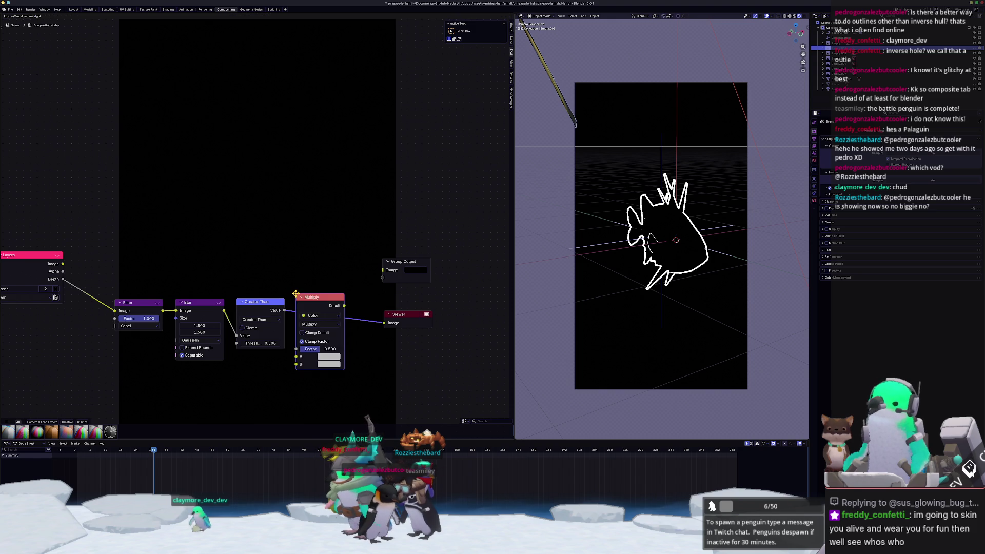
pyautogui.hotkey('shift', 'a')
pyautogui.press('Escape')
pyautogui.hotkey('shift', 'a')
pyautogui.write('multip')
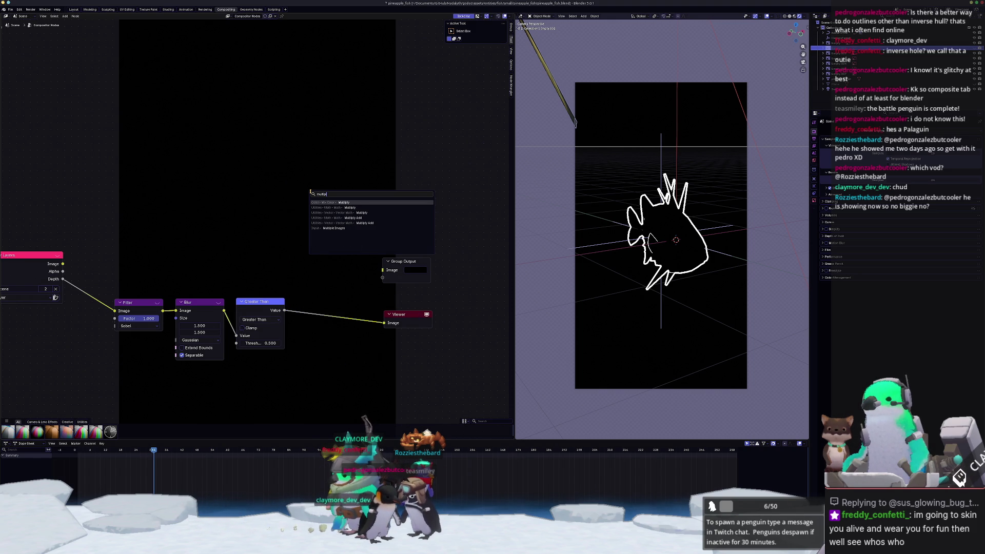
pyautogui.press('Down')
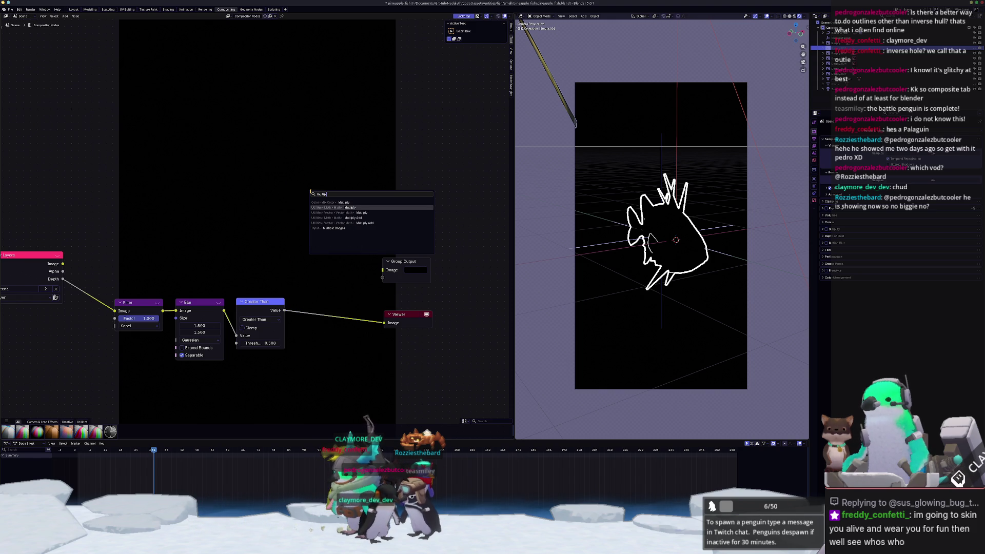
pyautogui.press('Return')
pyautogui.click(306, 300)
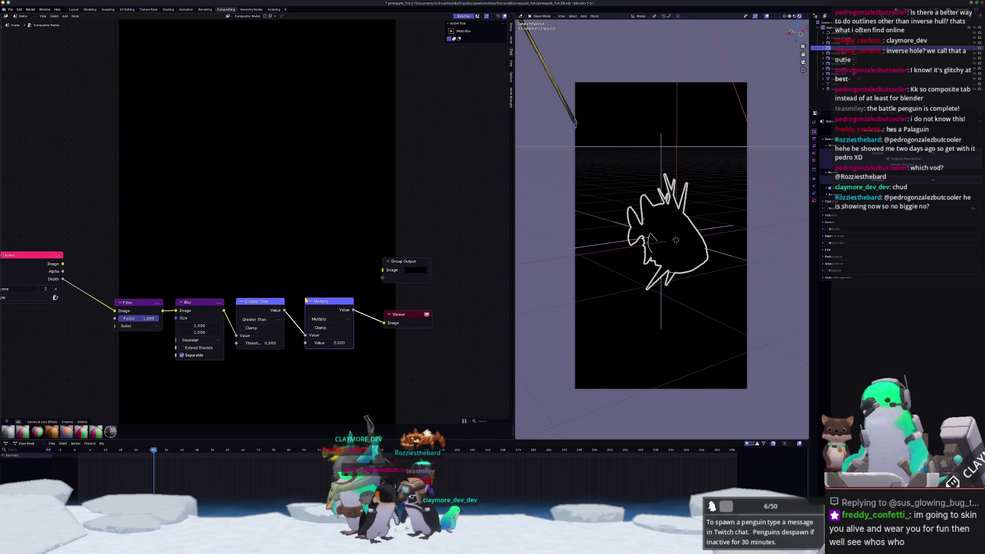
# - Reposition the Multiply and Viewer nodes in the graph
pyautogui.moveTo(328, 303); pyautogui.dragTo(316, 303)
pyautogui.moveTo(400, 314)
pyautogui.mouseDown()
pyautogui.moveTo(432, 287)
pyautogui.moveTo(445, 190)
pyautogui.mouseUp()
pyautogui.scroll(1, 410, 309)
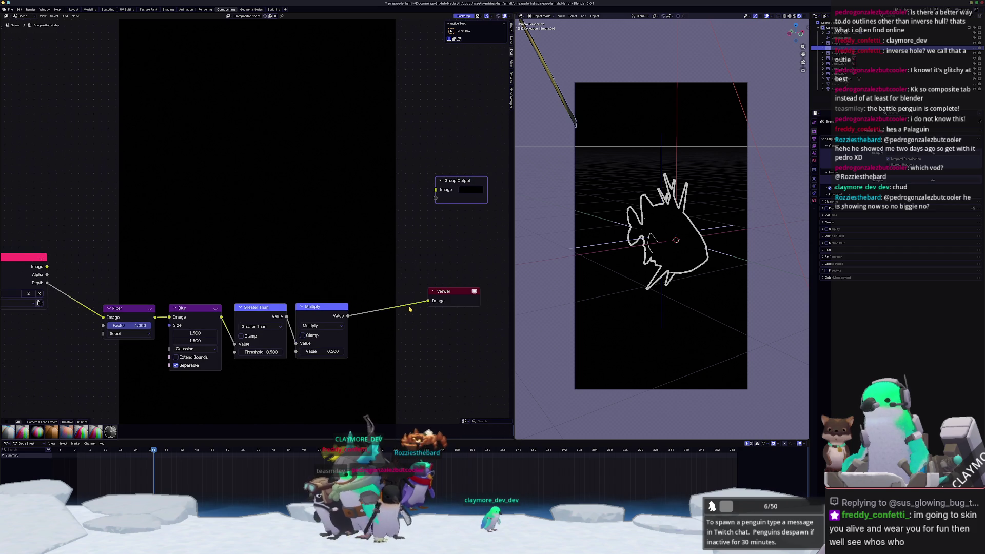
pyautogui.moveTo(402, 298); pyautogui.dragTo(380, 293, button='middle')
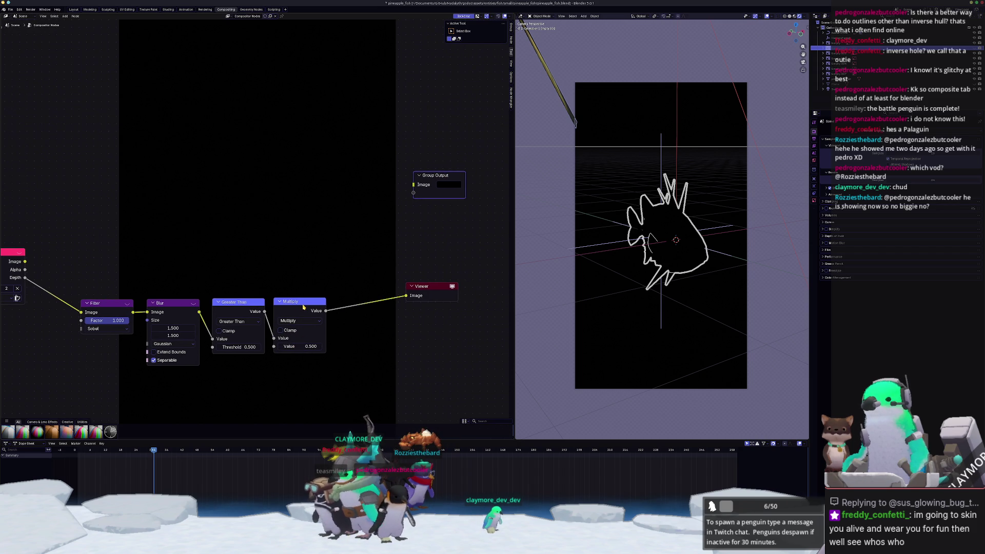
# - Preview the Multiply output and set its value to 0.7
pyautogui.keyDown('ctrl'); pyautogui.keyDown('shift'); pyautogui.click(309, 333); pyautogui.keyUp('shift'); pyautogui.keyUp('ctrl')
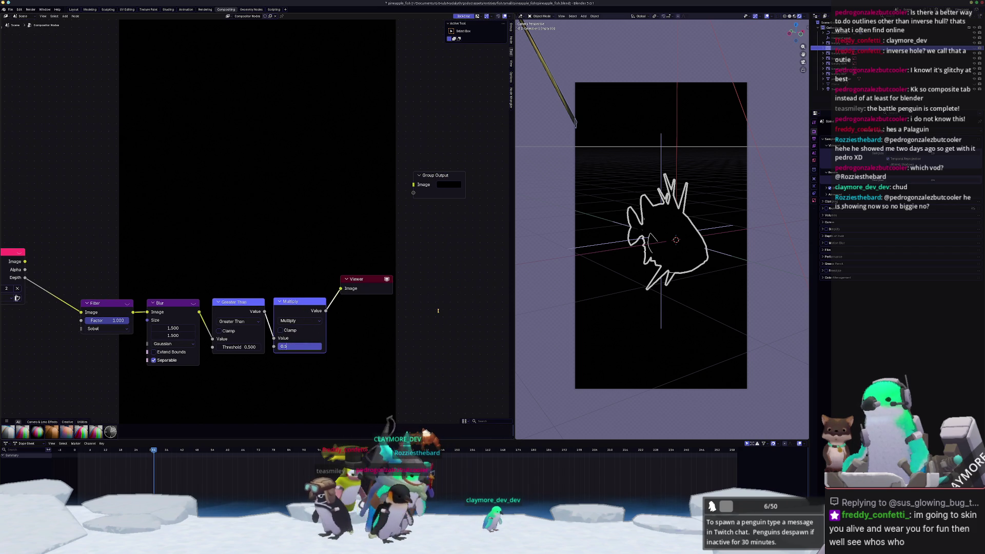
pyautogui.write('1')
pyautogui.press('Return')
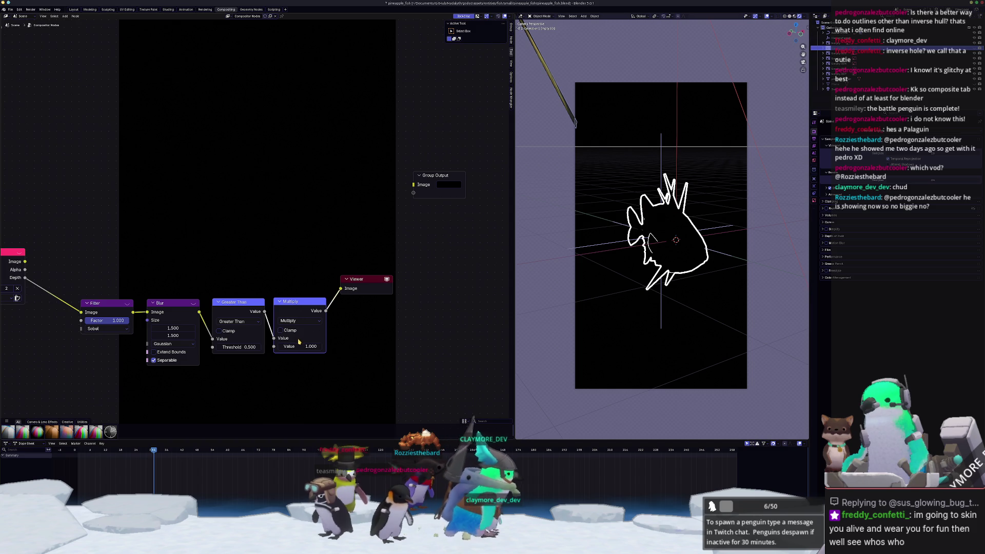
pyautogui.write('0.7')
pyautogui.press('Return')
pyautogui.moveTo(365, 334)
pyautogui.mouseDown(button='middle')
pyautogui.moveTo(323, 240)
pyautogui.moveTo(367, 311)
pyautogui.mouseUp(button='middle')
pyautogui.moveTo(353, 258); pyautogui.dragTo(449, 258)
pyautogui.hotkey('shift', 'a')
pyautogui.click(430, 207)
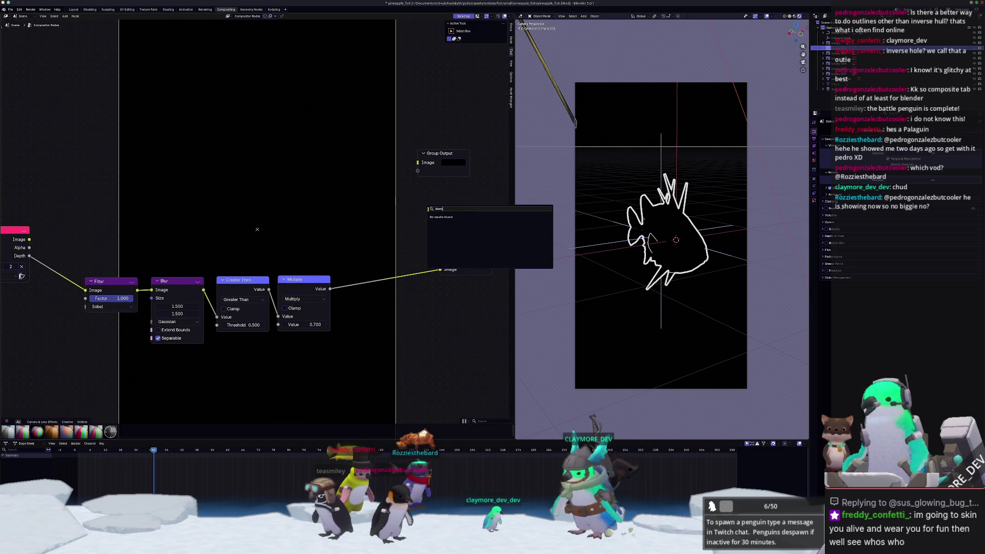
# - Add a Mix Color node blending the render Image (A) with black (B), and preview it
pyautogui.write('mix color')
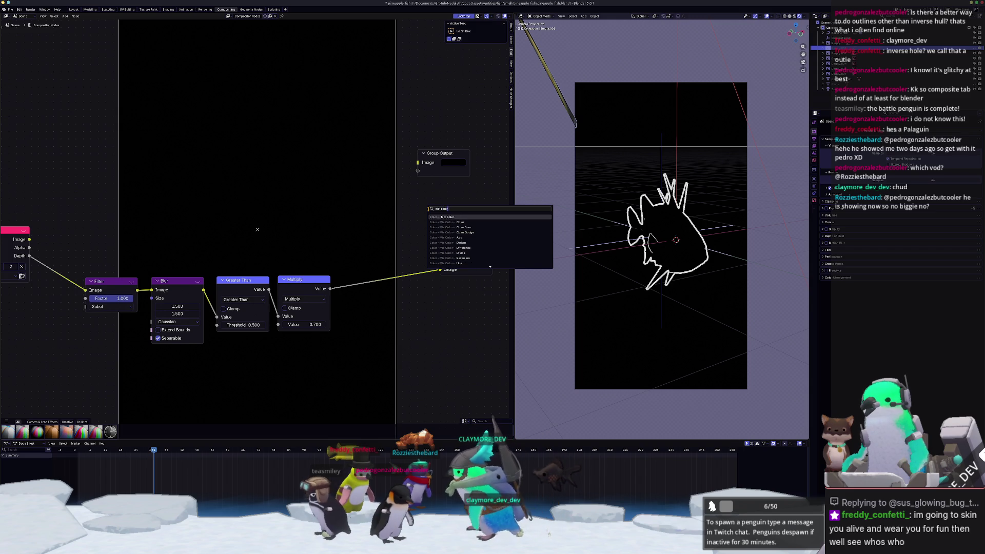
pyautogui.press('Return')
pyautogui.click(286, 135)
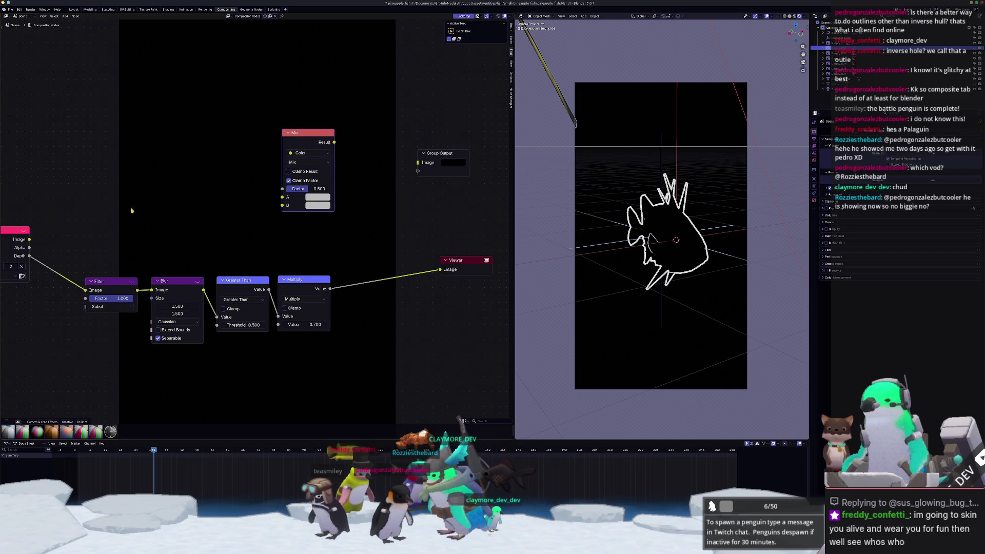
pyautogui.moveTo(209, 208); pyautogui.dragTo(283, 199)
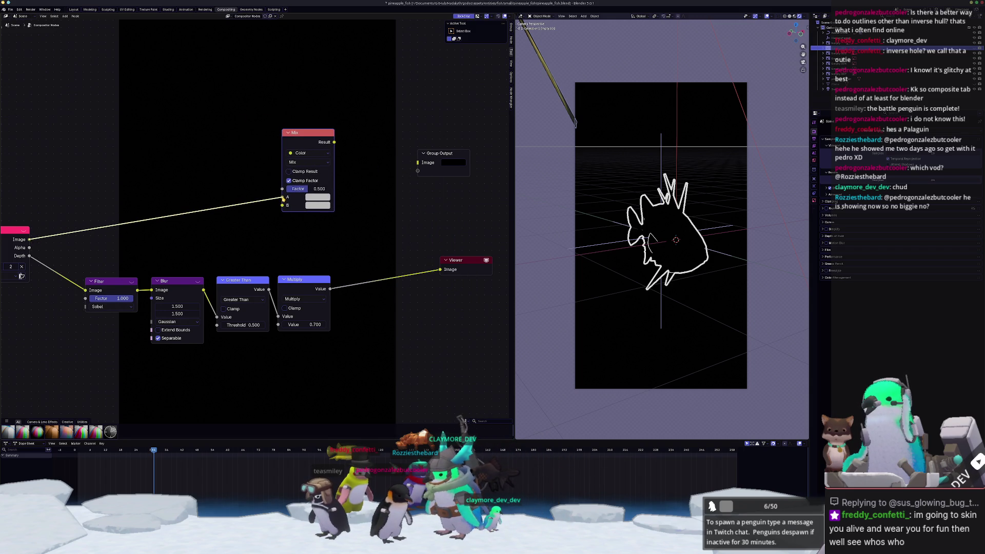
pyautogui.click(318, 206)
pyautogui.click(373, 133)
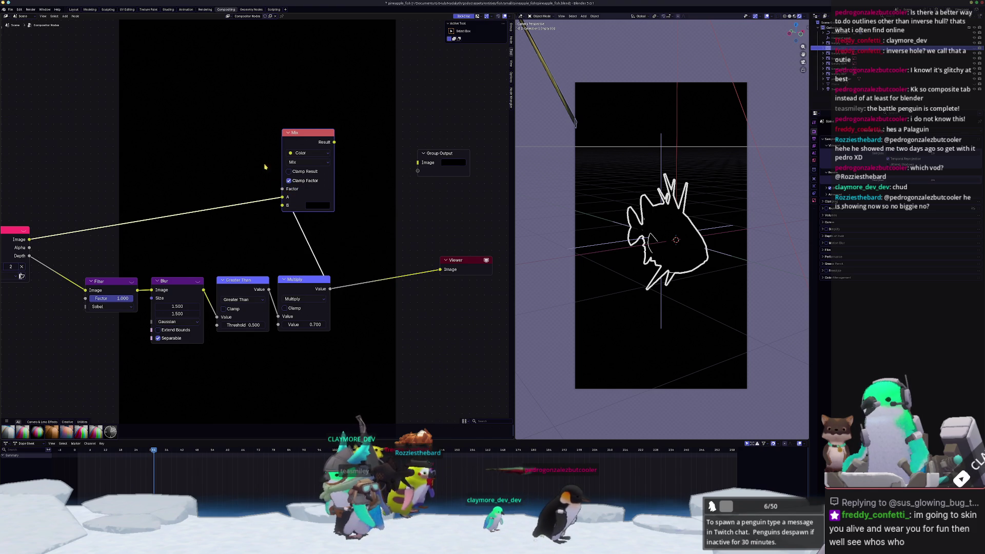
pyautogui.keyDown('ctrl'); pyautogui.keyDown('shift'); pyautogui.click(311, 135); pyautogui.keyUp('shift'); pyautogui.keyUp('ctrl')
pyautogui.scroll(3, 696, 260)
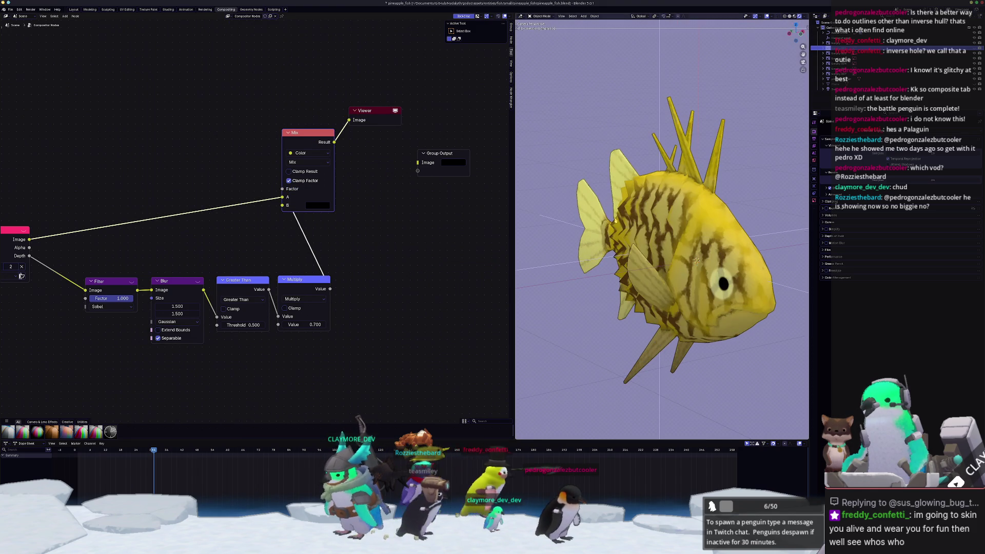
# - Try lower and higher Multiply values, cancelling back to 0.700 each time
pyautogui.scroll(-3, 696, 260)
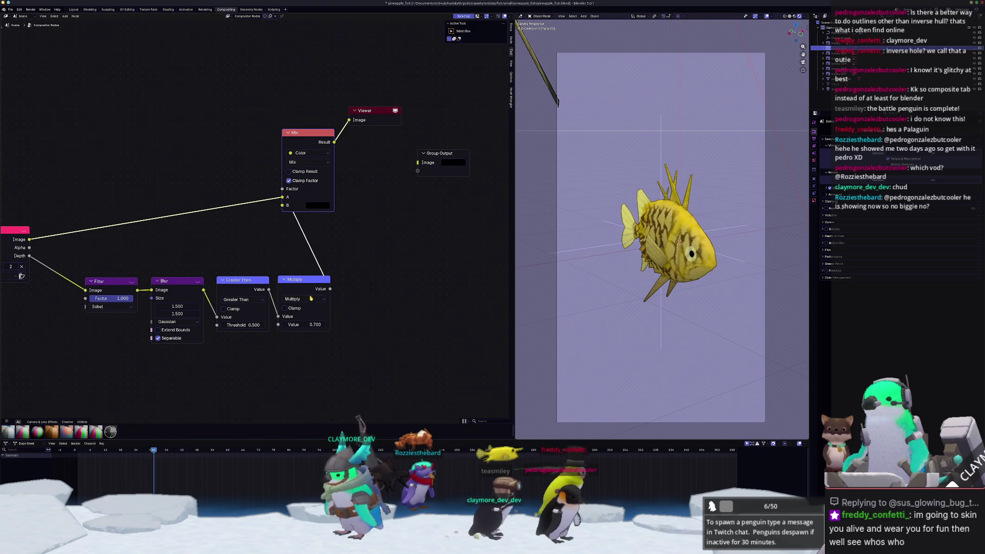
pyautogui.moveTo(306, 324); pyautogui.dragTo(269, 324)
pyautogui.press('Escape')
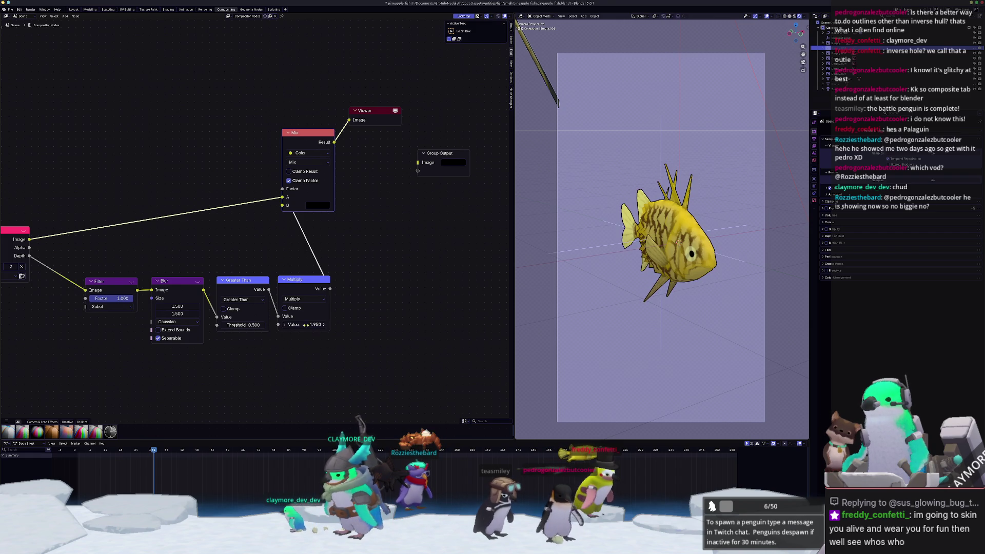
pyautogui.scroll(1, 419, 315)
pyautogui.moveTo(318, 340)
pyautogui.mouseDown()
pyautogui.moveTo(285, 340)
pyautogui.moveTo(366, 340)
pyautogui.mouseUp()
pyautogui.press('Escape')
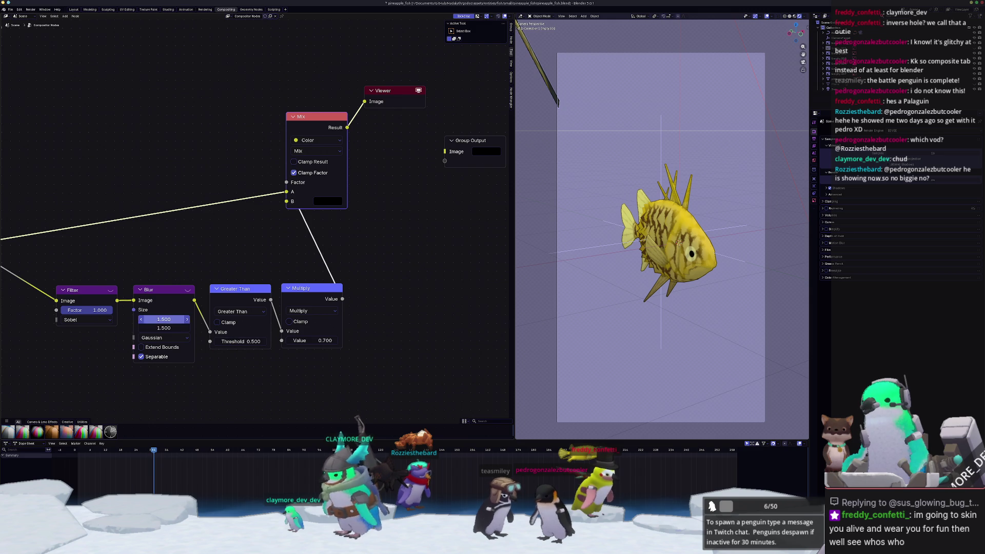
# - Raise the Blur node size to 3.200 on both axes
pyautogui.moveTo(163, 319); pyautogui.dragTo(177, 327)
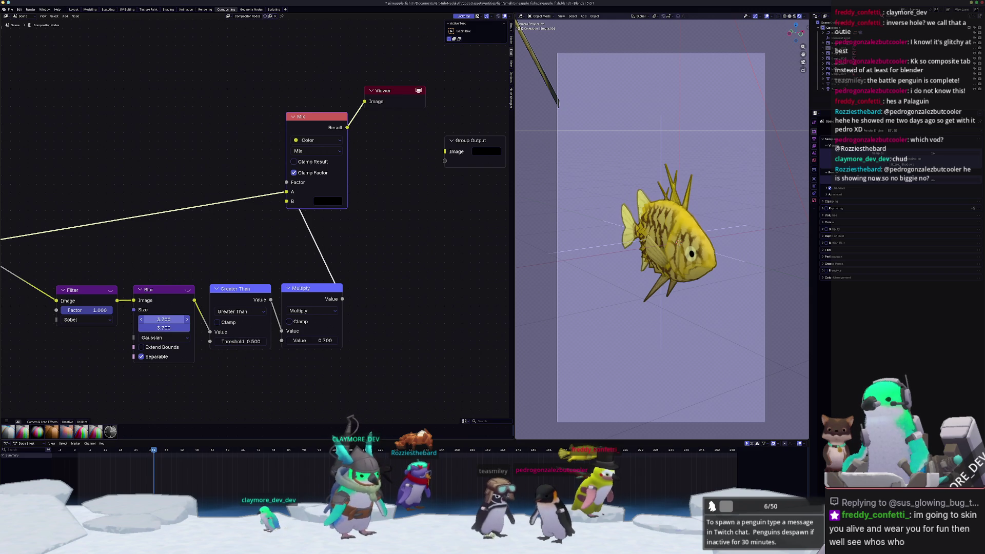
pyautogui.moveTo(163, 319); pyautogui.dragTo(163, 319)
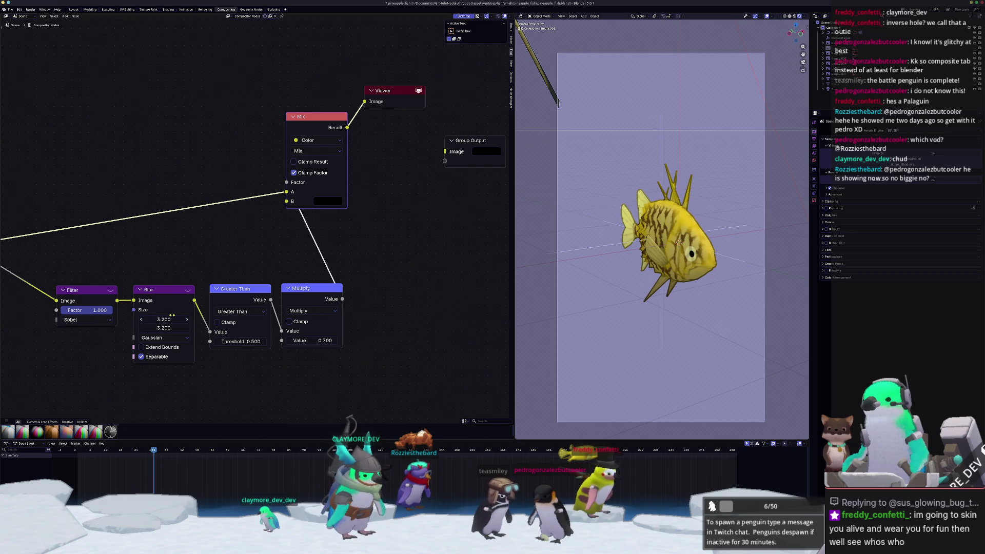
pyautogui.scroll(-2, 398, 251)
pyautogui.moveTo(246, 182); pyautogui.dragTo(393, 168)
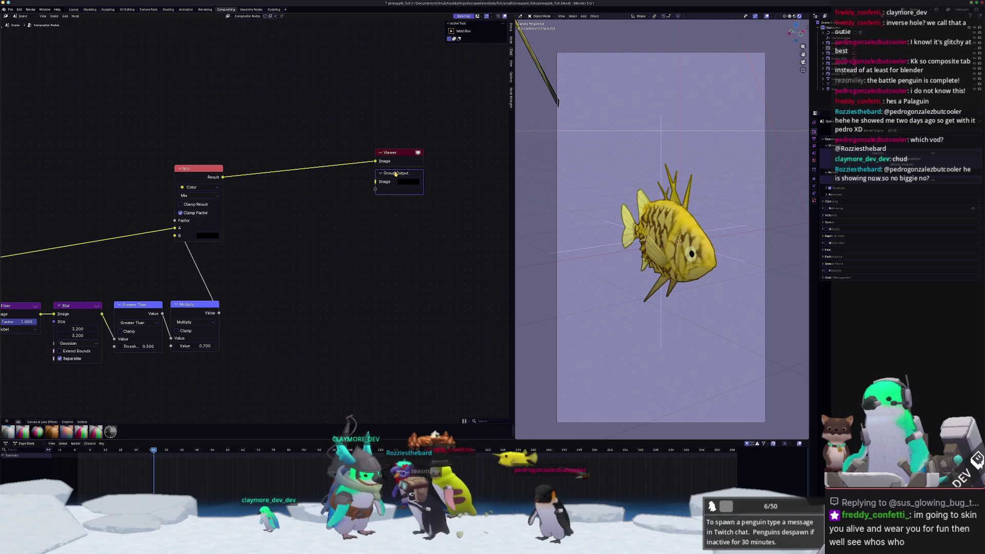
# - Preview the raw render, delete the old Viewer, and view the Mix result in a new Viewer
pyautogui.scroll(-1, 337, 306)
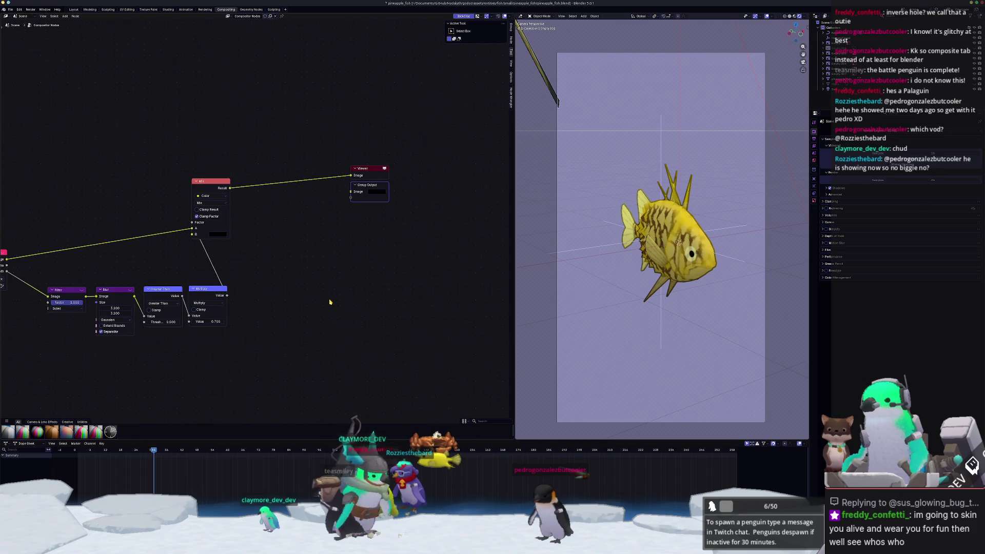
pyautogui.moveTo(337, 305); pyautogui.dragTo(414, 272, button='middle')
pyautogui.keyDown('ctrl'); pyautogui.keyDown('shift'); pyautogui.click(86, 237); pyautogui.keyUp('shift'); pyautogui.keyUp('ctrl')
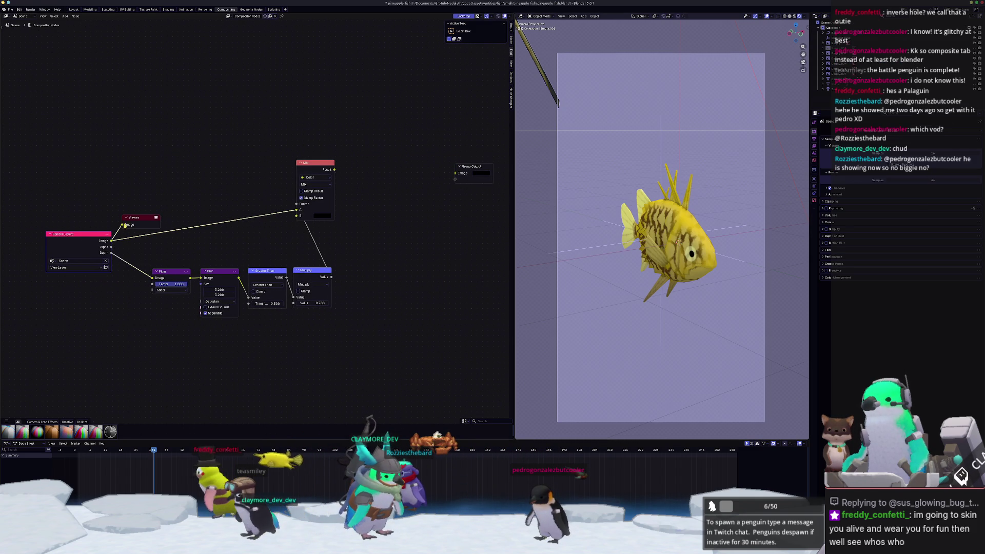
pyautogui.click(137, 219)
pyautogui.press('x')
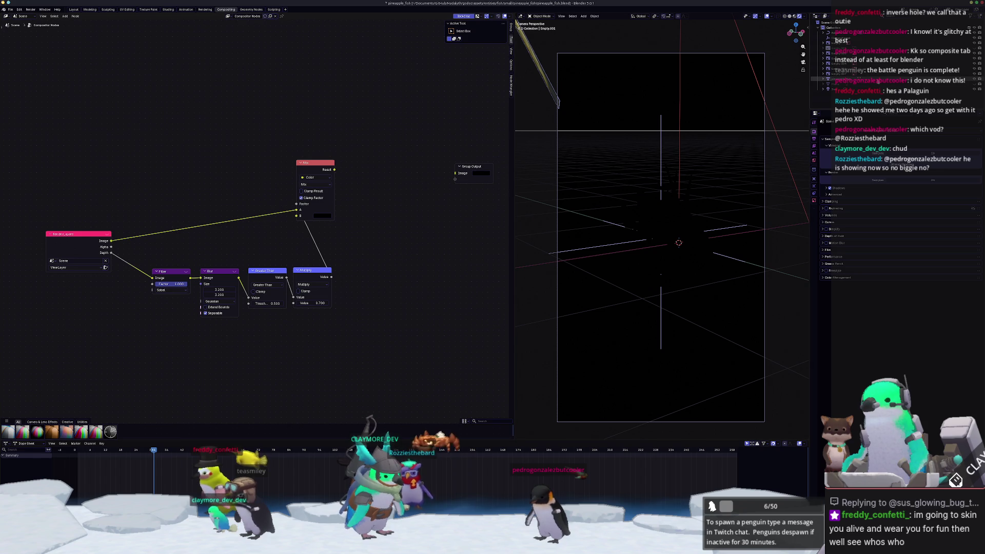
pyautogui.keyDown('ctrl'); pyautogui.keyDown('shift'); pyautogui.click(331, 166); pyautogui.keyUp('shift'); pyautogui.keyUp('ctrl')
pyautogui.moveTo(367, 137); pyautogui.dragTo(482, 139)
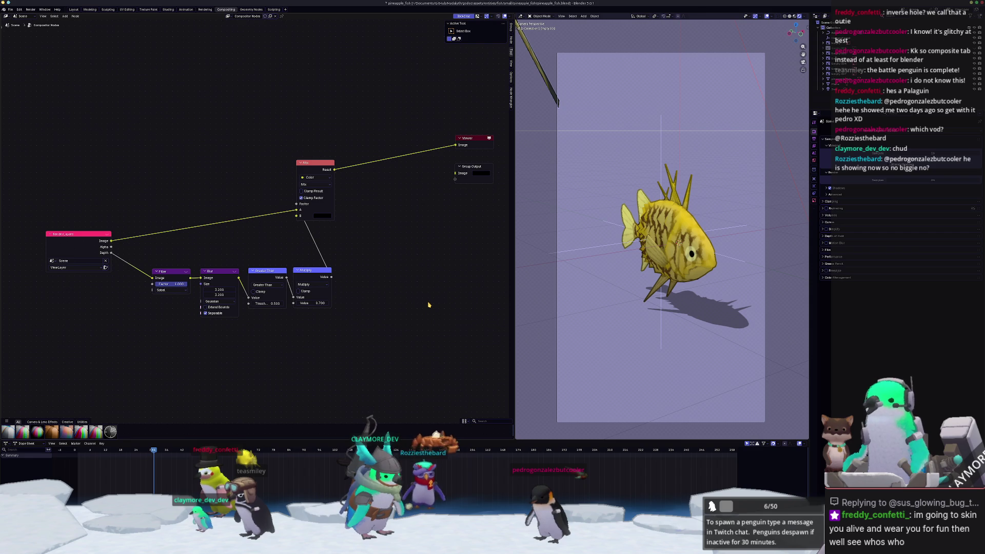
pyautogui.moveTo(334, 172)
pyautogui.mouseDown()
pyautogui.moveTo(353, 149)
pyautogui.moveTo(406, 246)
pyautogui.mouseUp()
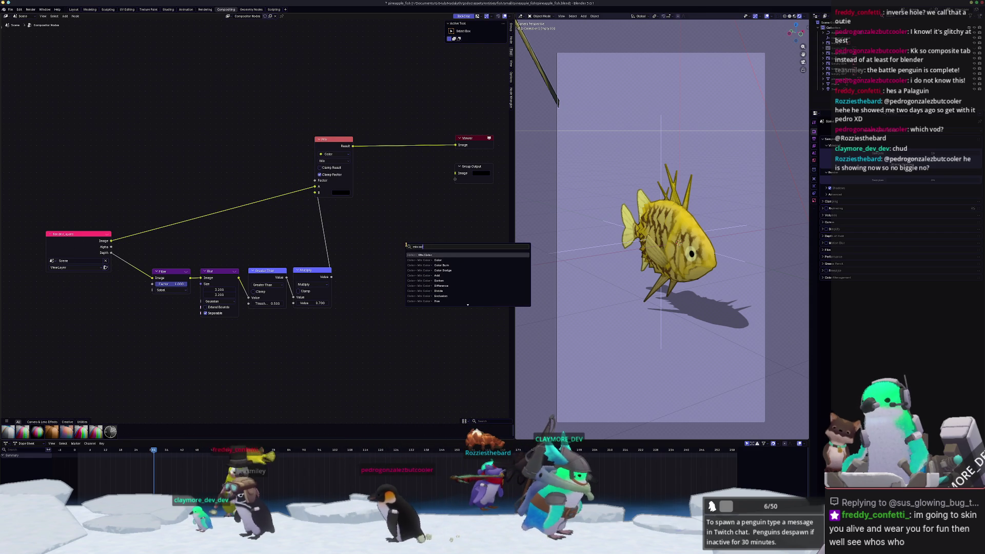
# - Add a second Mix Color node fed by the first Mix result in A
pyautogui.press('Return')
pyautogui.click(431, 226)
pyautogui.moveTo(352, 147); pyautogui.dragTo(415, 247)
pyautogui.moveTo(379, 279); pyautogui.dragTo(382, 261, button='middle')
# - Connect a constant Color node to B and the render Alpha to Factor, then preview
pyautogui.hotkey('shift', 'a')
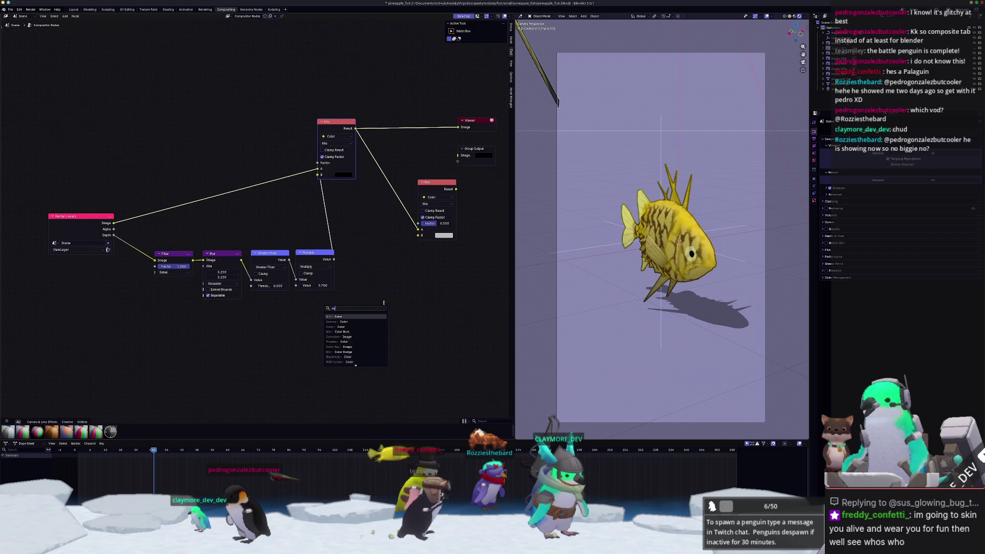
pyautogui.press('Return')
pyautogui.press('Escape')
pyautogui.hotkey('shift', 'a')
pyautogui.moveTo(381, 309)
pyautogui.moveTo(407, 322)
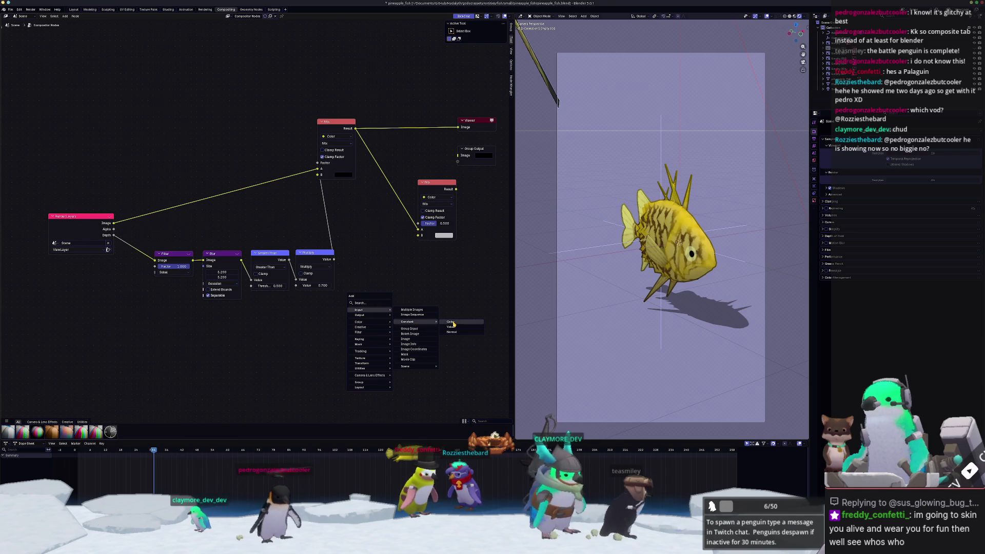
pyautogui.click(454, 323)
pyautogui.moveTo(369, 319); pyautogui.dragTo(418, 235)
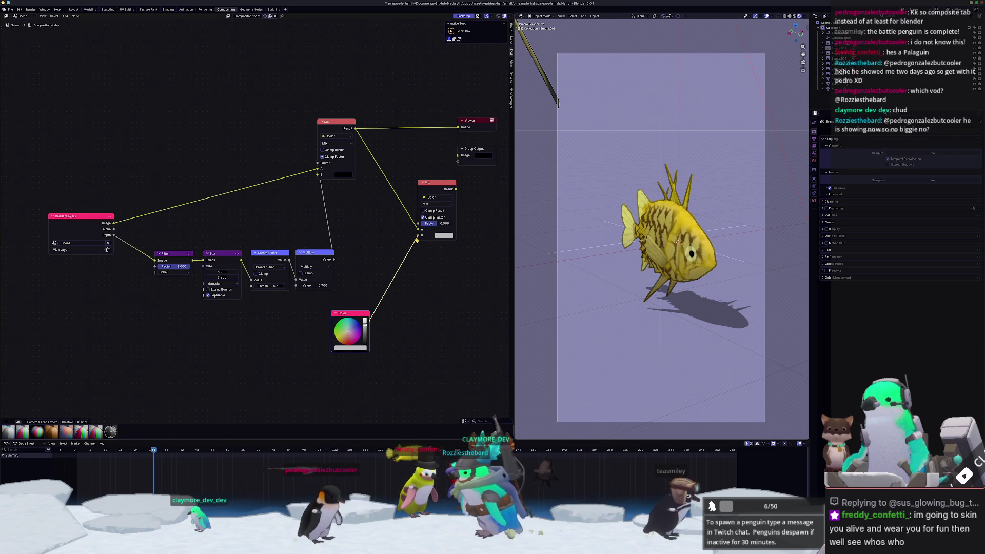
pyautogui.moveTo(113, 229); pyautogui.dragTo(419, 224)
pyautogui.moveTo(419, 228); pyautogui.dragTo(327, 244, button='middle')
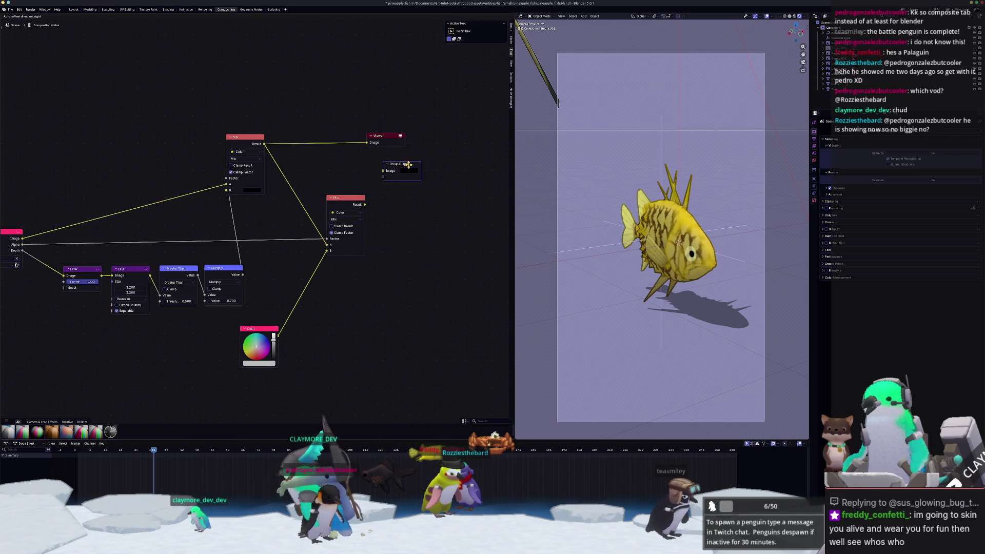
pyautogui.keyDown('ctrl'); pyautogui.keyDown('shift'); pyautogui.click(354, 199); pyautogui.keyUp('shift'); pyautogui.keyUp('ctrl')
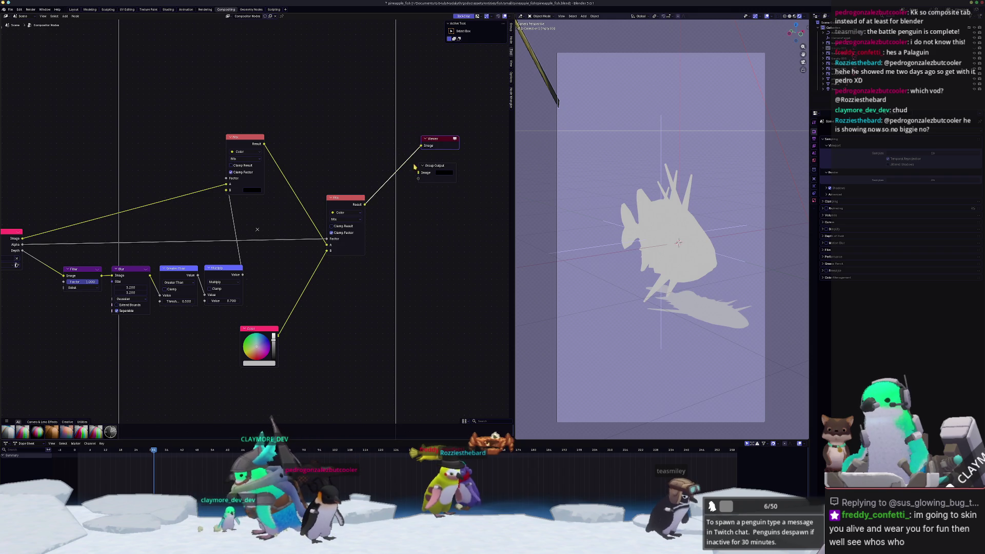
# - Reposition the Viewer and shift the Color node toward olive yellow
pyautogui.moveTo(311, 319); pyautogui.dragTo(342, 309, button='middle')
pyautogui.moveTo(357, 243)
pyautogui.mouseDown()
pyautogui.moveTo(360, 252)
pyautogui.moveTo(357, 241)
pyautogui.mouseUp()
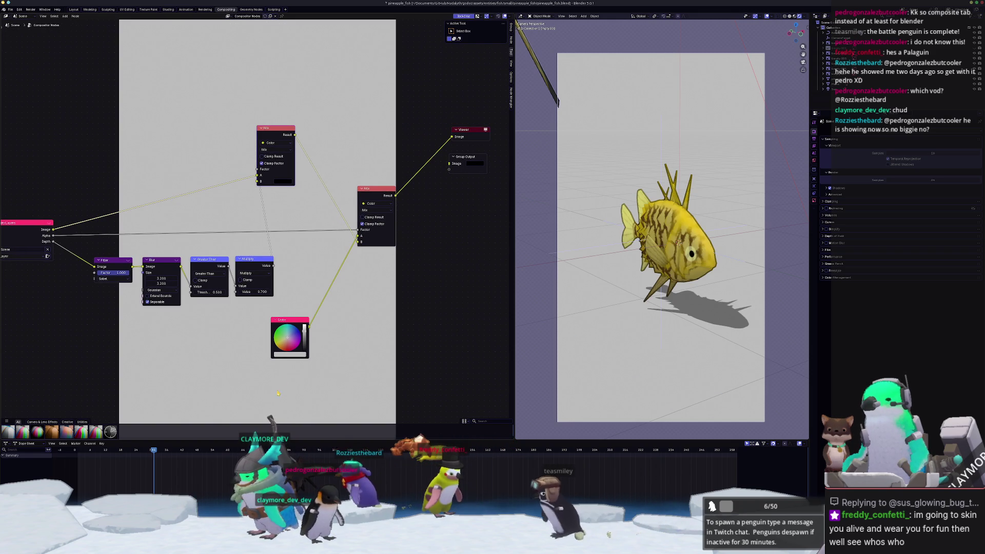
pyautogui.moveTo(287, 340); pyautogui.dragTo(279, 341)
pyautogui.scroll(3, 318, 308)
pyautogui.moveTo(338, 359); pyautogui.dragTo(349, 194, button='middle')
pyautogui.scroll(2, 306, 273)
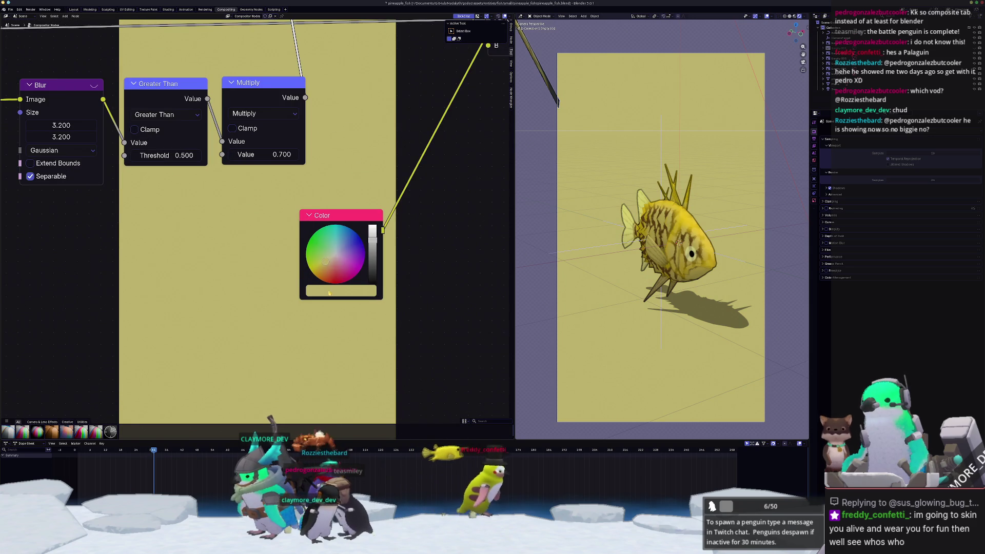
# - Set the background colour to pale yellow #FFFBA2 with full value and reduced saturation
pyautogui.click(327, 291)
pyautogui.moveTo(338, 143)
pyautogui.mouseDown()
pyautogui.moveTo(351, 136)
pyautogui.moveTo(319, 156)
pyautogui.mouseUp()
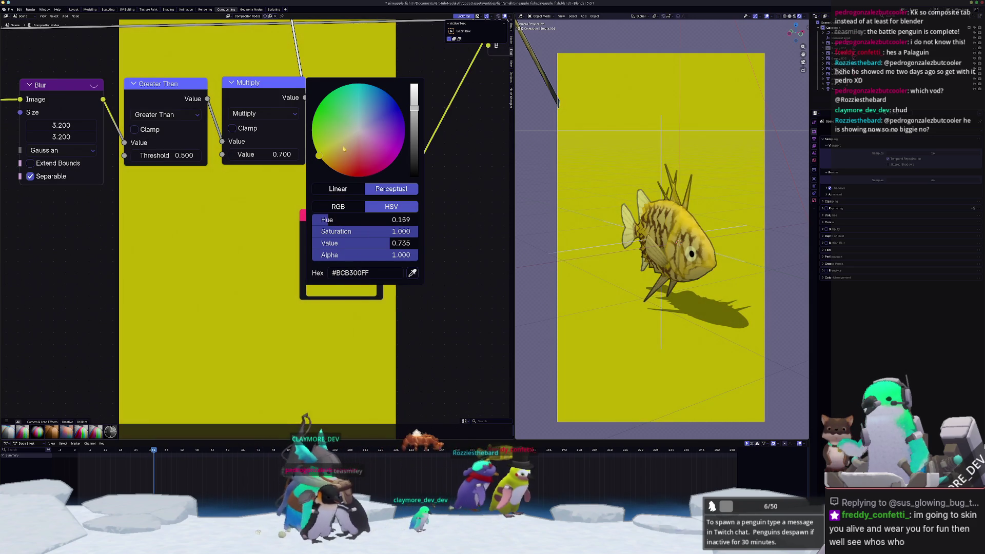
pyautogui.moveTo(391, 242); pyautogui.dragTo(411, 241)
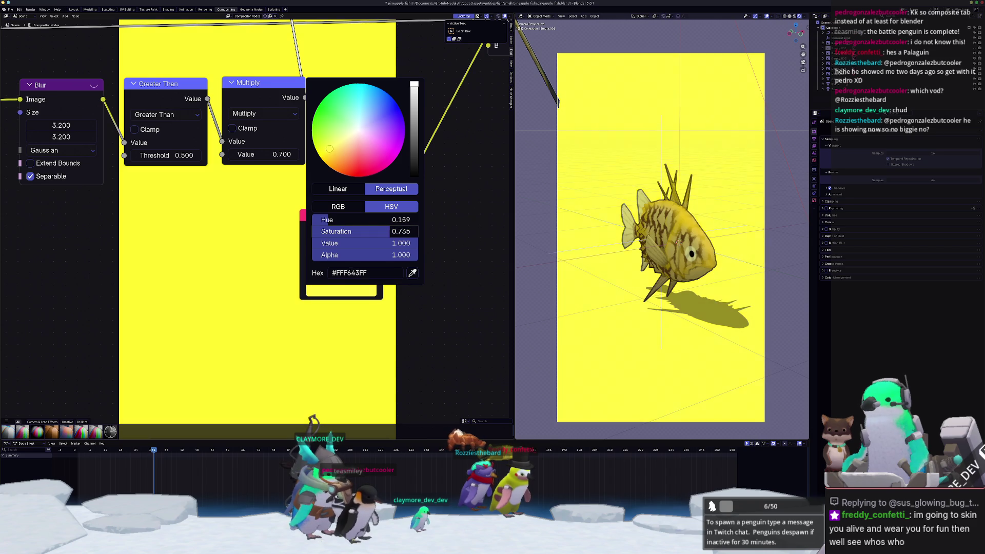
pyautogui.moveTo(327, 149); pyautogui.dragTo(342, 140)
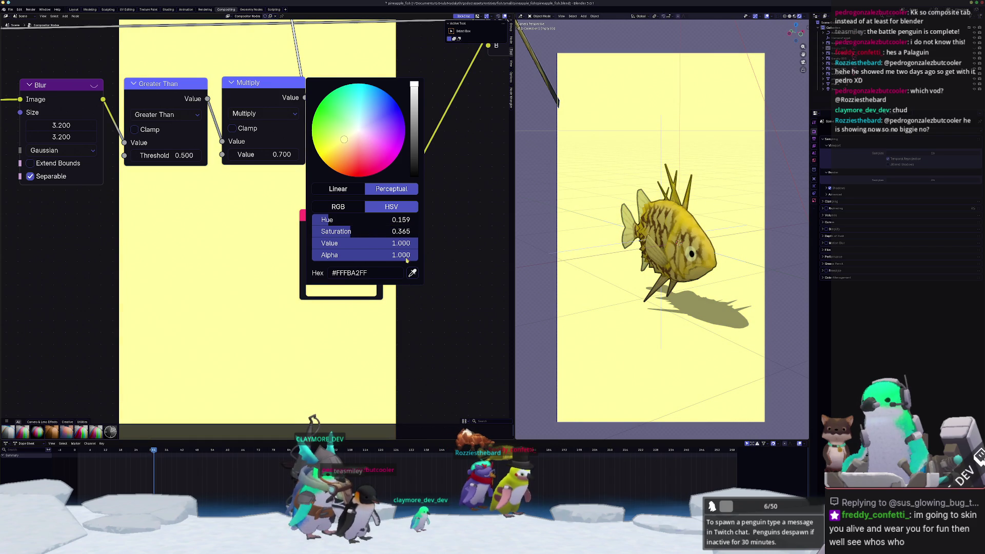
pyautogui.scroll(-2, 445, 263)
pyautogui.scroll(5, 435, 250)
pyautogui.hscroll(5, 435, 250)
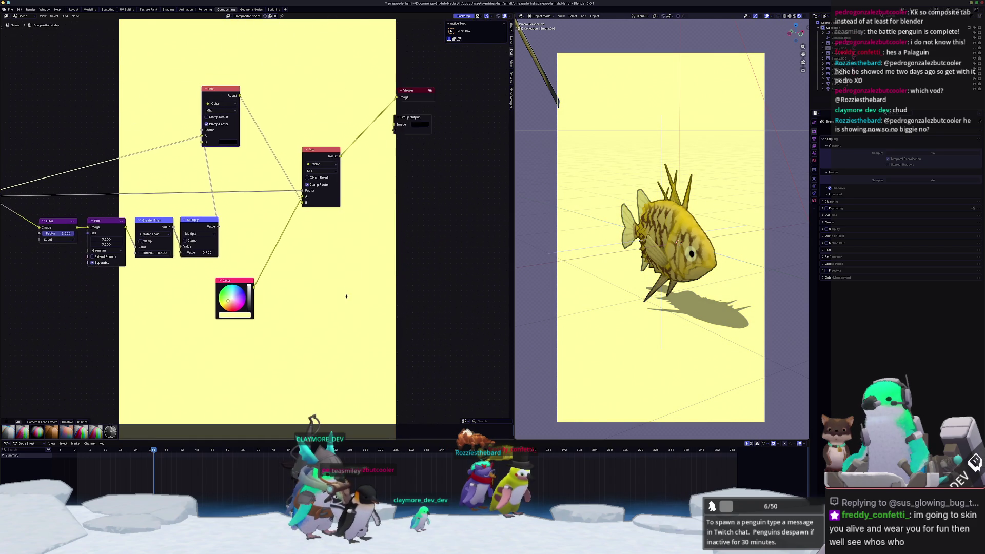
pyautogui.moveTo(363, 162); pyautogui.dragTo(440, 180)
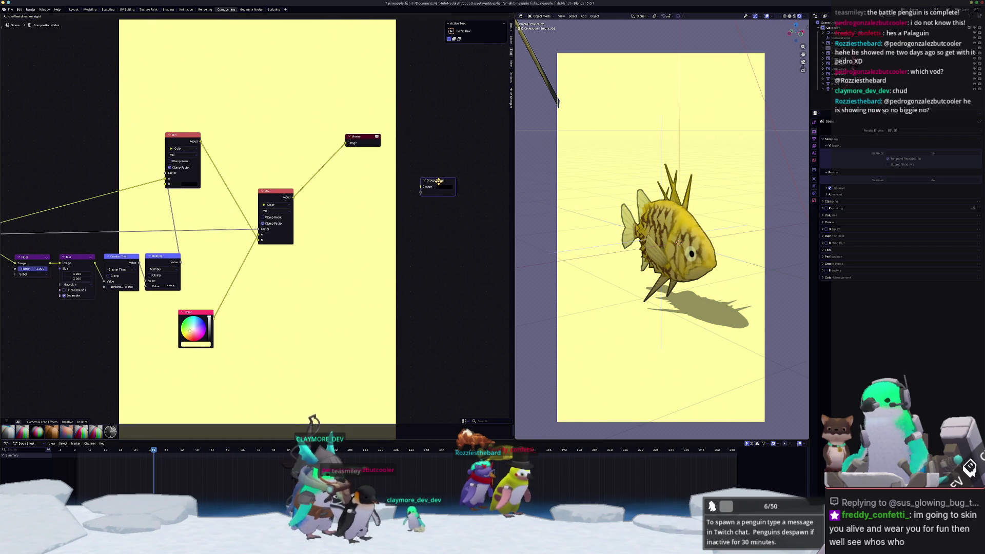
# - Move the Viewer beside Group Output and briefly play the animation
pyautogui.moveTo(363, 137); pyautogui.dragTo(437, 158)
pyautogui.press('space')
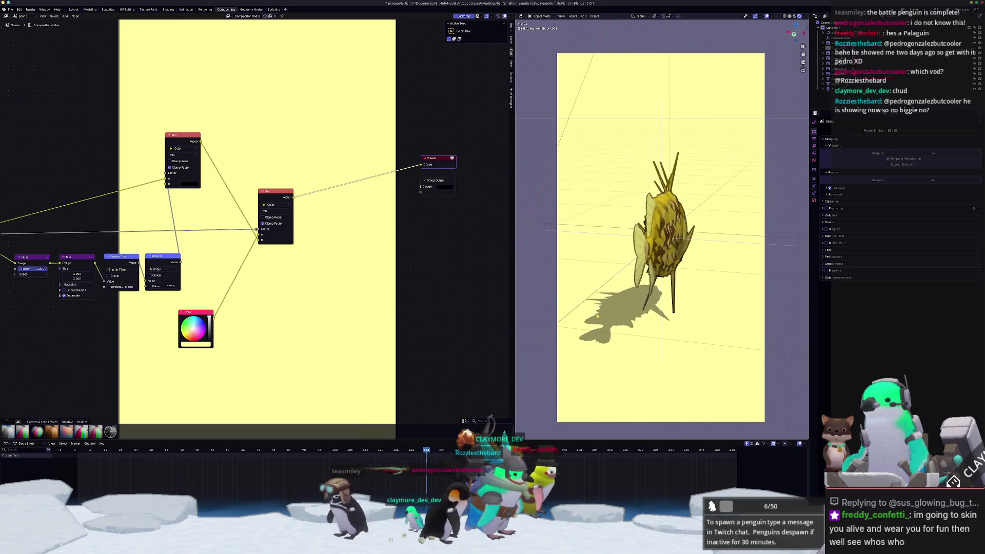
pyautogui.press('space')
pyautogui.scroll(1, 437, 217)
# - Insert a Kuwahara filter node on the link into the upper Mix node
pyautogui.hotkey('shift', 'a')
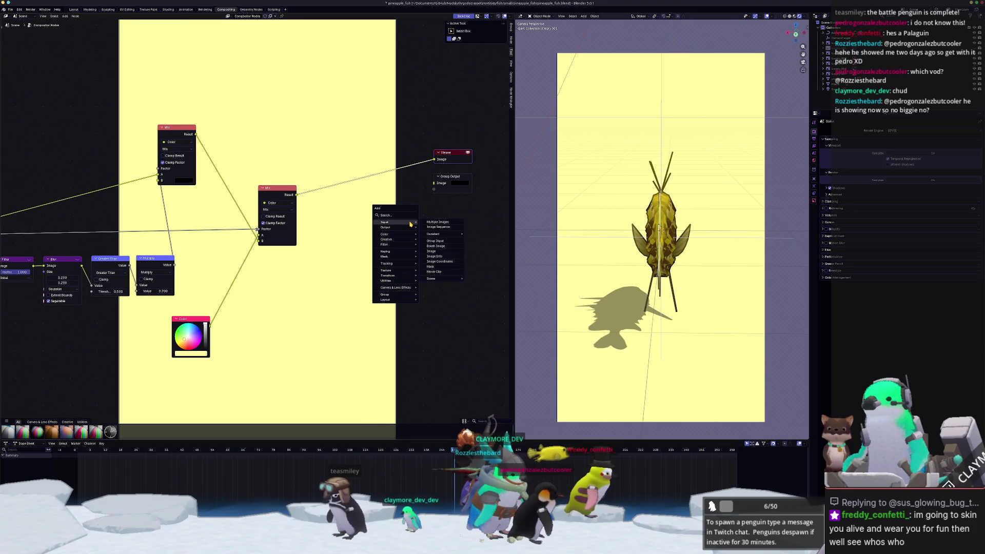
pyautogui.click(403, 216)
pyautogui.write('kuwa')
pyautogui.press('Return')
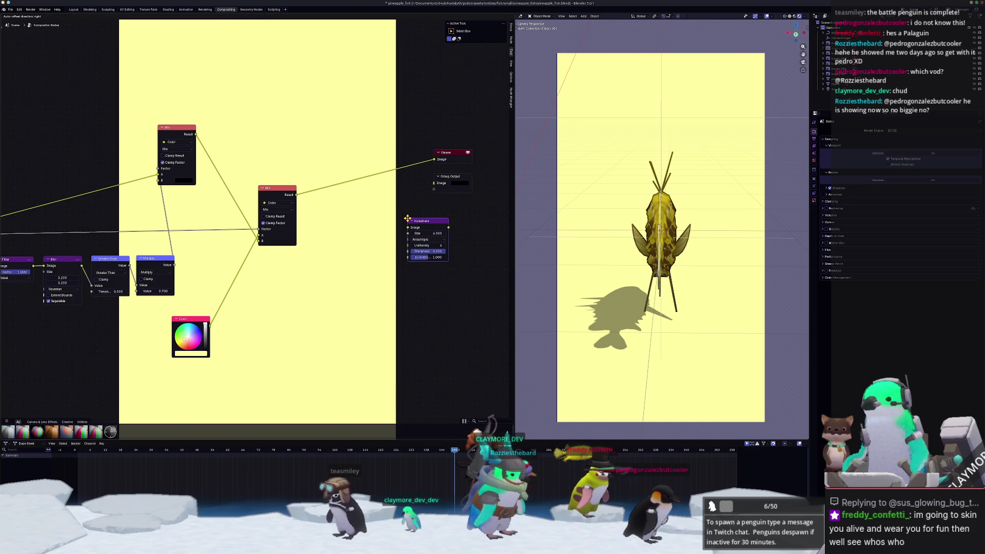
pyautogui.click(87, 167)
pyautogui.moveTo(83, 142); pyautogui.dragTo(273, 147, button='middle')
# - Keep the Kuwahara filter anisotropic and set its size to 8
pyautogui.press('space')
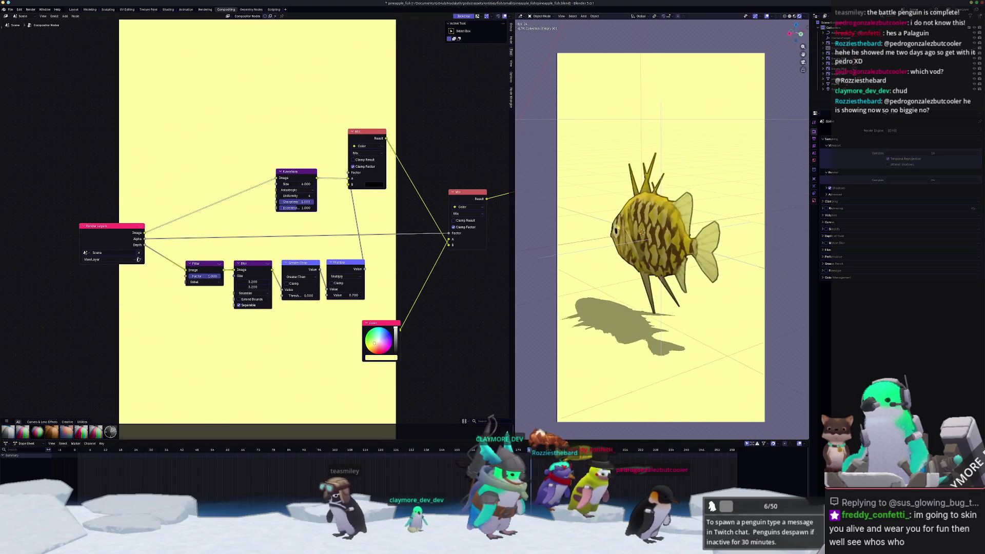
pyautogui.scroll(3, 367, 221)
pyautogui.moveTo(338, 187); pyautogui.dragTo(337, 191, button='middle')
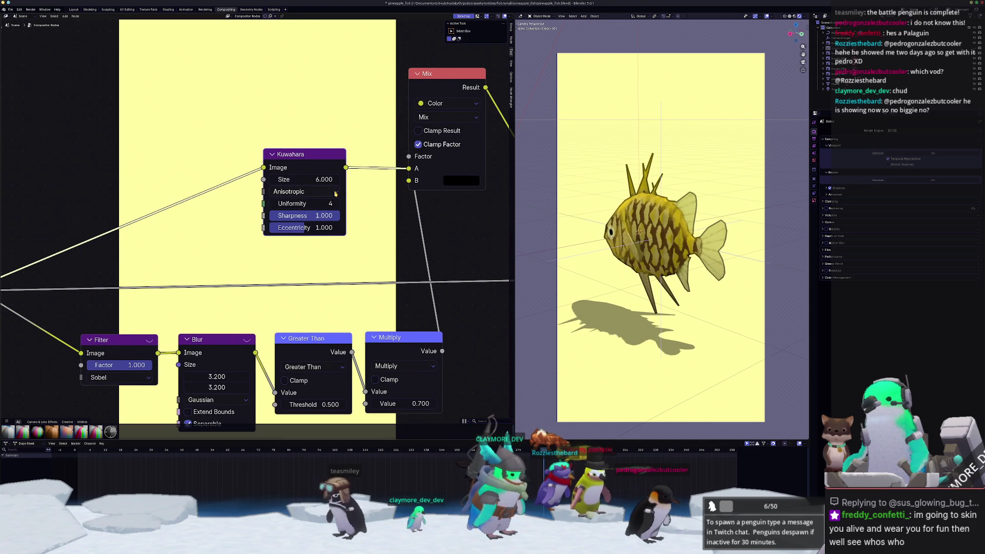
pyautogui.click(325, 192)
pyautogui.click(318, 193)
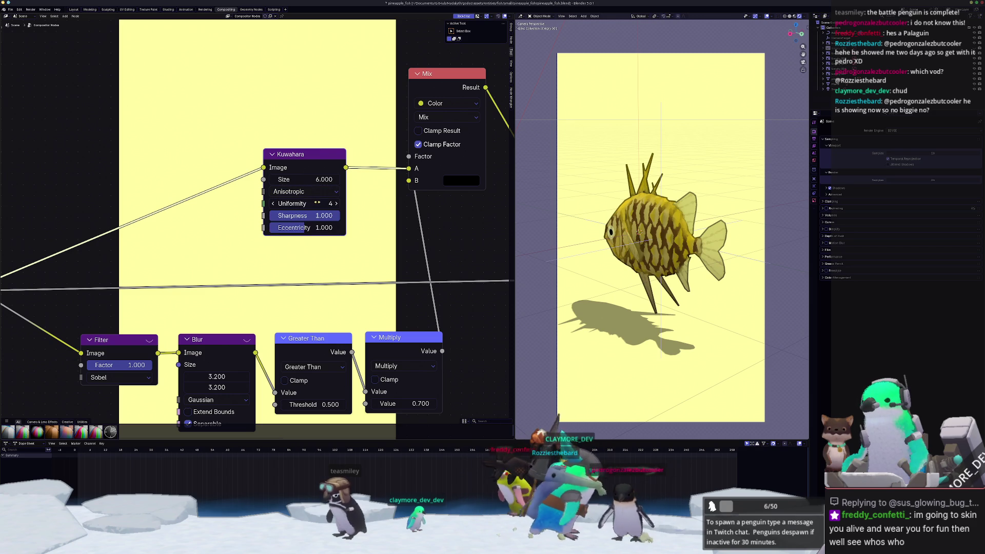
pyautogui.write('8')
pyautogui.press('Return')
pyautogui.scroll(-3, 314, 181)
pyautogui.moveTo(404, 247); pyautogui.dragTo(345, 234, button='middle')
# - Preview the painterly animation, then render the current frame from the Rendering workspace
pyautogui.press('space')
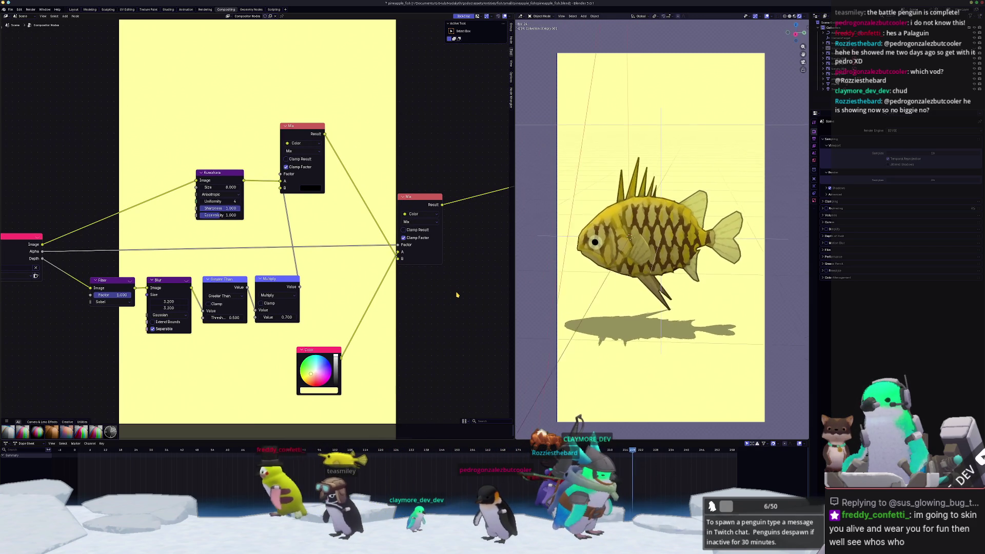
pyautogui.press('space')
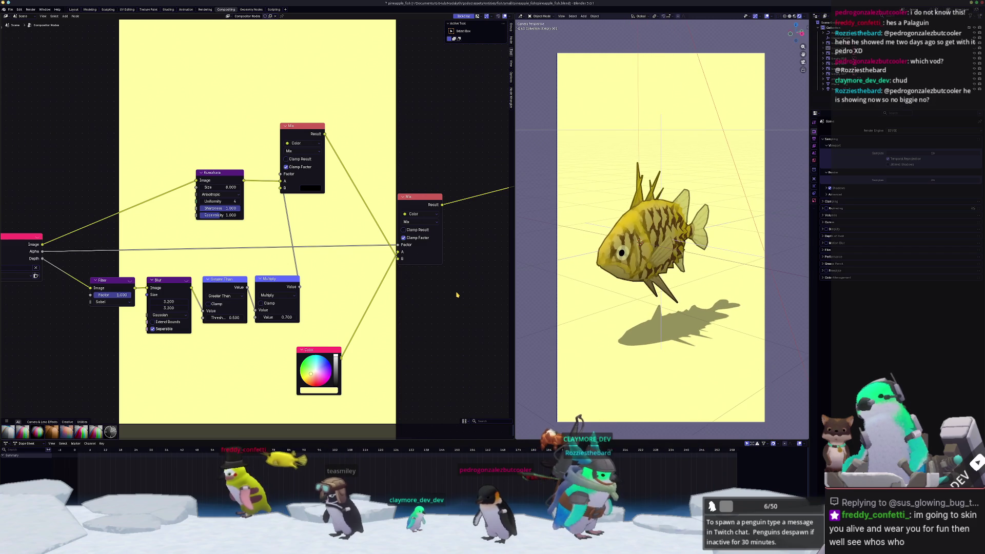
pyautogui.click(206, 9)
pyautogui.press('F12')
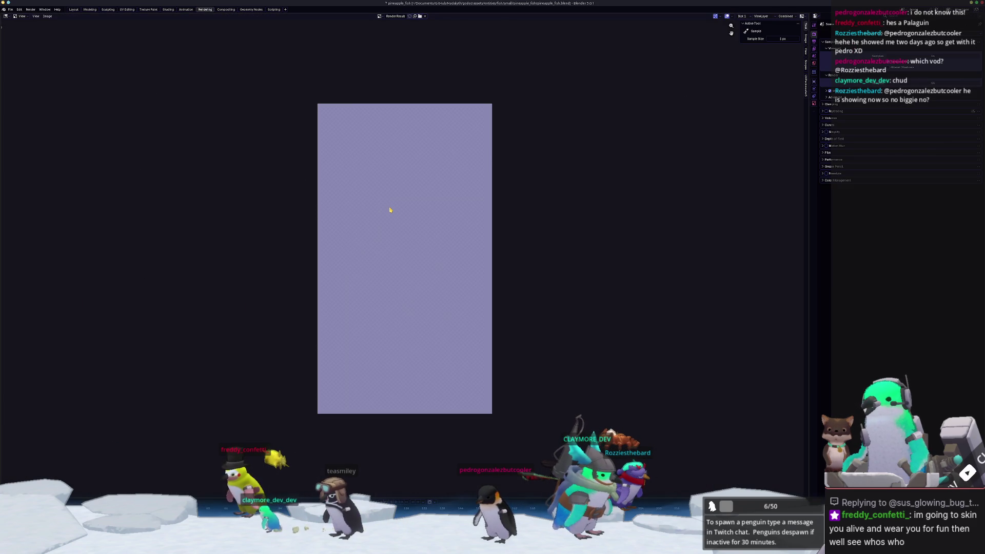
# - Return from the render view to the Compositing workspace and hide the backdrop
pyautogui.scroll(-2, 382, 230)
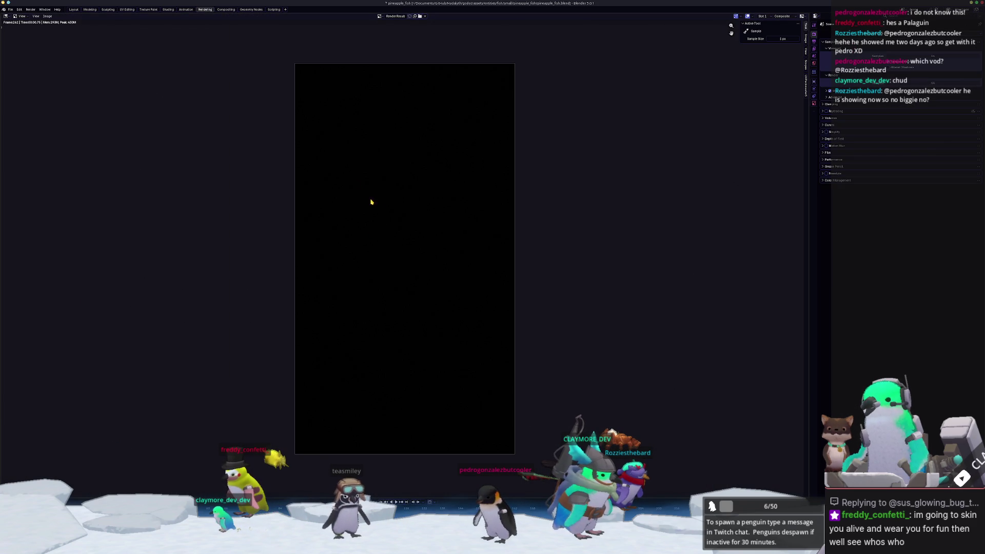
pyautogui.click(185, 9)
pyautogui.click(167, 10)
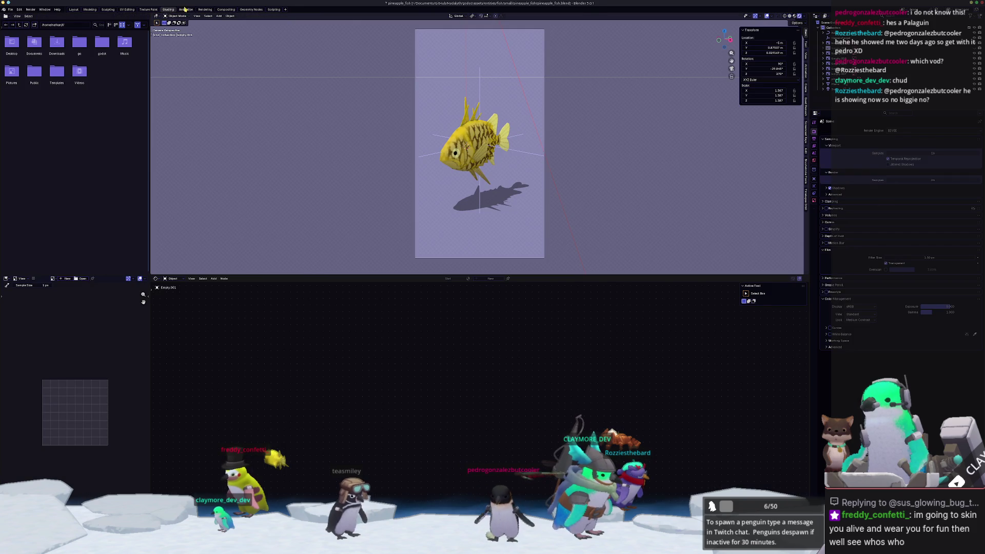
pyautogui.click(249, 10)
pyautogui.click(225, 10)
pyautogui.scroll(-2, 277, 231)
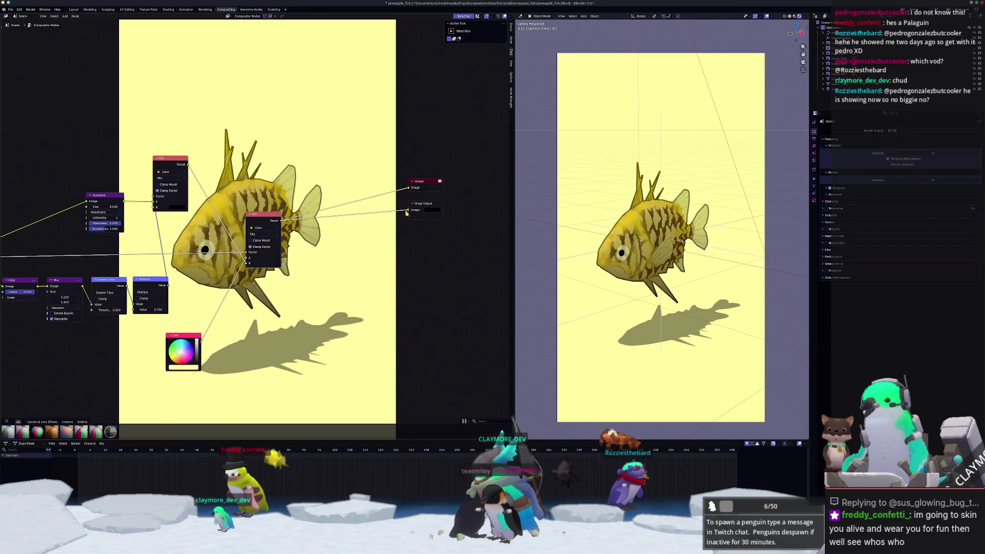
pyautogui.scroll(1, 426, 230)
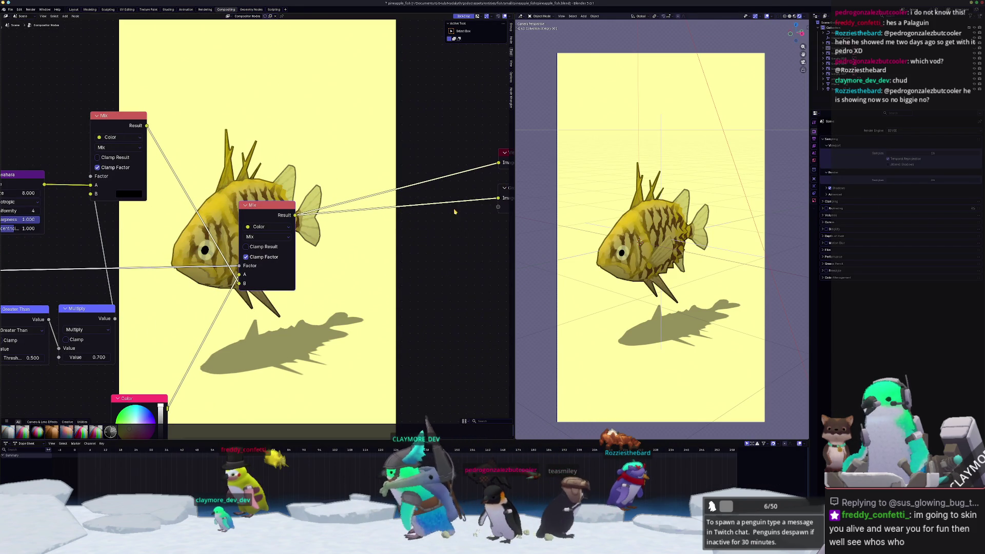
pyautogui.scroll(1, 357, 269)
pyautogui.scroll(-2, 358, 268)
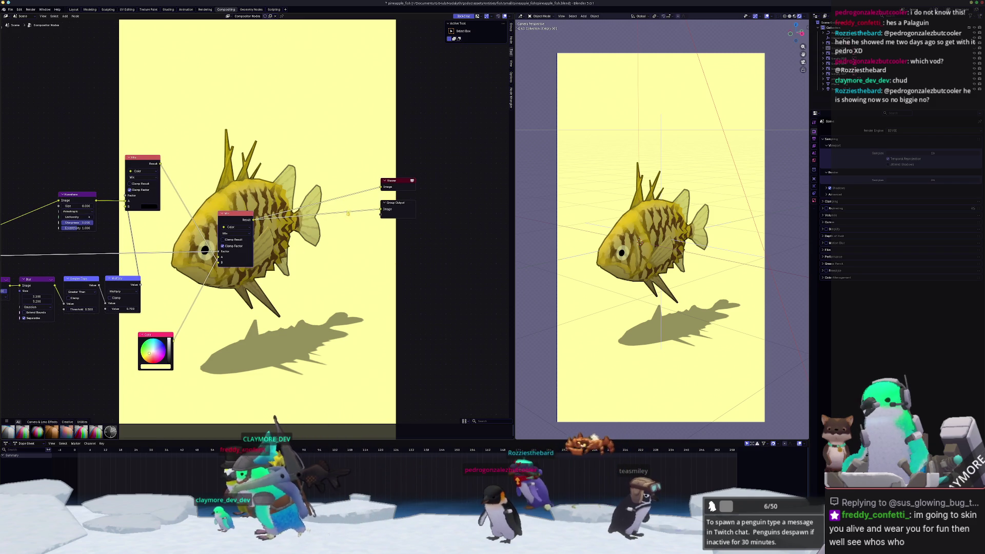
pyautogui.click(464, 18)
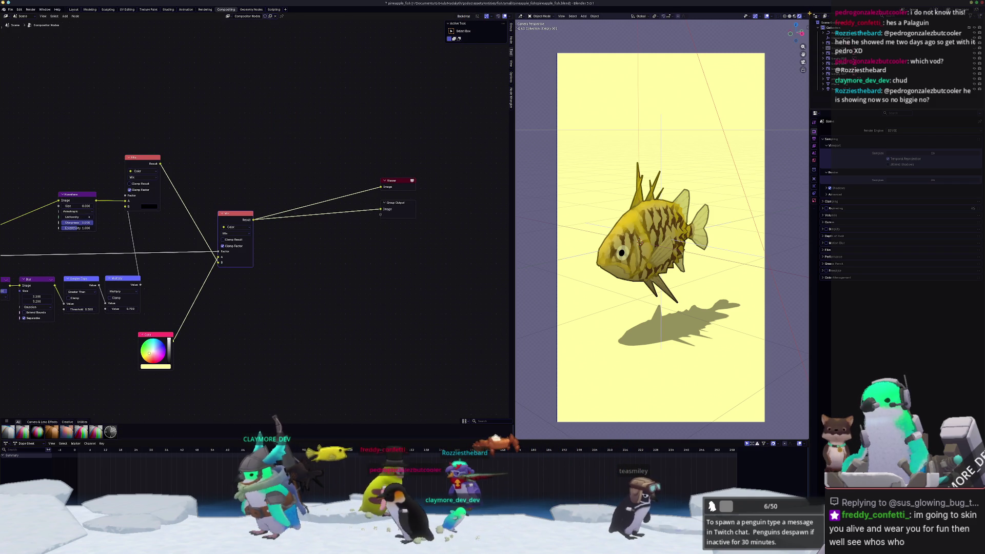
# - Split the 3D view vertically into two resized side-by-side areas
pyautogui.rightClick(818, 6)
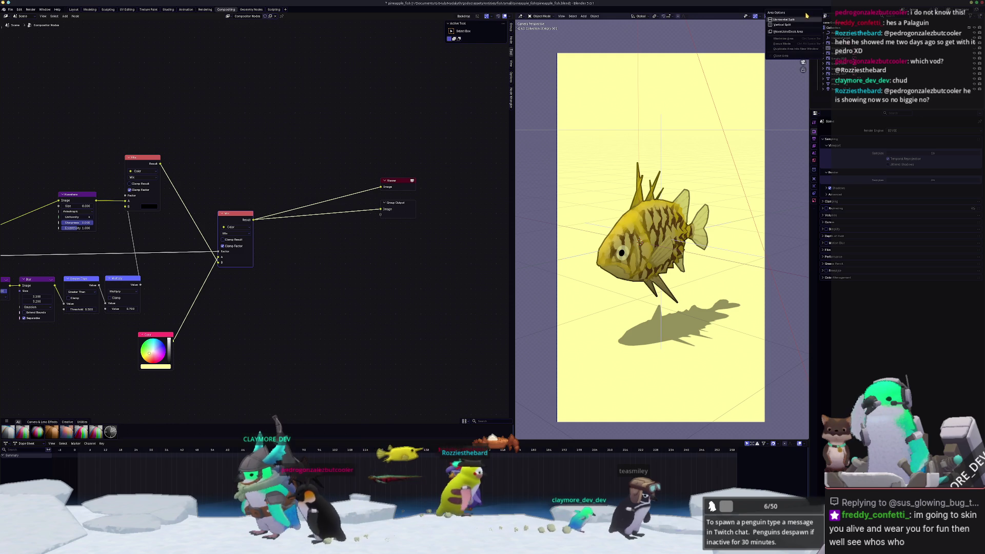
pyautogui.click(785, 18)
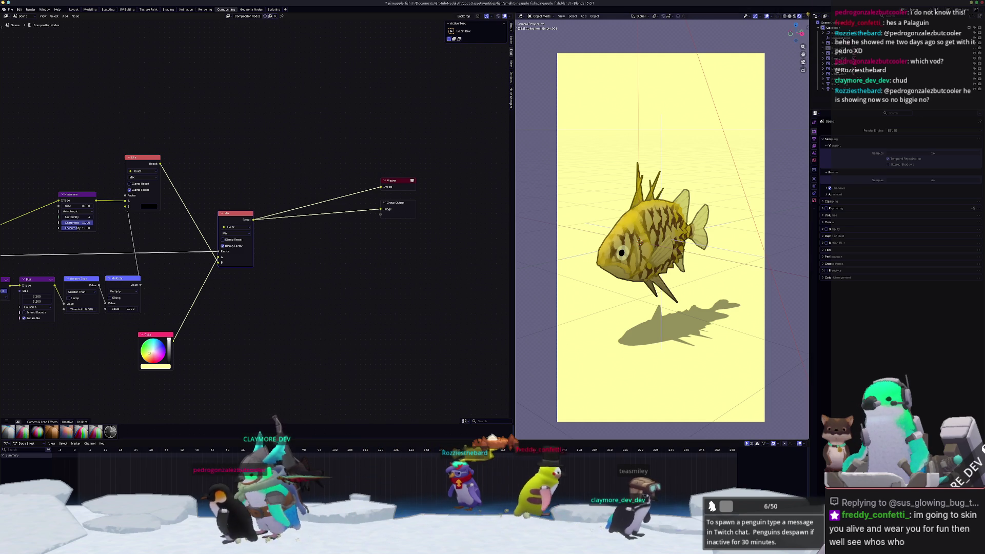
pyautogui.click(743, 61)
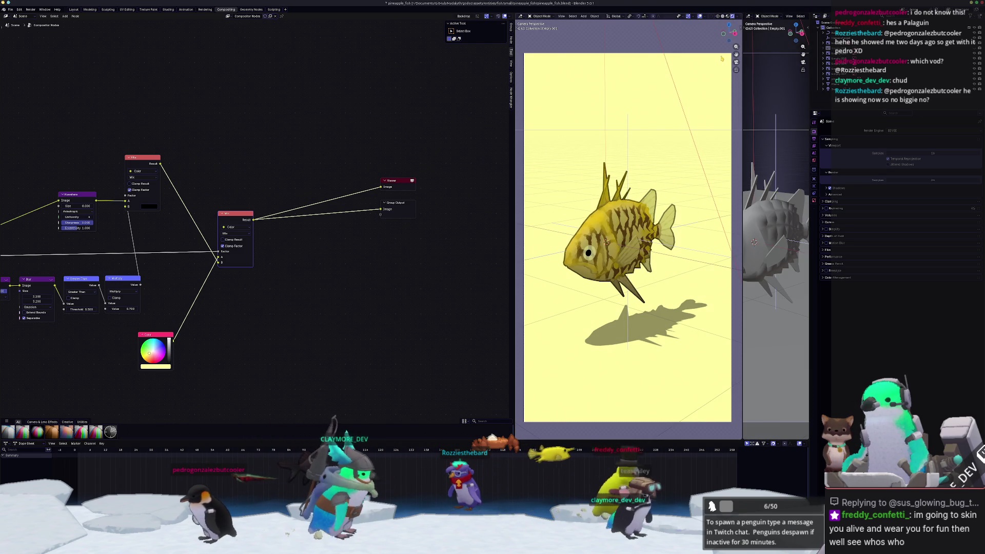
pyautogui.moveTo(515, 46); pyautogui.dragTo(428, 46)
pyautogui.moveTo(742, 58); pyautogui.dragTo(629, 58)
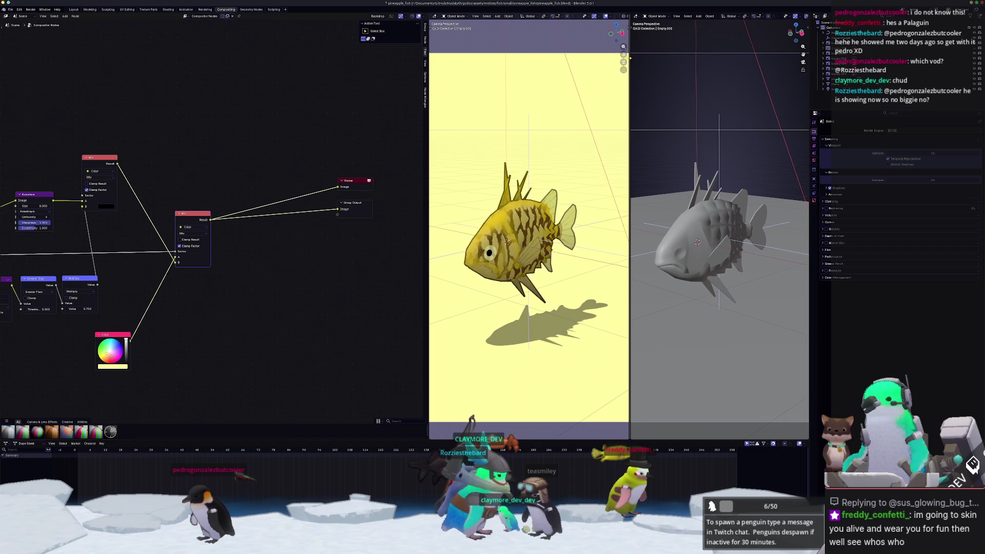
# - Turn the right-hand area into an Image Editor showing the render result
pyautogui.click(636, 16)
pyautogui.click(652, 36)
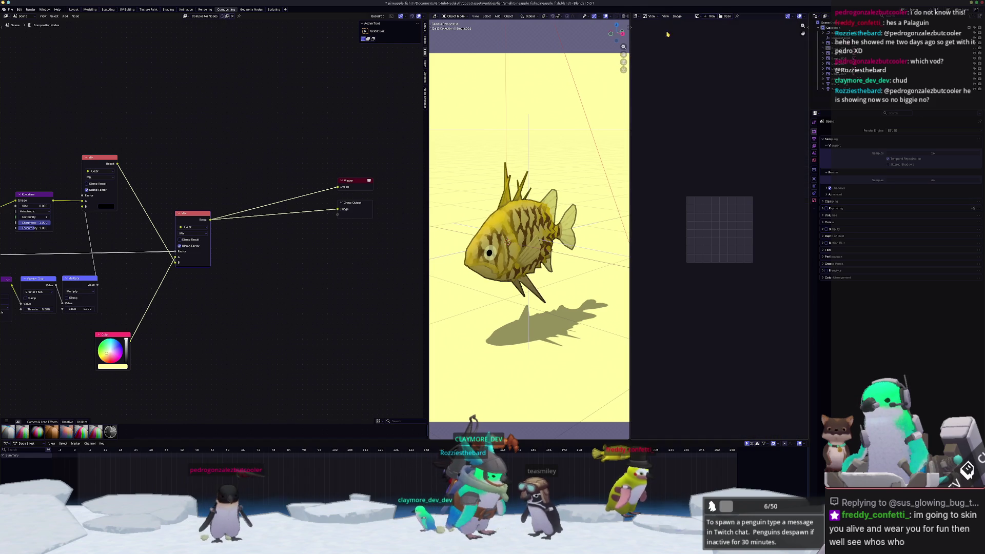
pyautogui.click(697, 16)
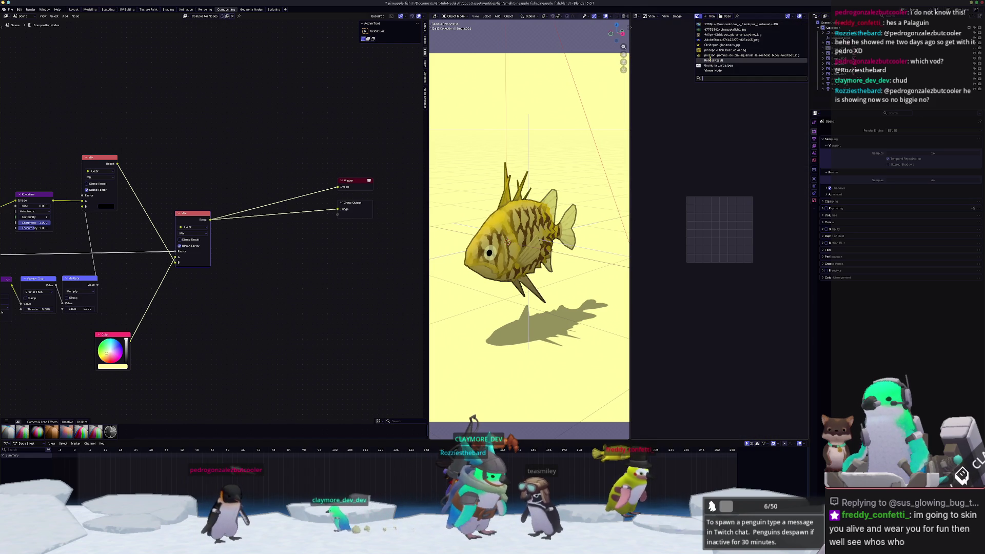
pyautogui.click(711, 64)
pyautogui.scroll(-2, 711, 65)
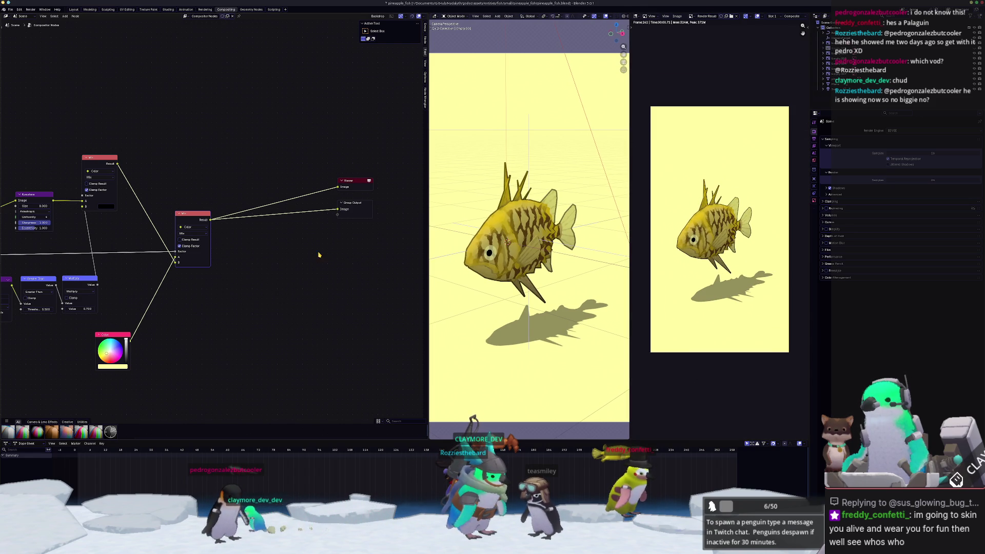
pyautogui.moveTo(259, 297); pyautogui.dragTo(362, 272, button='middle')
# - Set the Blur node Size to 7.5 and re-render the preview with F12
pyautogui.scroll(2, 179, 231)
pyautogui.moveTo(66, 321); pyautogui.dragTo(224, 311, button='middle')
pyautogui.scroll(3, 224, 311)
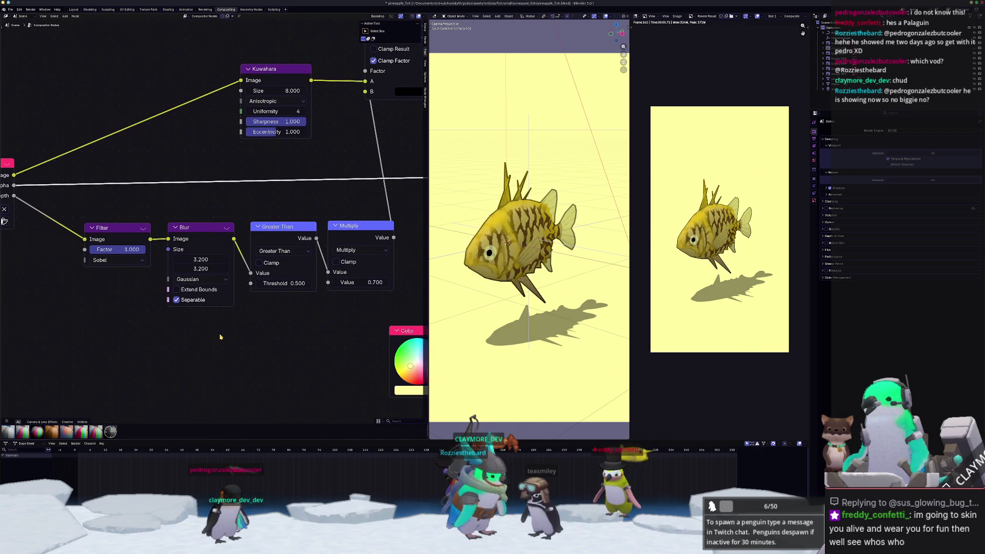
pyautogui.moveTo(201, 273); pyautogui.dragTo(246, 272)
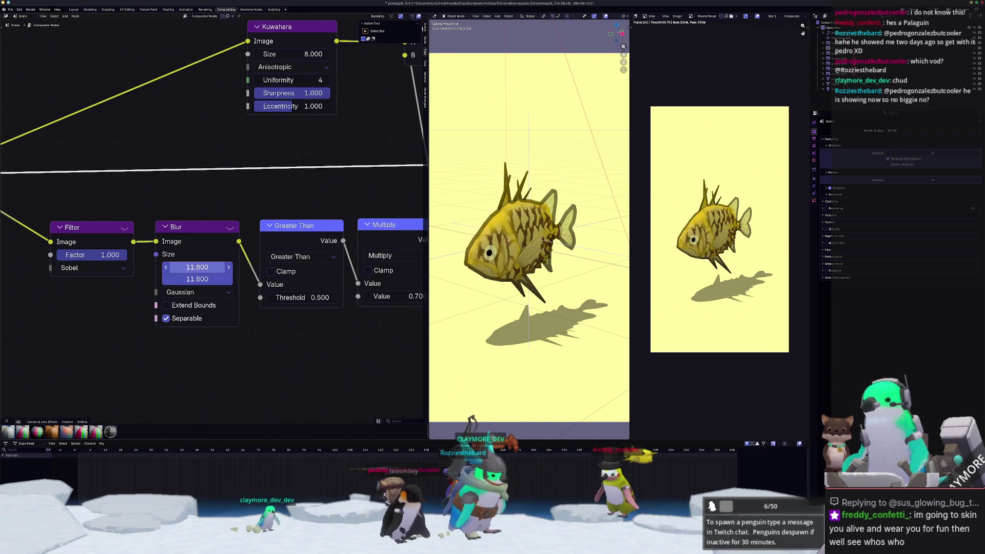
pyautogui.moveTo(204, 267); pyautogui.dragTo(194, 267)
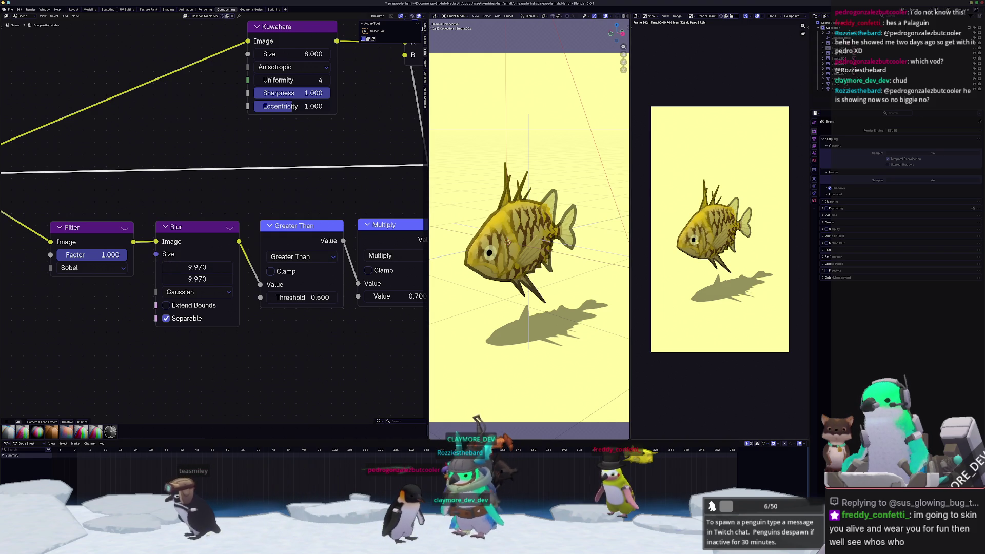
pyautogui.scroll(5, 710, 239)
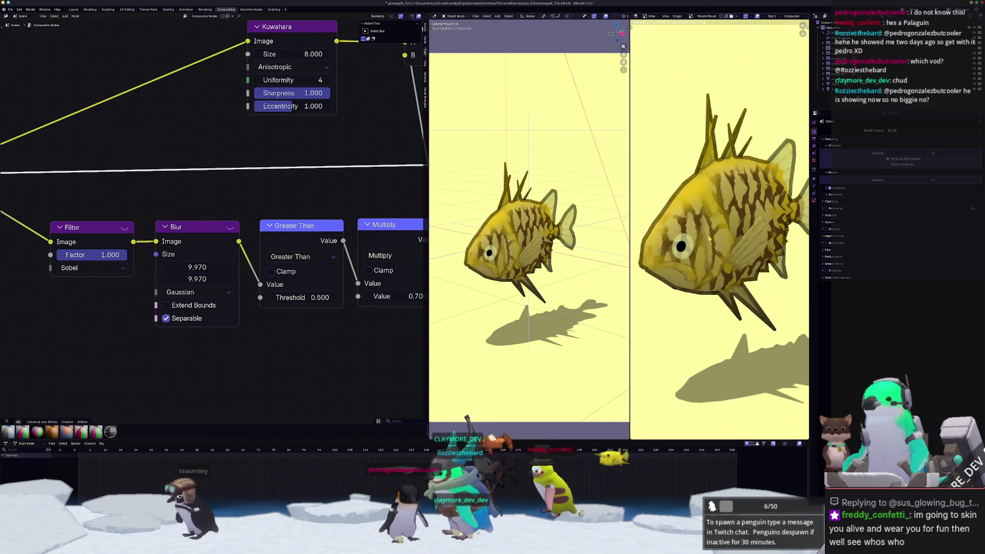
pyautogui.click(205, 270)
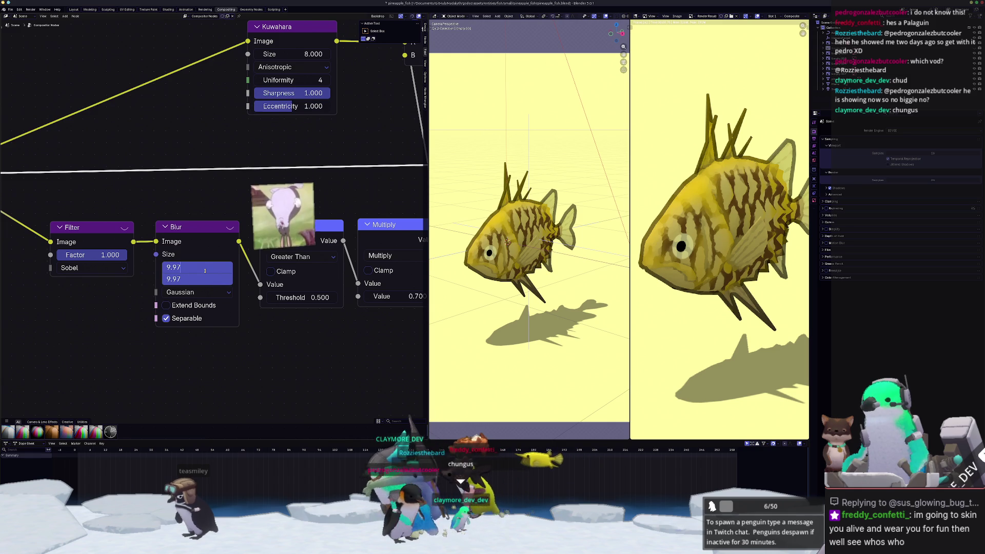
pyautogui.write('7.5')
pyautogui.press('Return')
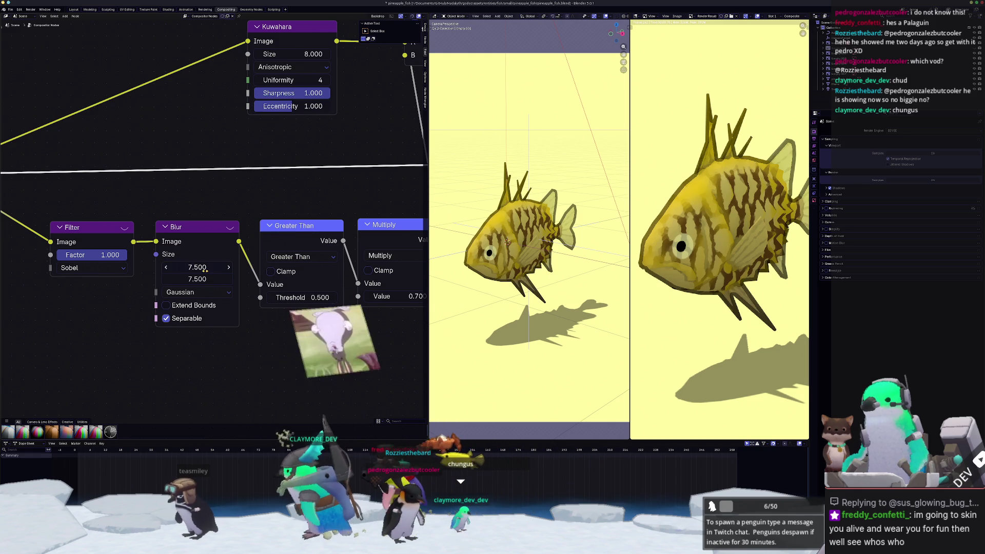
pyautogui.press('F12')
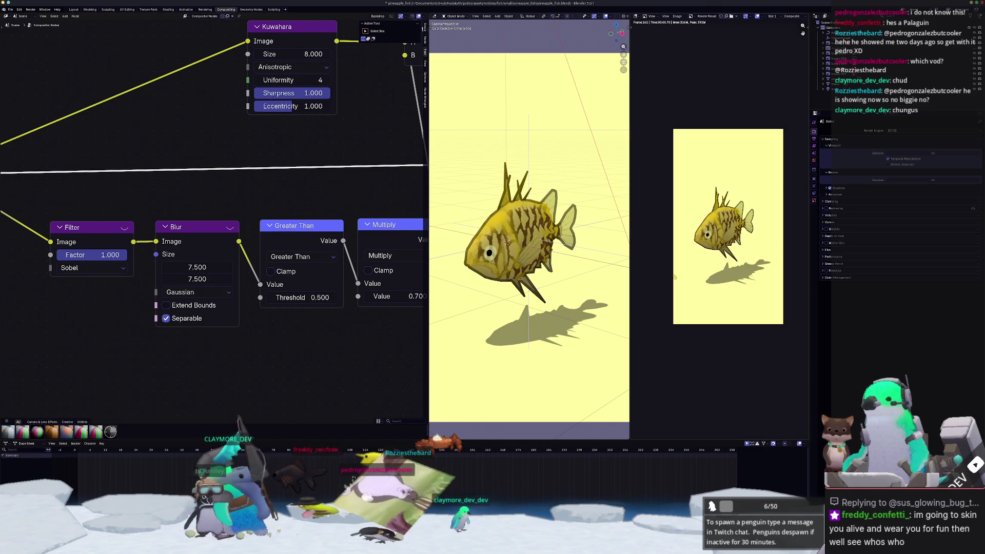
# - Change the Multiply node Value to 0.25
pyautogui.moveTo(400, 297); pyautogui.dragTo(264, 307, button='middle')
pyautogui.write('0.')
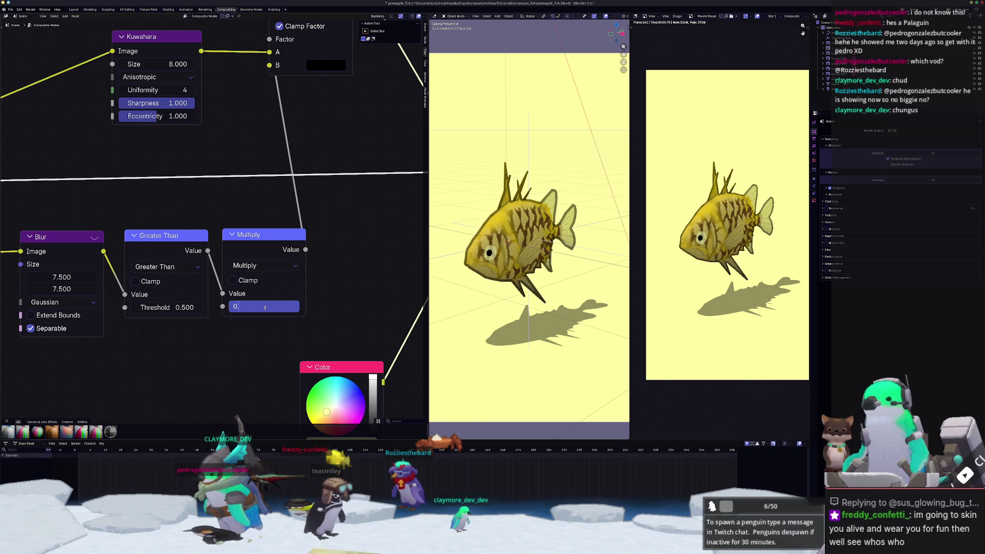
pyautogui.write('5')
pyautogui.press('Return')
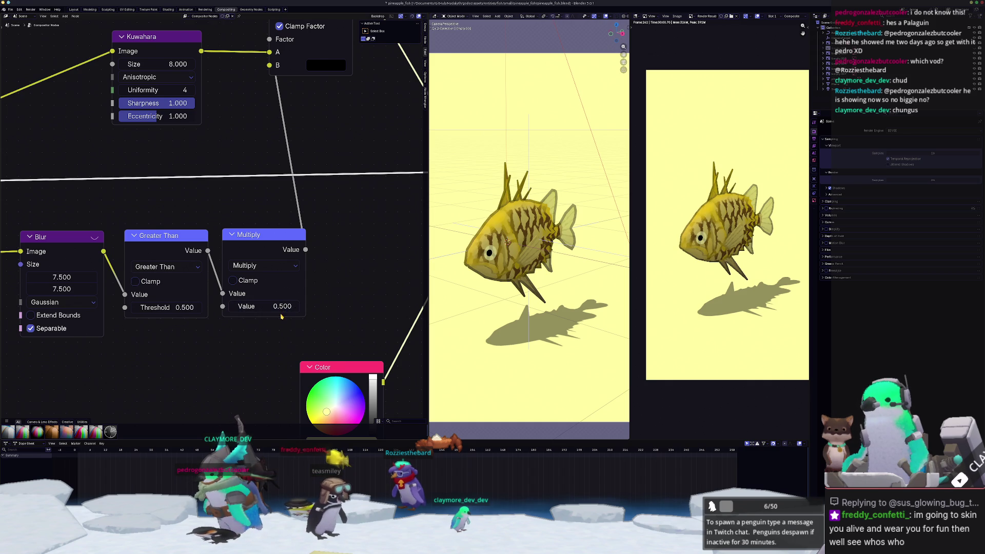
pyautogui.press('BackSpace')
pyautogui.write('25')
pyautogui.press('Return')
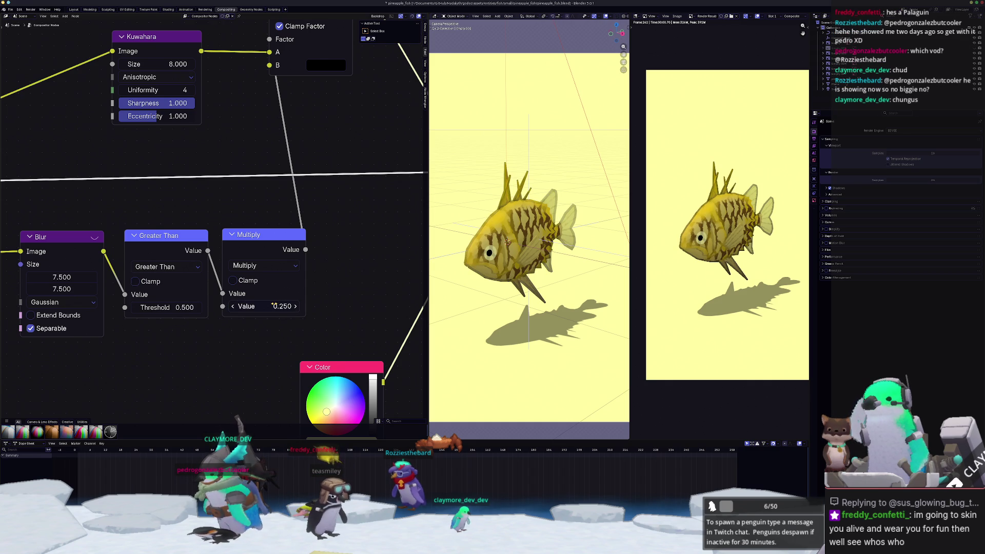
pyautogui.scroll(2, 728, 253)
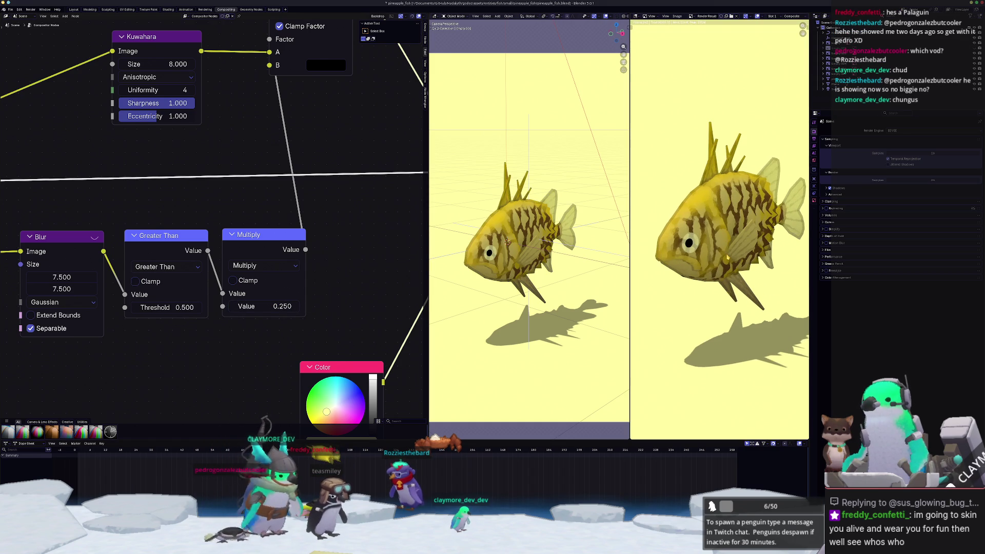
pyautogui.scroll(-1, 727, 260)
pyautogui.moveTo(158, 38)
pyautogui.mouseDown(button='middle')
pyautogui.moveTo(90, 8)
pyautogui.moveTo(122, 100)
pyautogui.moveTo(100, 165)
pyautogui.moveTo(117, 171)
pyautogui.mouseUp(button='middle')
# - Duplicate the Kuwahara node and drop the copy onto the link between the two Mix nodes
pyautogui.hotkey('shift', 'd')
pyautogui.click(344, 175)
pyautogui.moveTo(358, 133)
pyautogui.mouseDown(button='middle')
pyautogui.moveTo(305, 135)
pyautogui.moveTo(253, 155)
pyautogui.mouseUp(button='middle')
pyautogui.scroll(2, 305, 135)
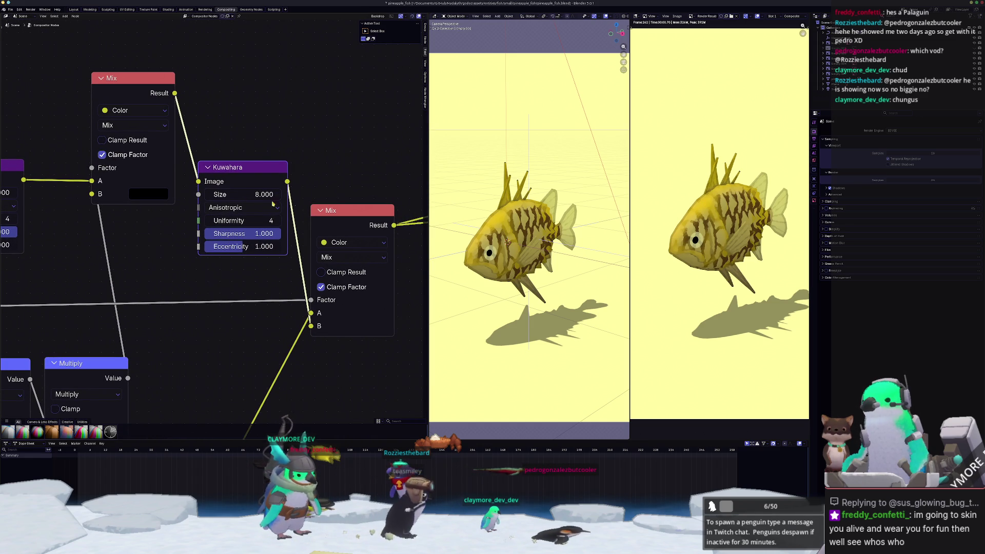
pyautogui.scroll(3, 677, 218)
# - Orbit the 3D view, return to camera view, and reframe the render result on the fish
pyautogui.moveTo(508, 240); pyautogui.dragTo(515, 241, button='middle')
pyautogui.press('KP_0')
pyautogui.scroll(-3, 718, 236)
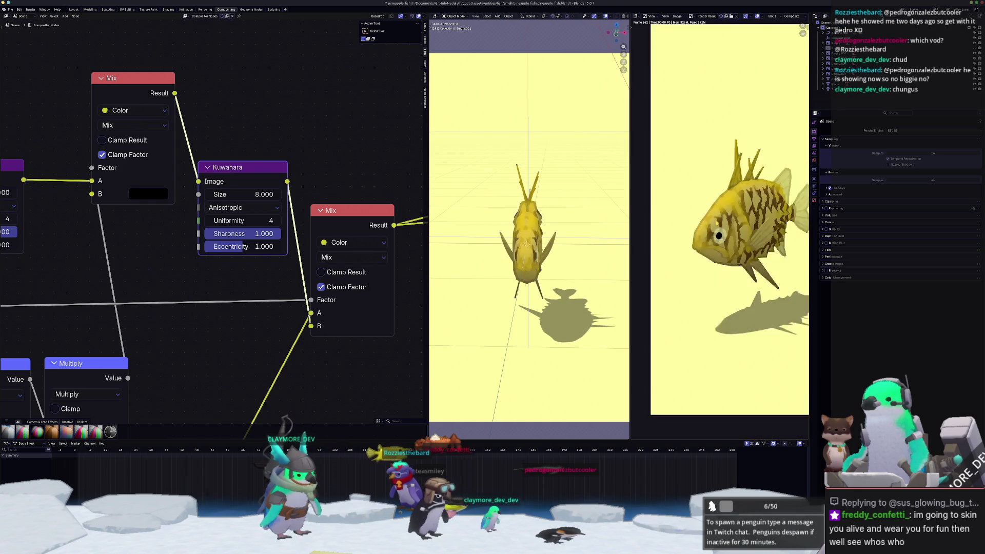
pyautogui.moveTo(702, 312); pyautogui.dragTo(675, 319, button='middle')
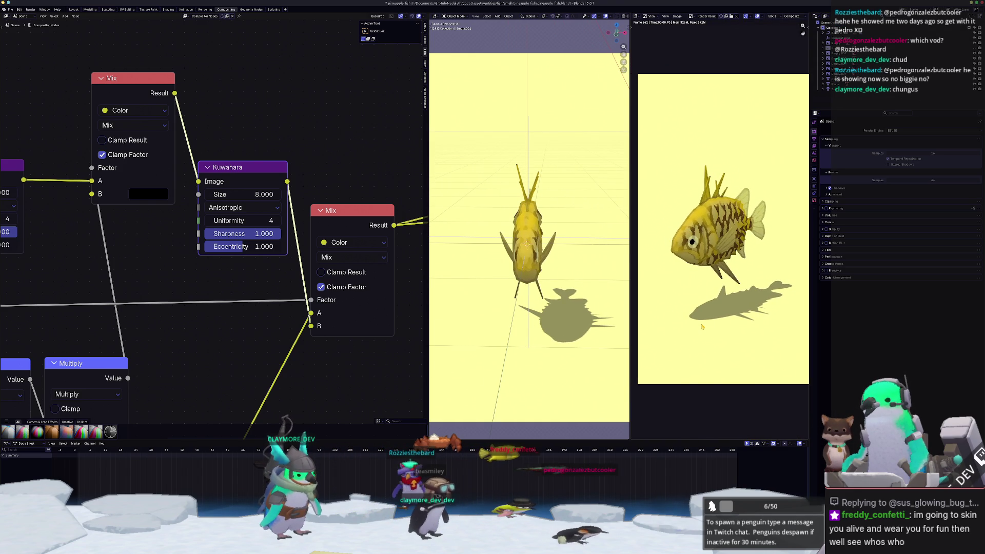
pyautogui.scroll(-4, 213, 229)
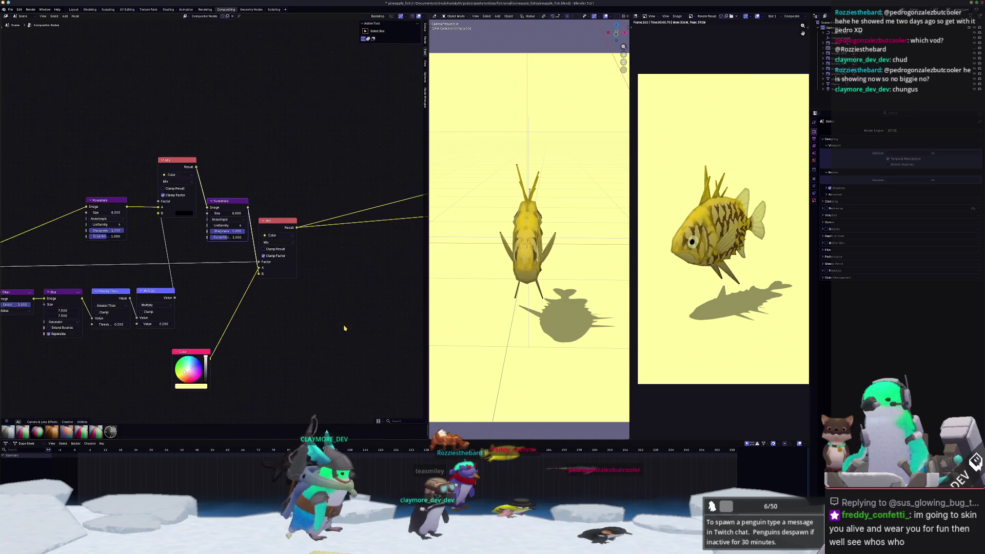
# - Switch the render output Media Type to Video with an MPEG-4 container
pyautogui.click(813, 139)
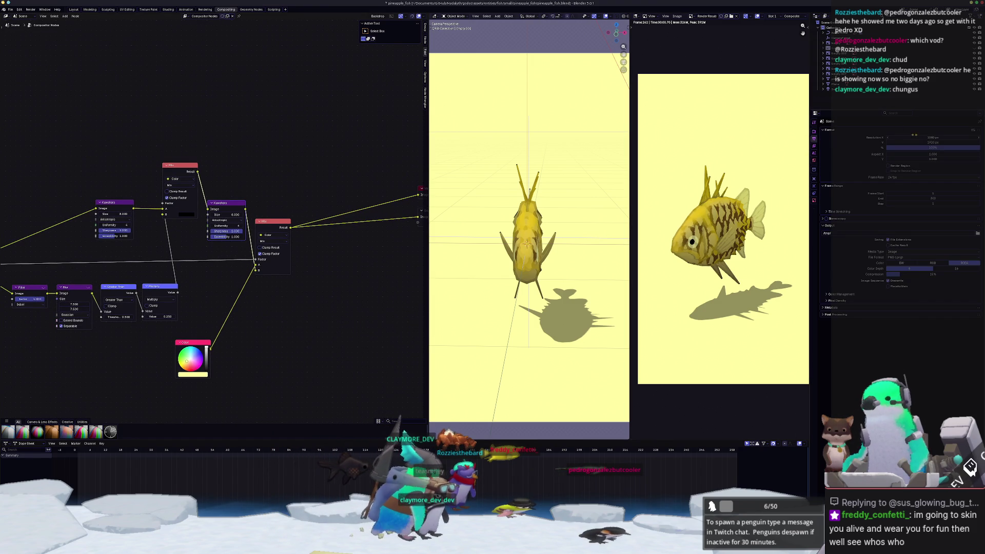
pyautogui.click(892, 251)
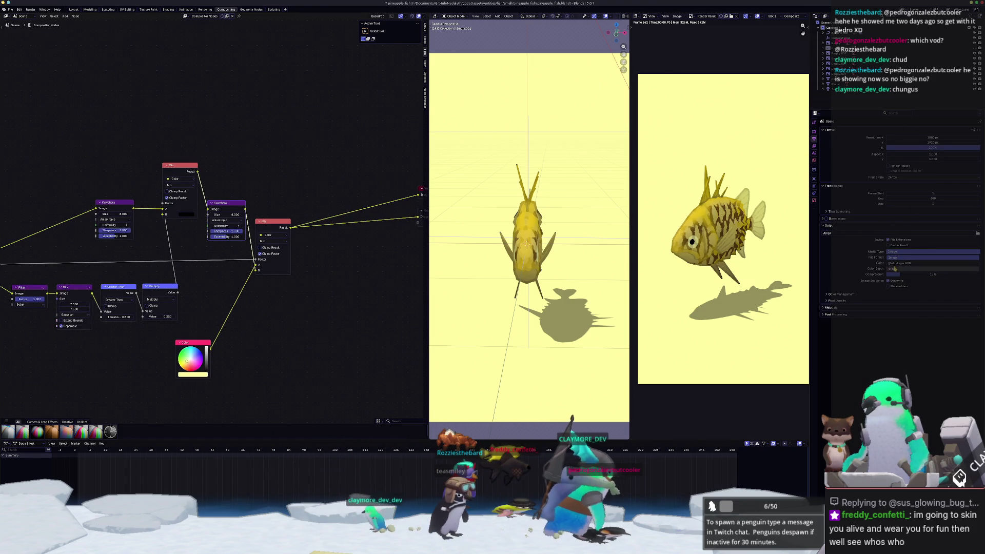
pyautogui.click(883, 260)
pyautogui.click(880, 264)
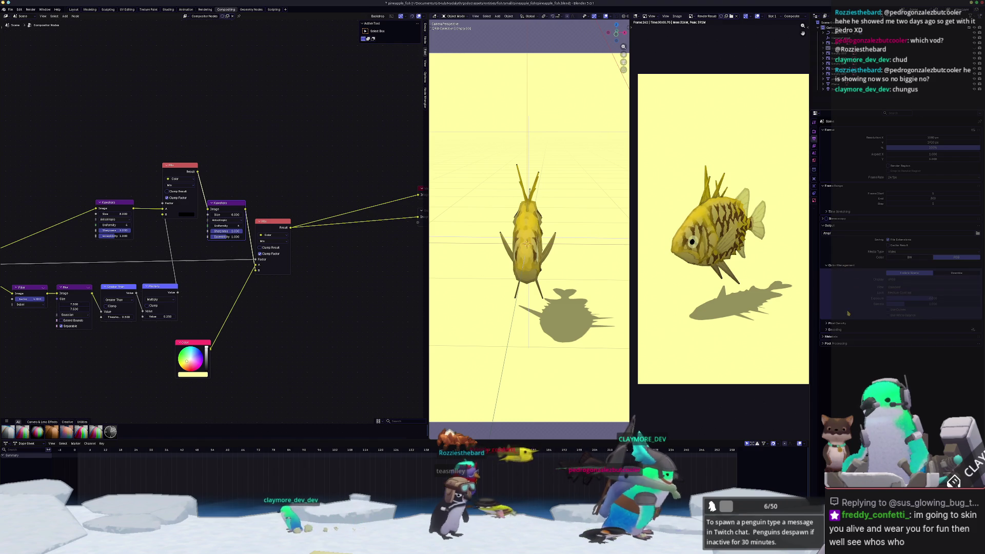
pyautogui.click(833, 329)
pyautogui.click(833, 324)
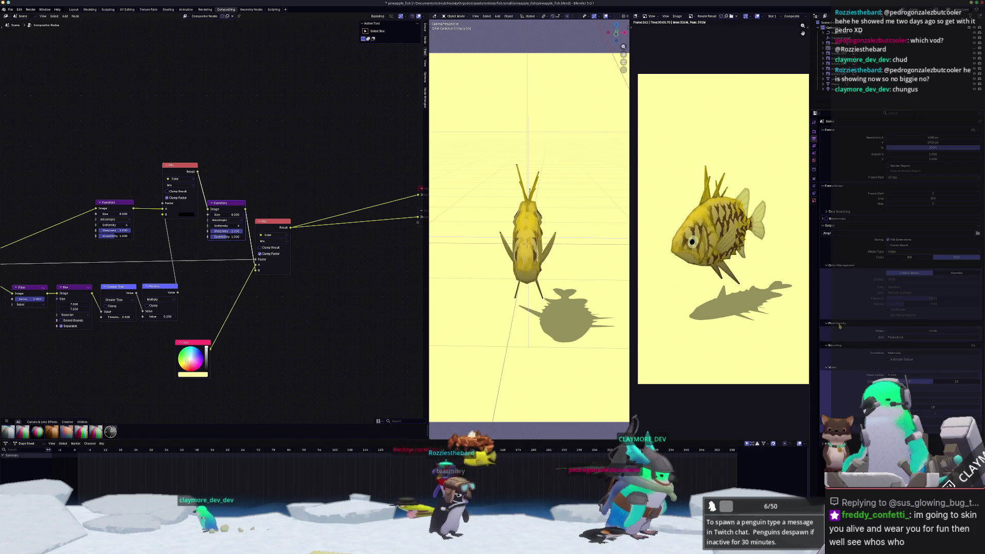
pyautogui.click(833, 323)
pyautogui.click(898, 338)
pyautogui.click(895, 343)
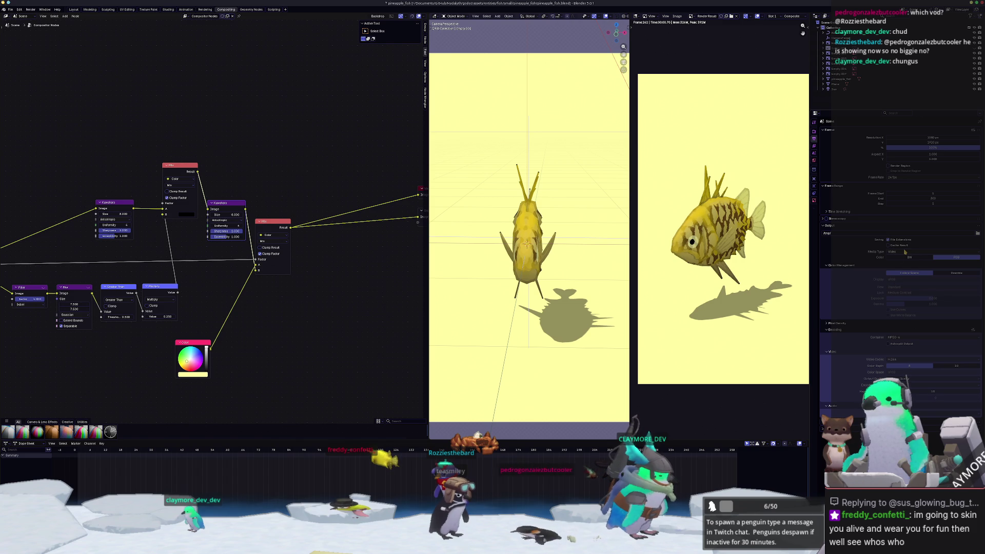
# - Set the output folder to Videos/Recordings and start rendering the animation
pyautogui.click(976, 234)
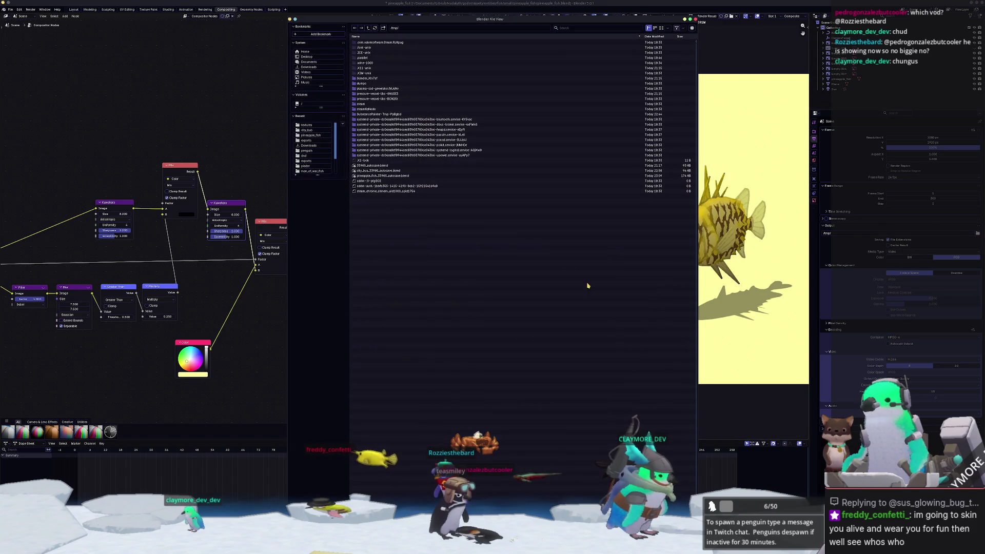
pyautogui.click(306, 72)
pyautogui.click(362, 58)
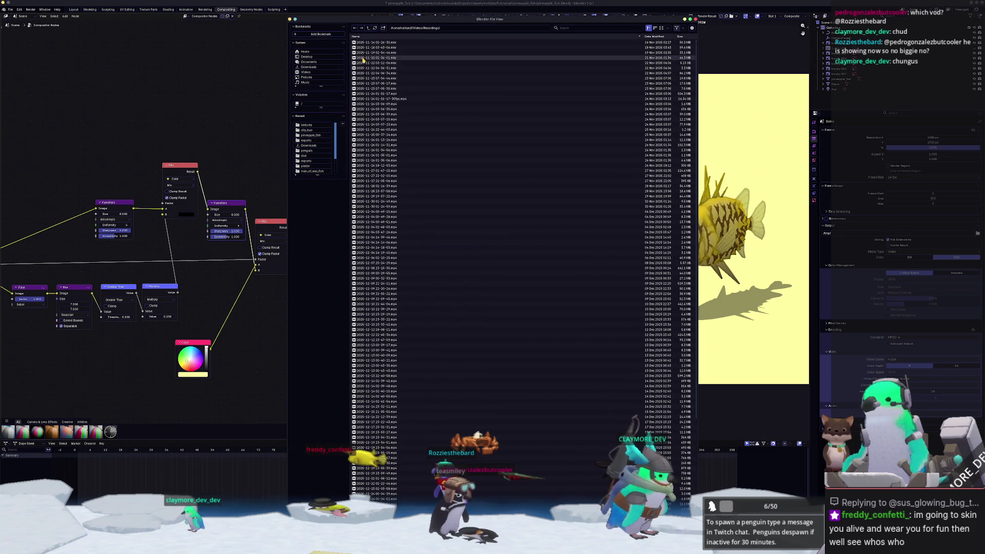
pyautogui.press('Return')
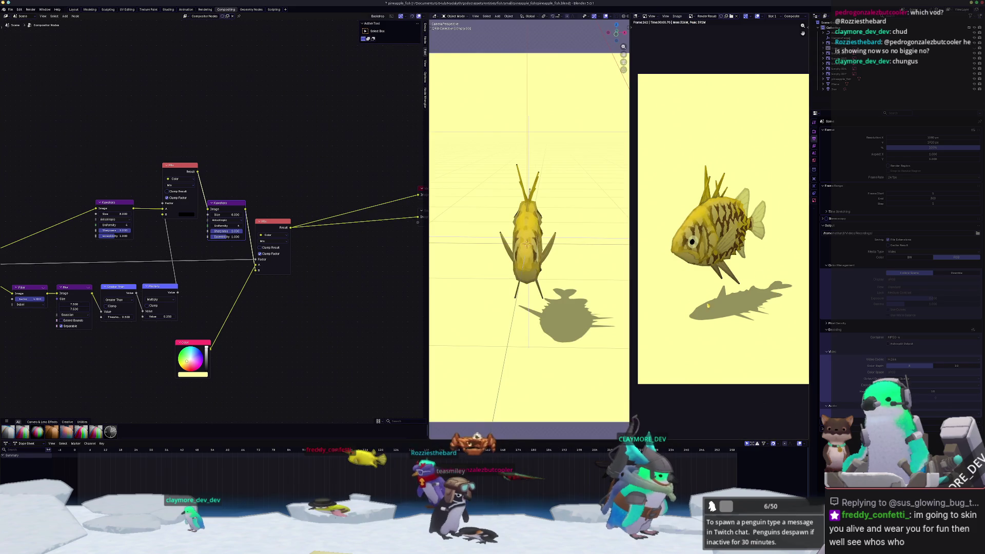
pyautogui.click(30, 9)
pyautogui.click(41, 21)
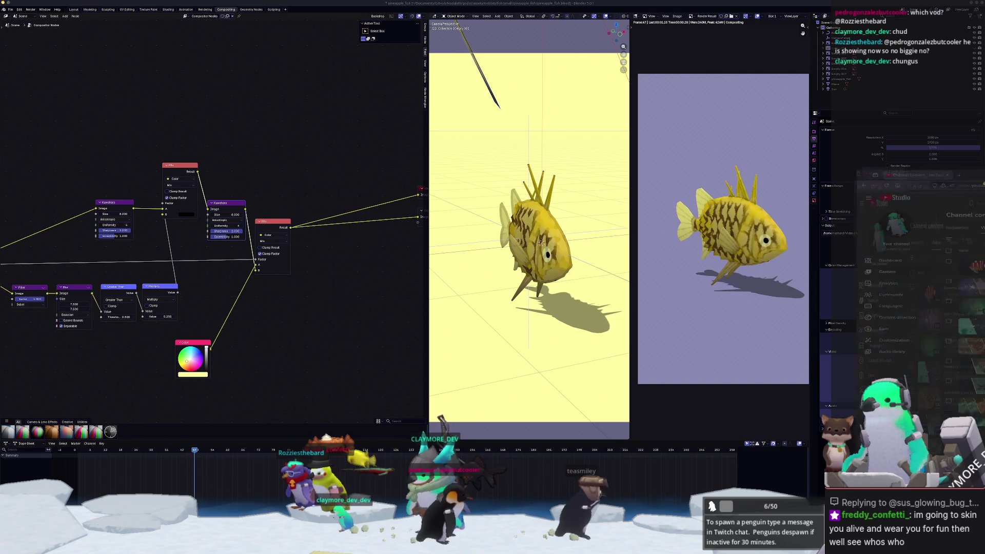
# - While the fish animation renders, switch to the YouTube Studio browser window
pyautogui.hotkey('alt', 'Tab')
# - Show the channel's Shorts list in YouTube Studio at 50 per page
pyautogui.click(527, 208)
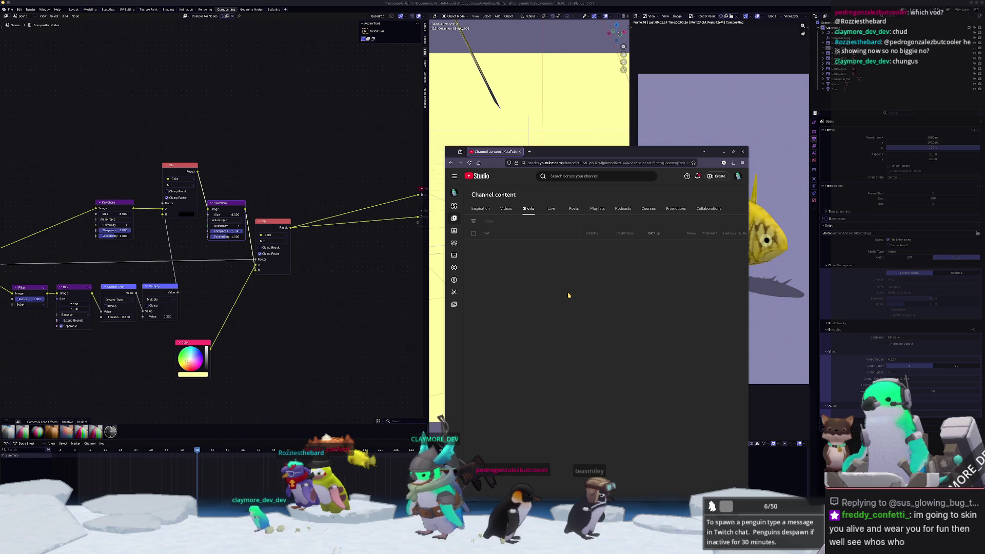
pyautogui.scroll(-5, 549, 348)
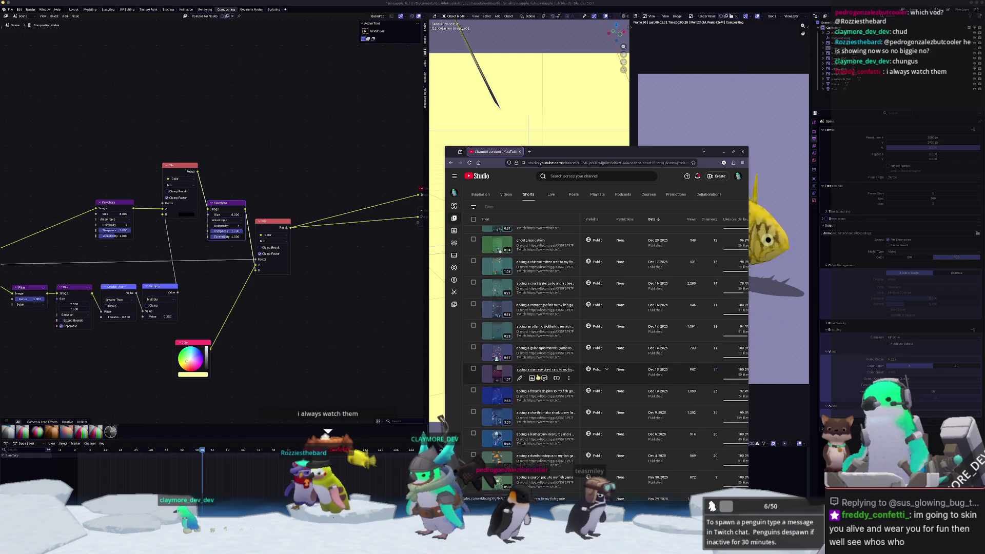
pyautogui.scroll(-3, 536, 376)
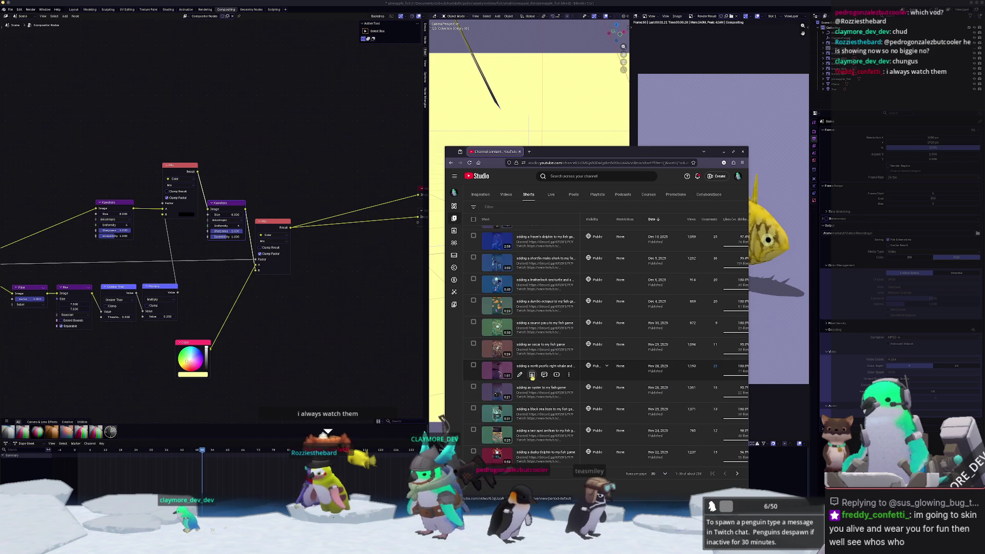
pyautogui.click(661, 472)
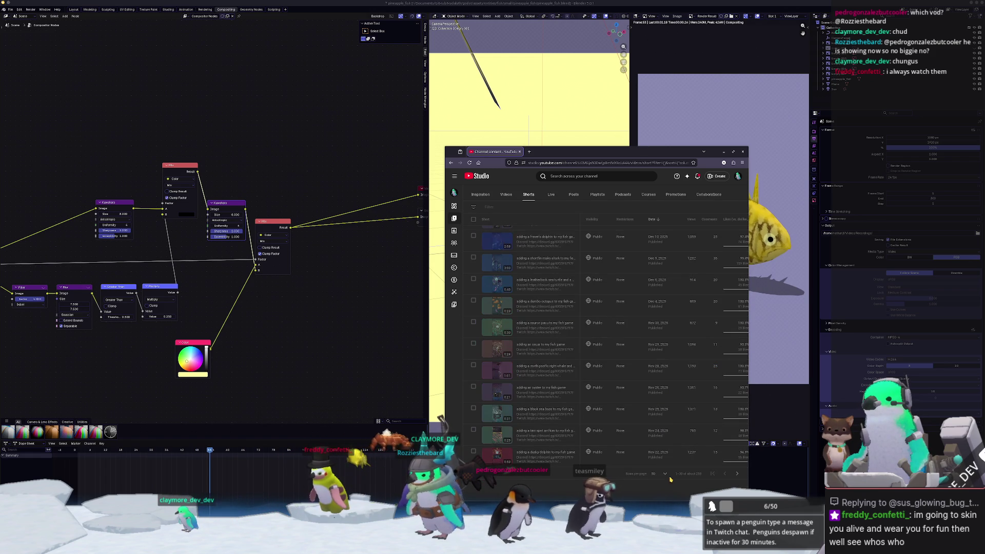
pyautogui.scroll(-7, 549, 308)
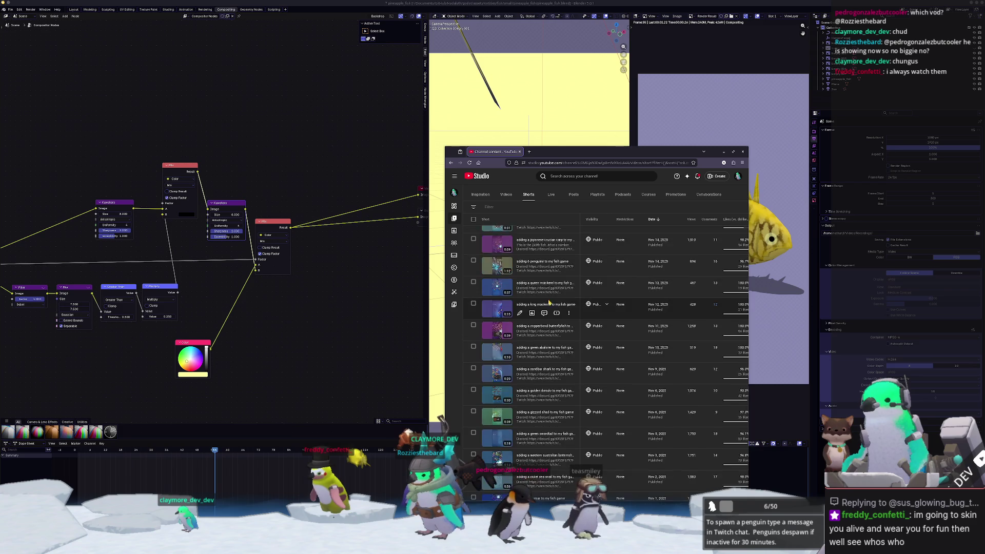
pyautogui.scroll(6, 545, 309)
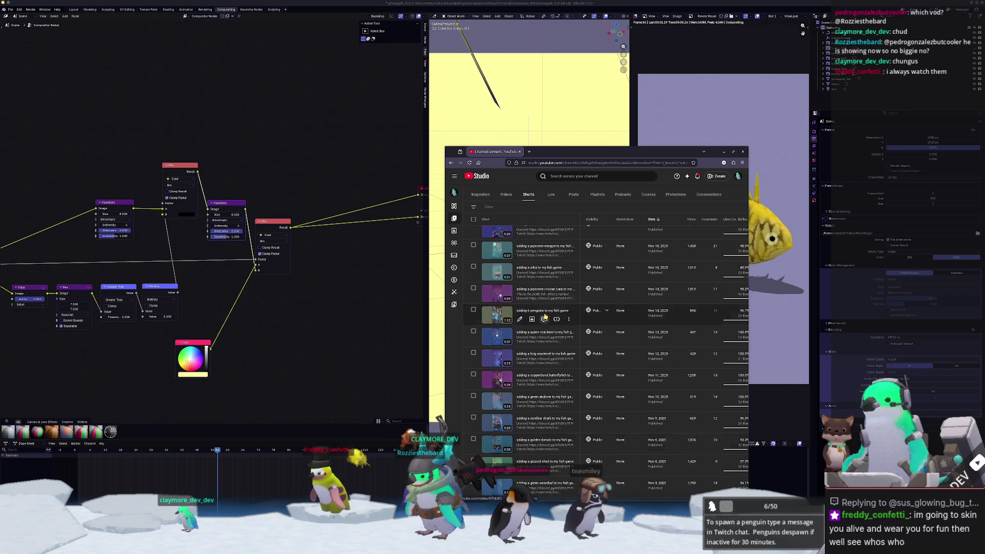
# - Go to the public channel page and show its Shorts
pyautogui.click(736, 179)
pyautogui.click(693, 207)
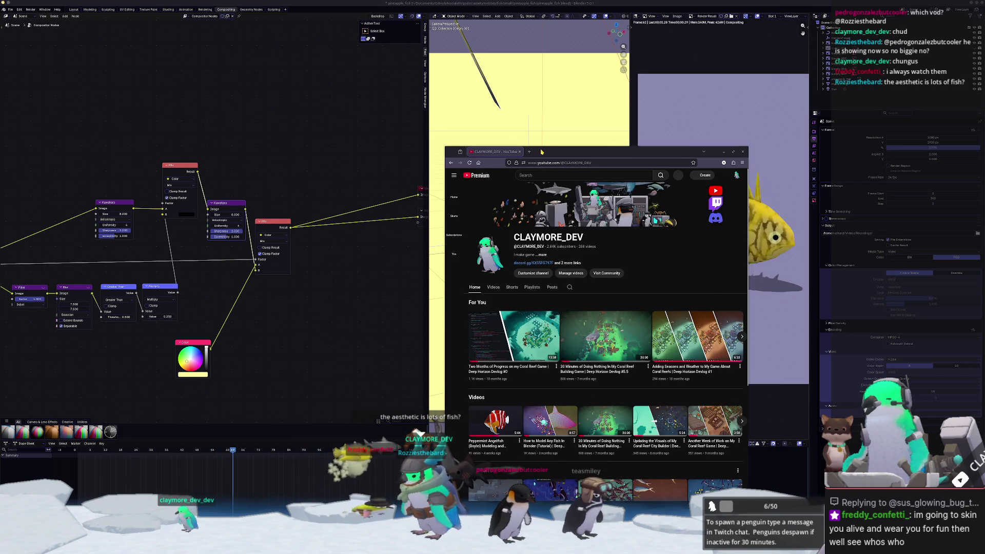
pyautogui.moveTo(543, 151); pyautogui.dragTo(617, 165)
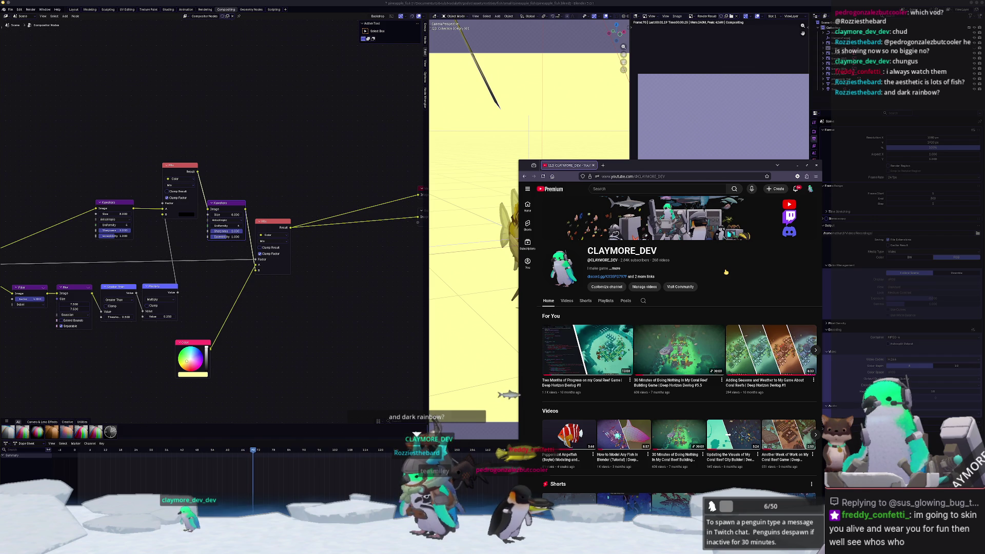
pyautogui.click(584, 301)
# - Open the elephantnose fish Short, pause it, and leave the browser
pyautogui.scroll(-3, 585, 308)
pyautogui.scroll(-15, 679, 359)
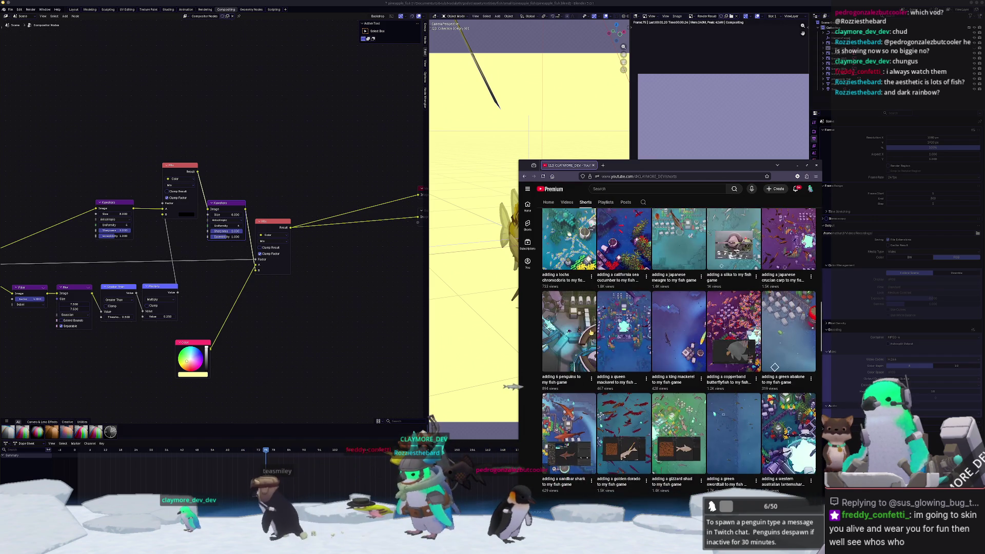
pyautogui.scroll(-15, 679, 359)
pyautogui.scroll(-10, 674, 357)
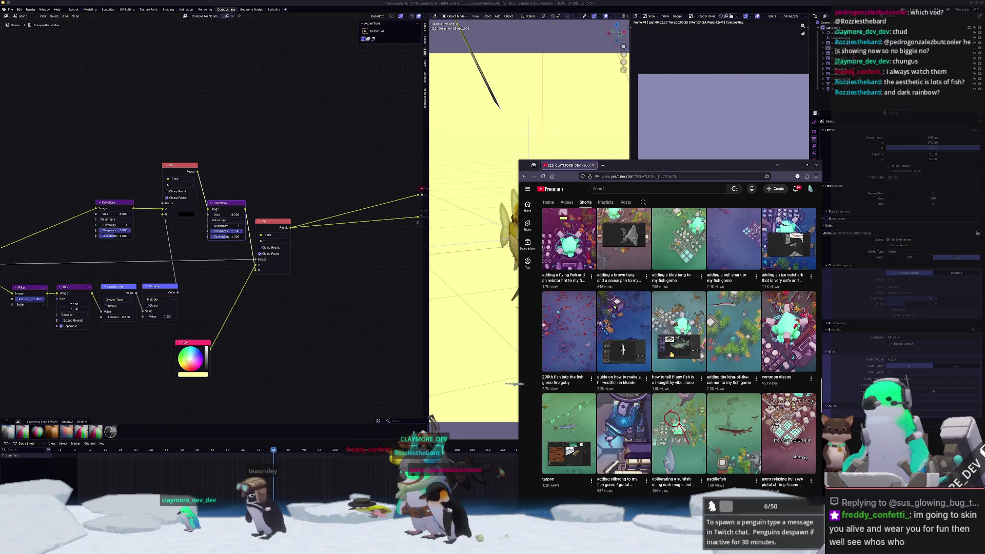
pyautogui.scroll(-10, 671, 354)
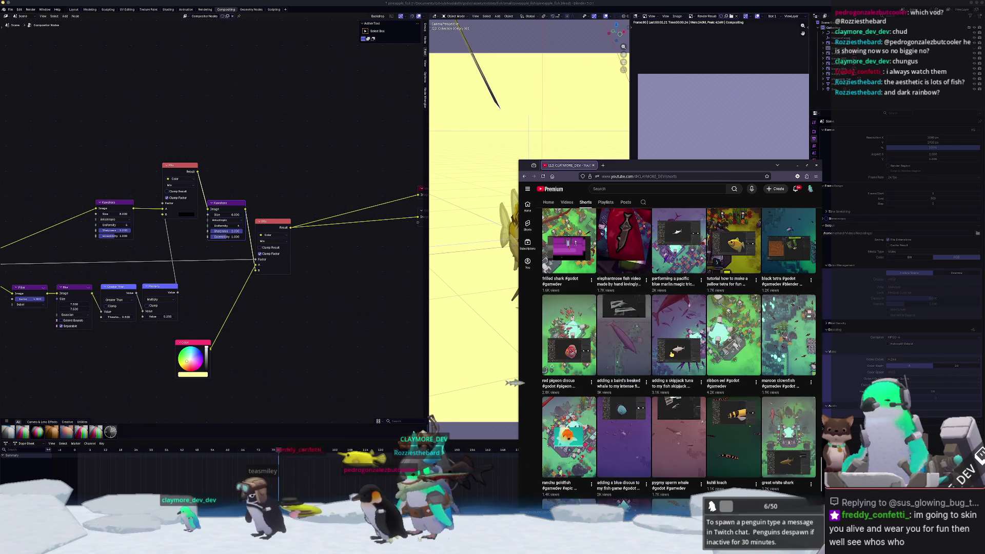
pyautogui.scroll(2, 620, 336)
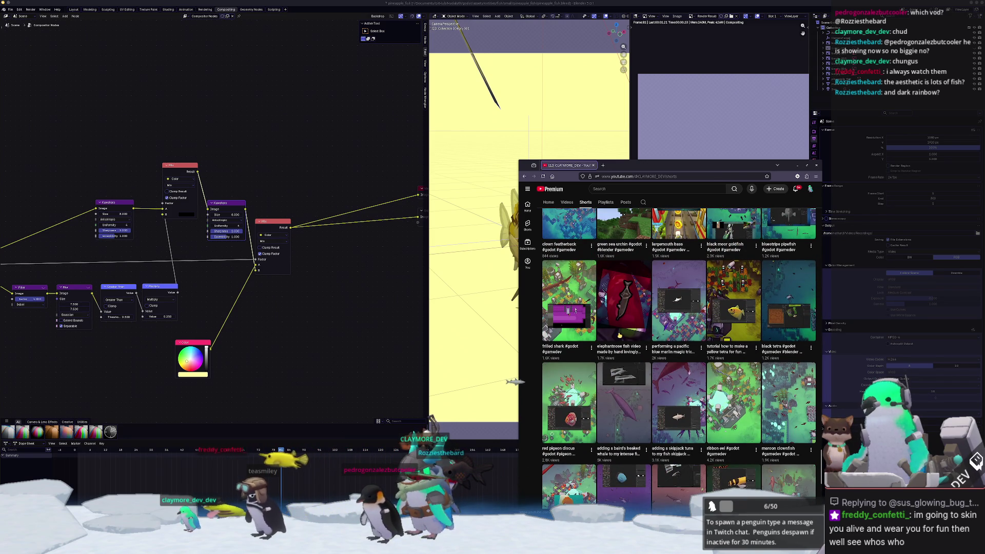
pyautogui.click(618, 354)
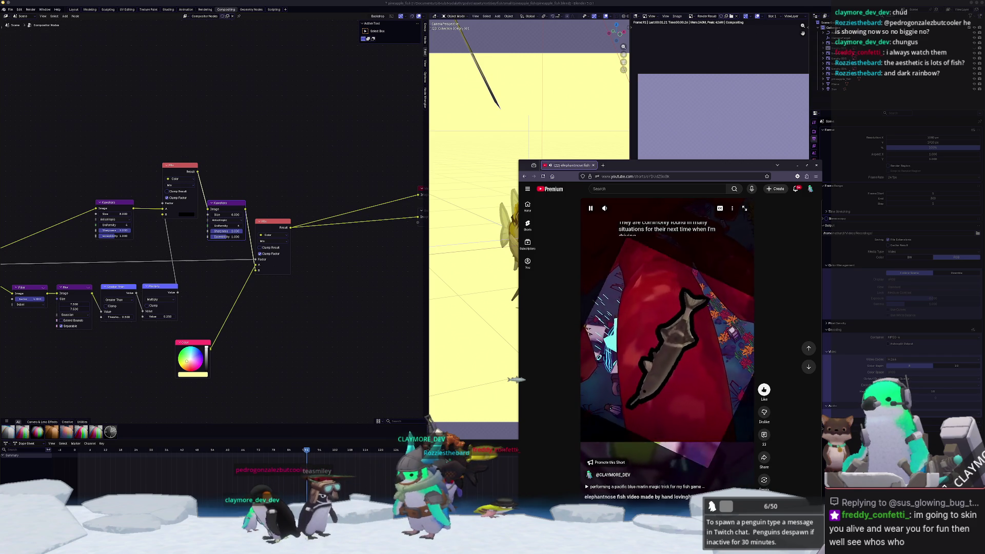
pyautogui.click(632, 331)
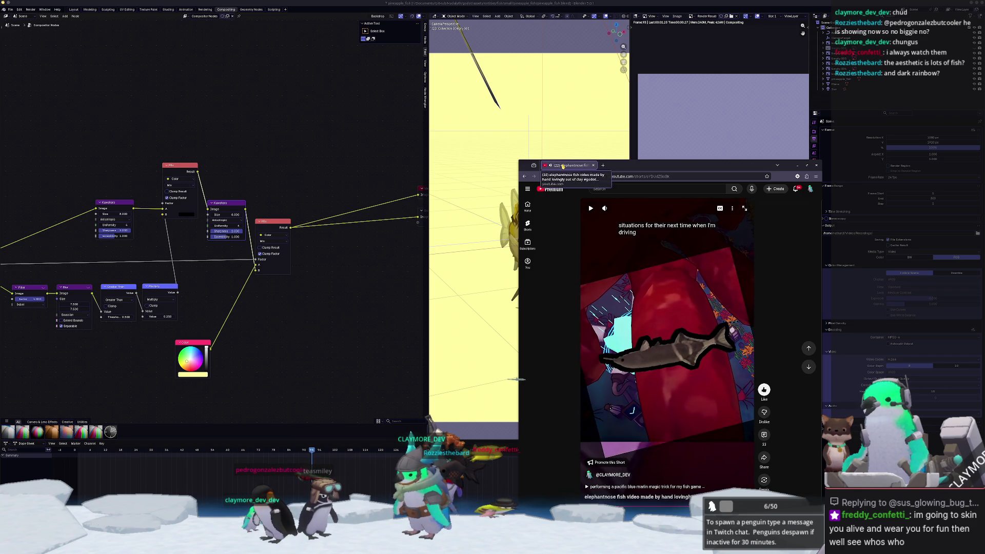
pyautogui.hotkey('alt', 'Tab')
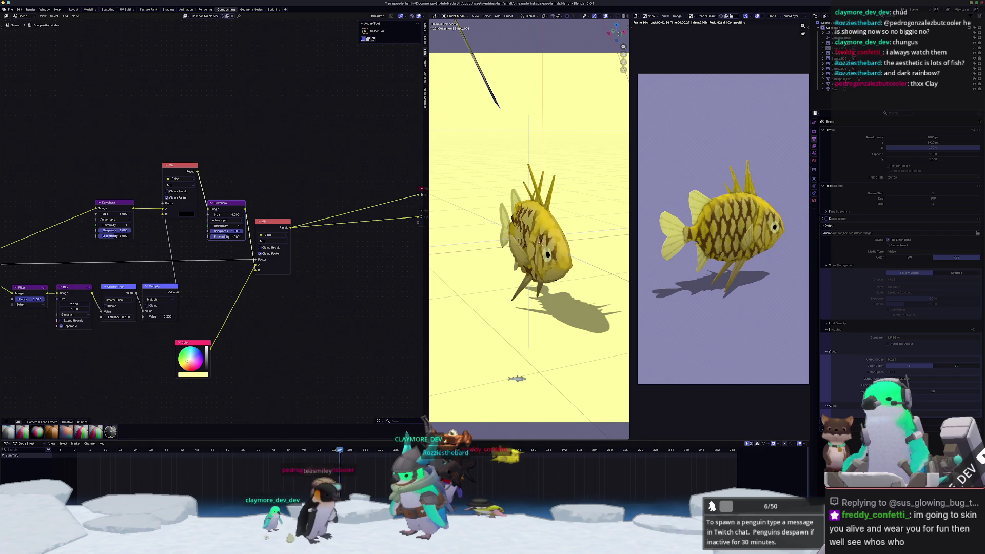
# - Launch Kdenlive with a new Vertical HD 30 fps project, then open Videos in the file manager
pyautogui.press('super')
pyautogui.write('ko')
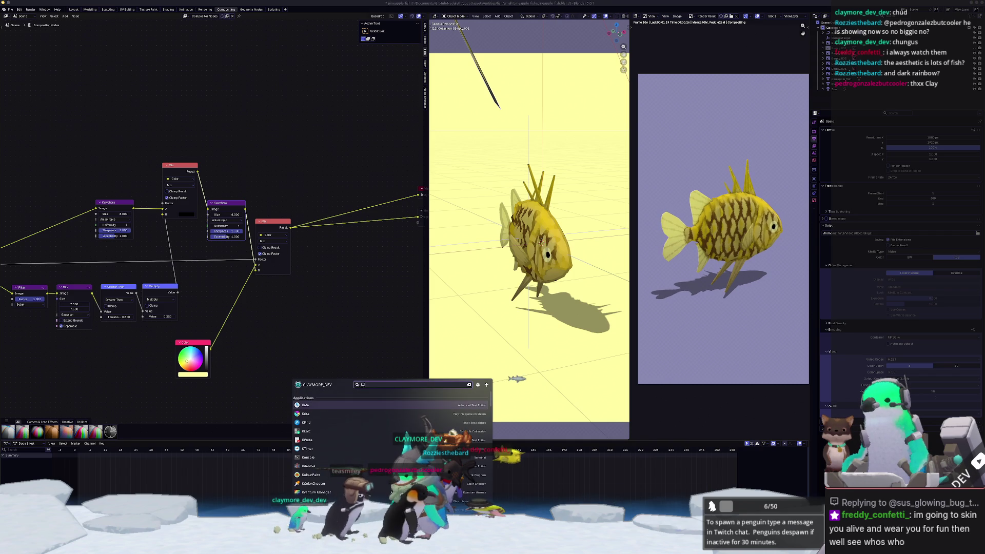
pyautogui.write('ve')
pyautogui.press('Return')
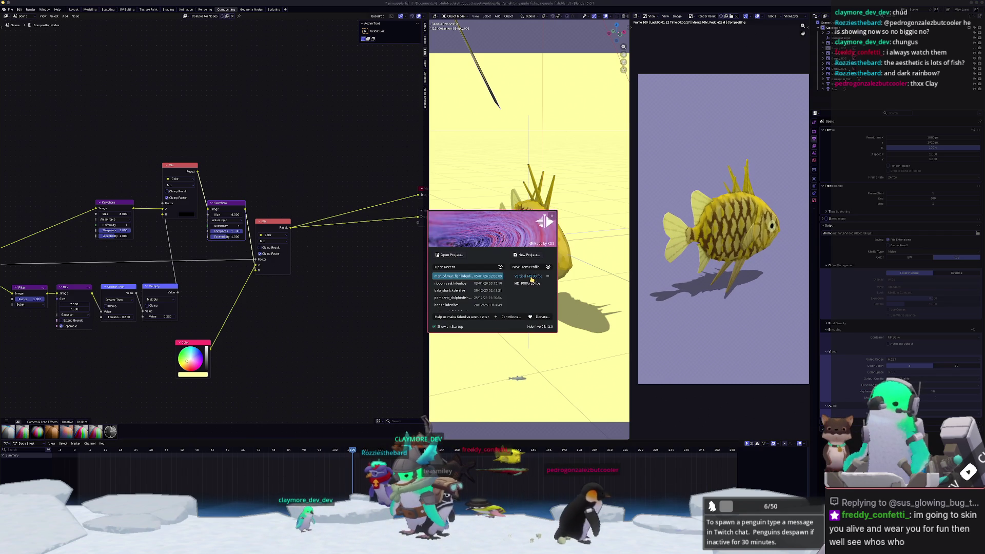
pyautogui.click(529, 276)
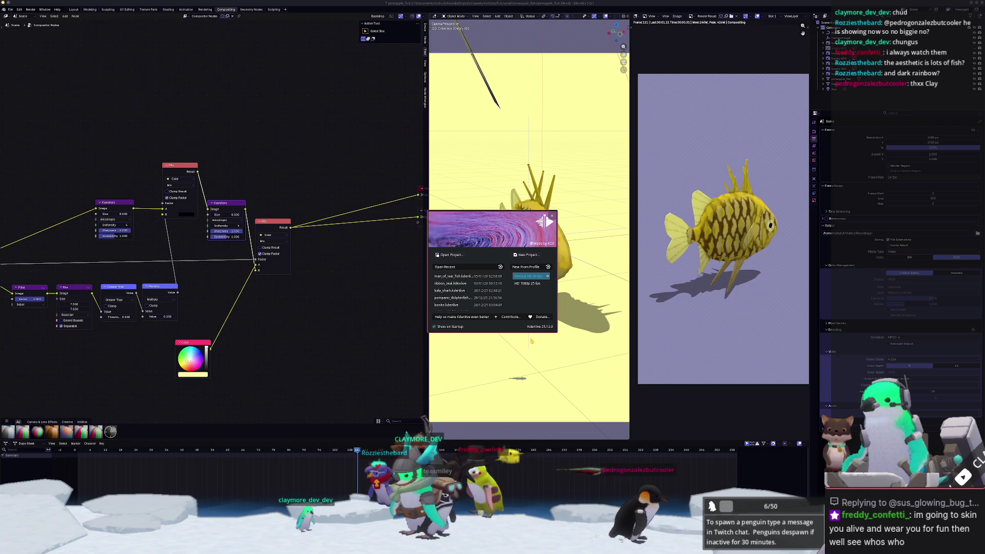
pyautogui.press('Return')
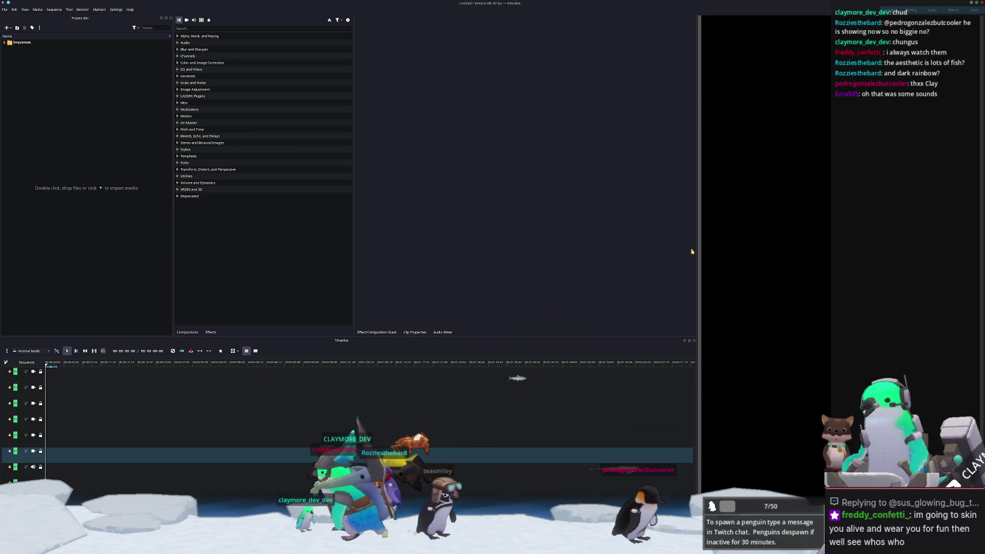
pyautogui.moveTo(697, 251); pyautogui.dragTo(653, 250)
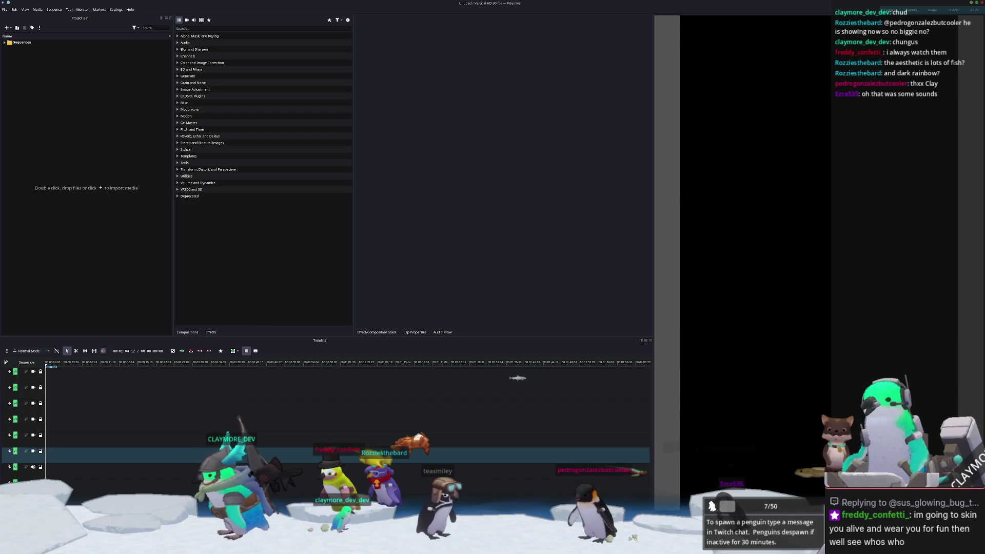
pyautogui.hotkey('alt', 'Tab')
pyautogui.click(491, 264)
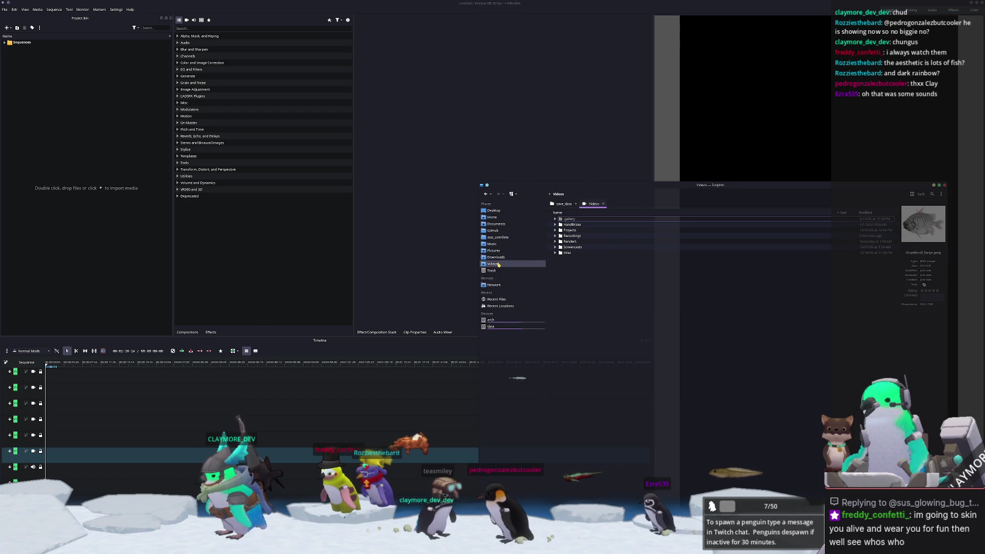
# - Drag the 13 Sublunar track from Music's Stellar Descent album into Kdenlive's project bin
pyautogui.click(496, 245)
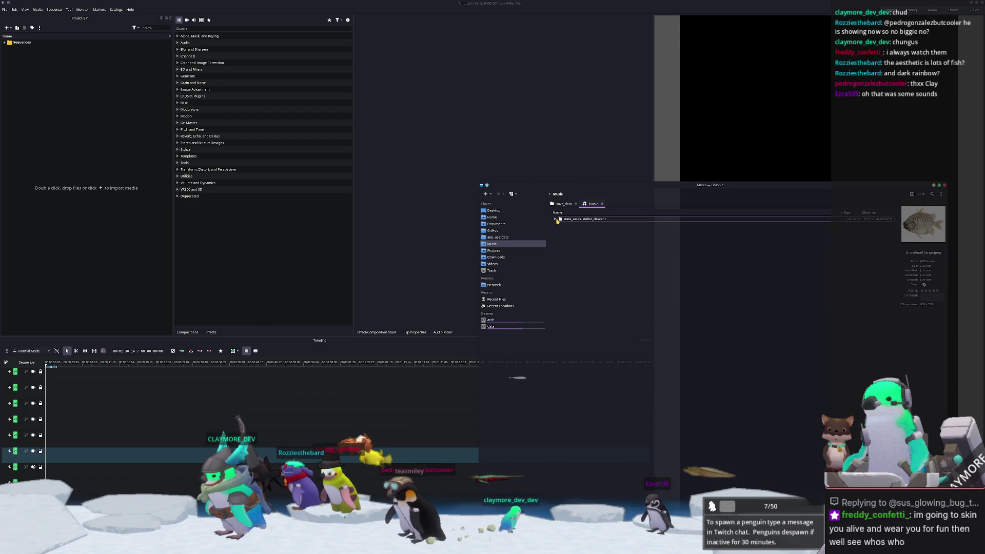
pyautogui.click(554, 219)
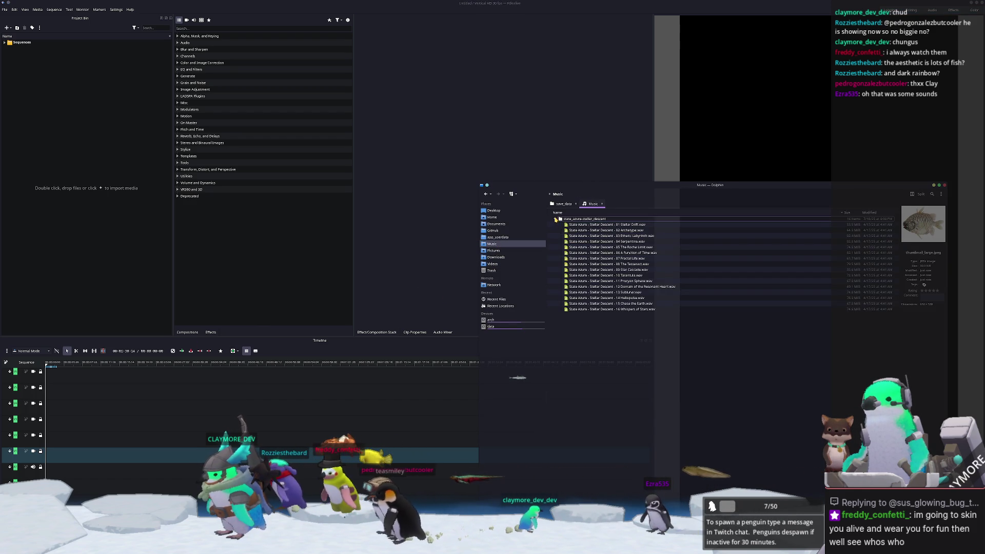
pyautogui.click(637, 298)
pyautogui.click(631, 292)
pyautogui.moveTo(631, 292)
pyautogui.mouseDown()
pyautogui.moveTo(318, 249)
pyautogui.moveTo(175, 272)
pyautogui.moveTo(180, 241)
pyautogui.moveTo(124, 232)
pyautogui.moveTo(104, 172)
pyautogui.mouseUp()
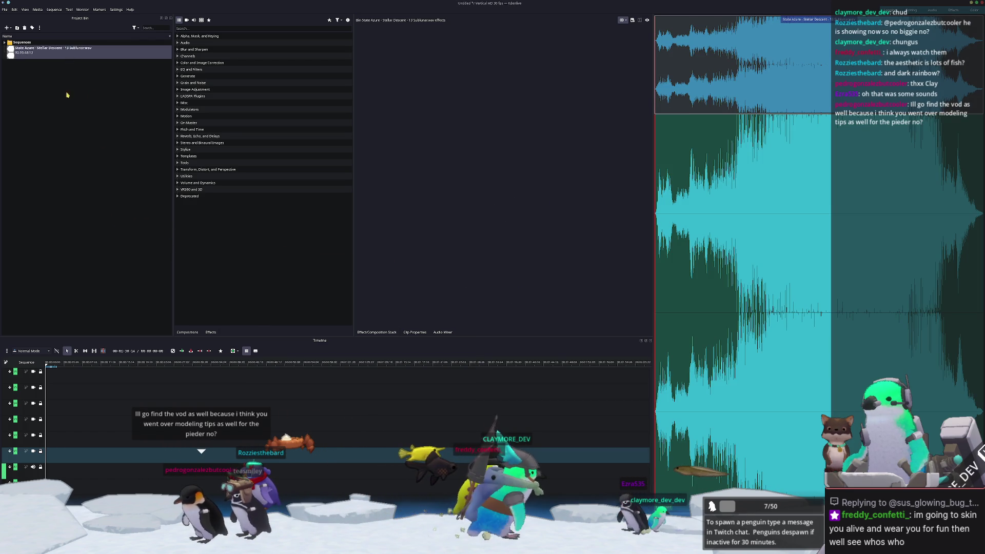
# - Place Sublunar on the bottom audio track with a fade-in and a 00:00:10:00 duration
pyautogui.moveTo(46, 51)
pyautogui.mouseDown()
pyautogui.moveTo(69, 472)
pyautogui.moveTo(47, 471)
pyautogui.mouseUp()
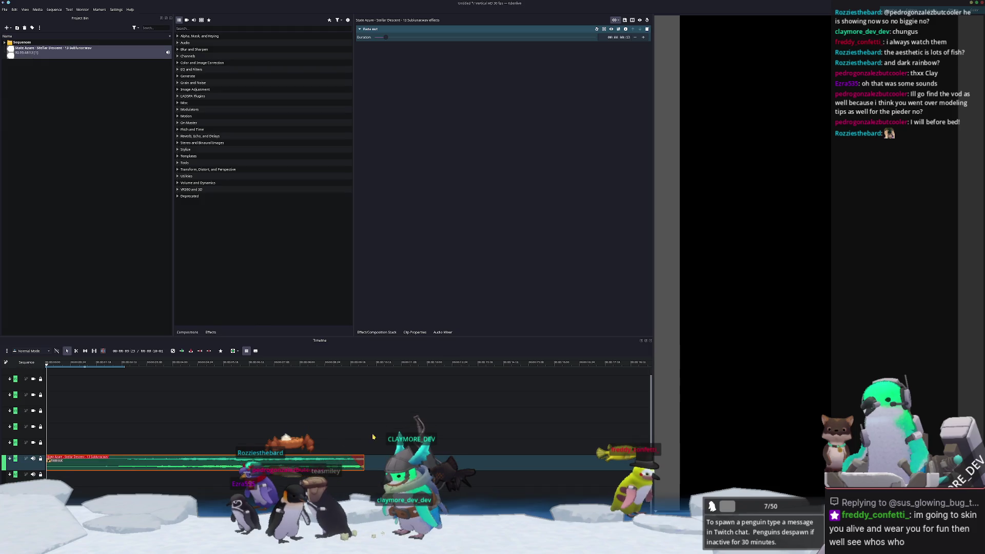
pyautogui.moveTo(49, 458)
pyautogui.mouseDown()
pyautogui.moveTo(55, 469)
pyautogui.moveTo(149, 465)
pyautogui.moveTo(66, 463)
pyautogui.mouseUp()
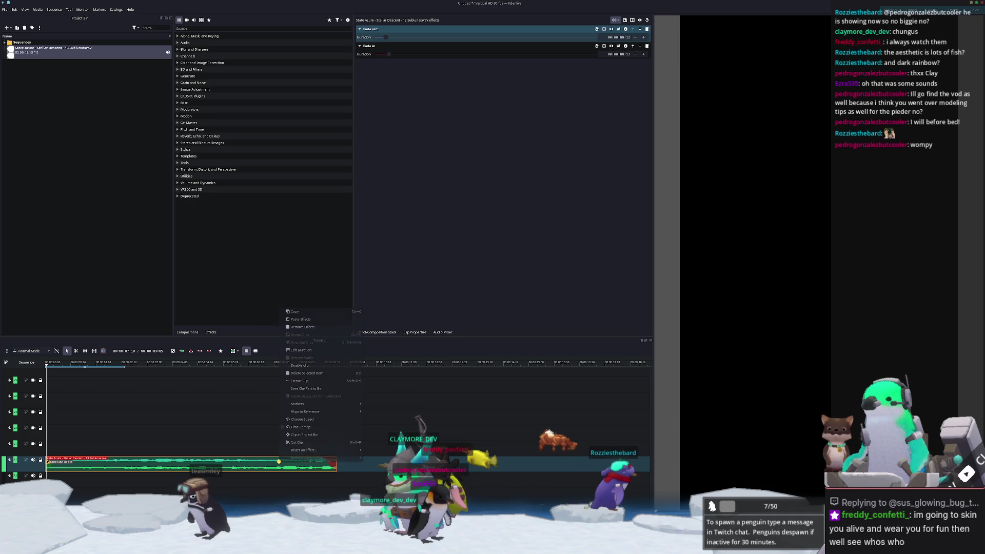
pyautogui.rightClick(280, 461)
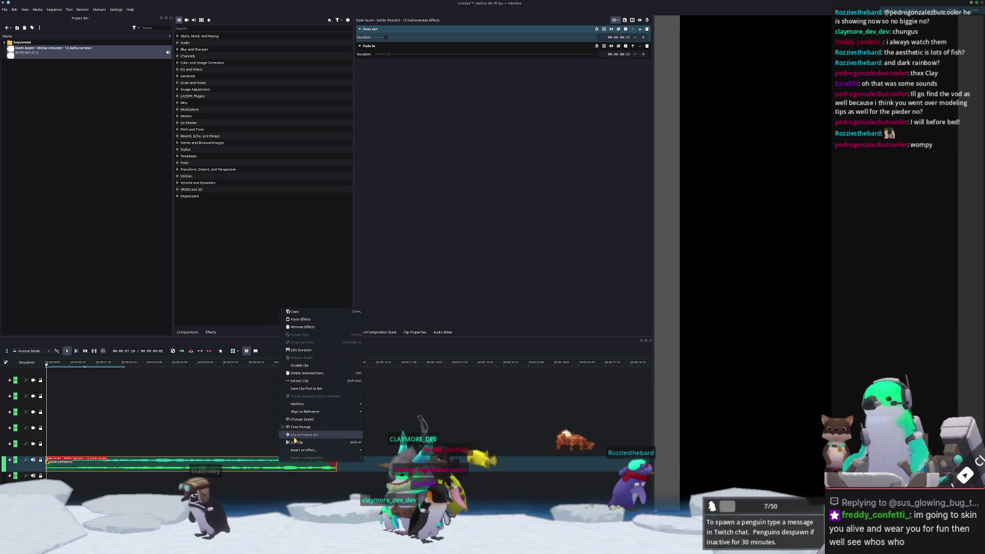
pyautogui.click(301, 350)
pyautogui.click(497, 274)
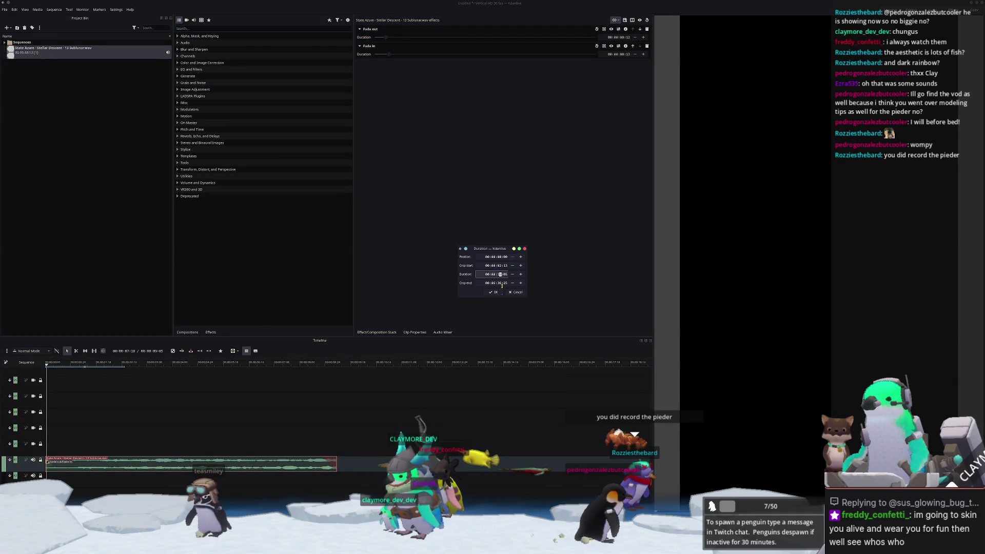
pyautogui.write('000')
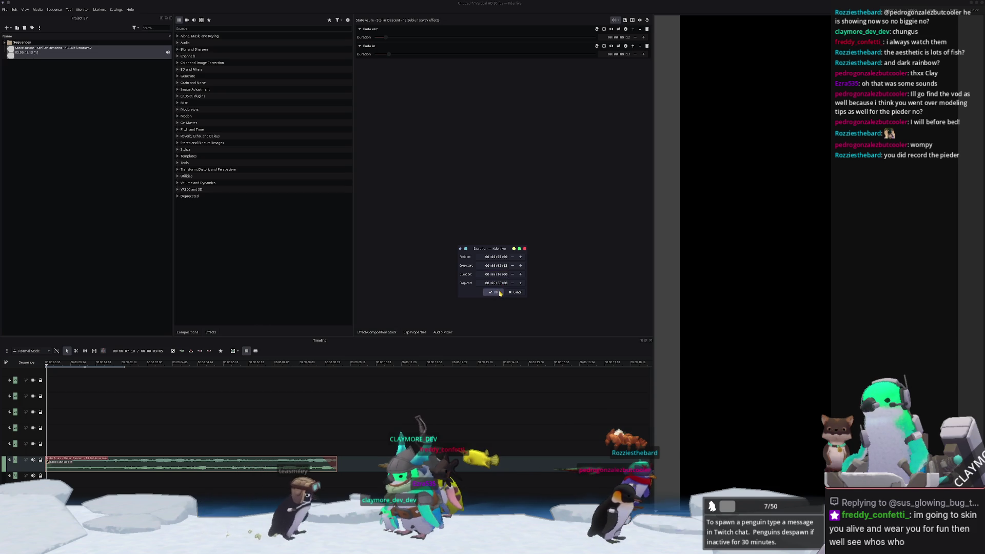
pyautogui.click(492, 291)
# - Play back the timeline, then go to the Videos folder in the file manager
pyautogui.press('space')
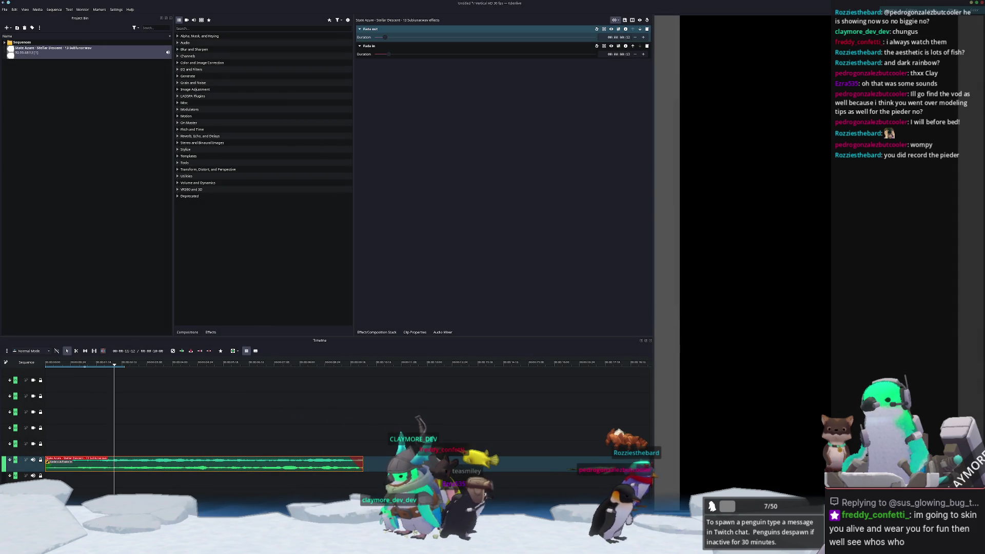
pyautogui.hotkey('alt', 'Tab')
pyautogui.click(493, 263)
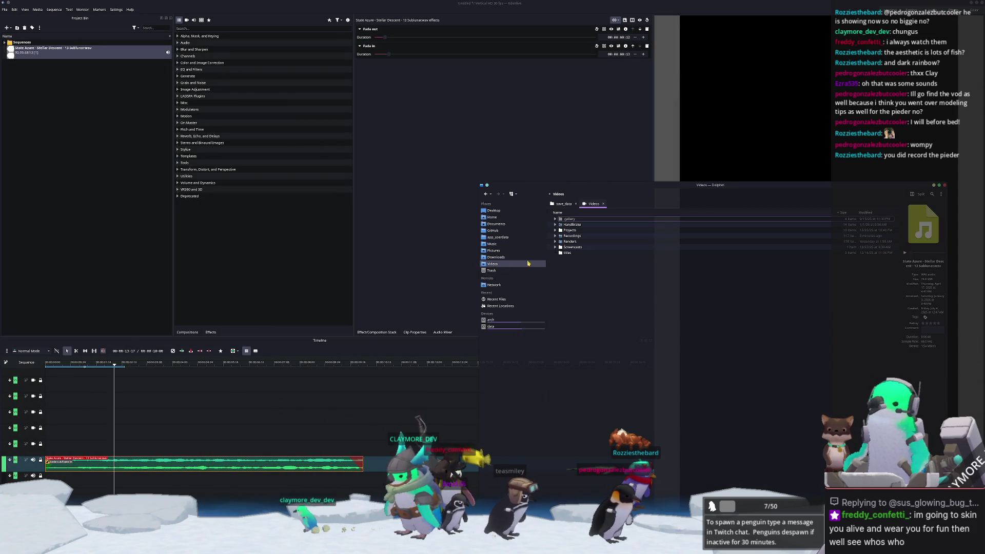
pyautogui.scroll(-15, 597, 299)
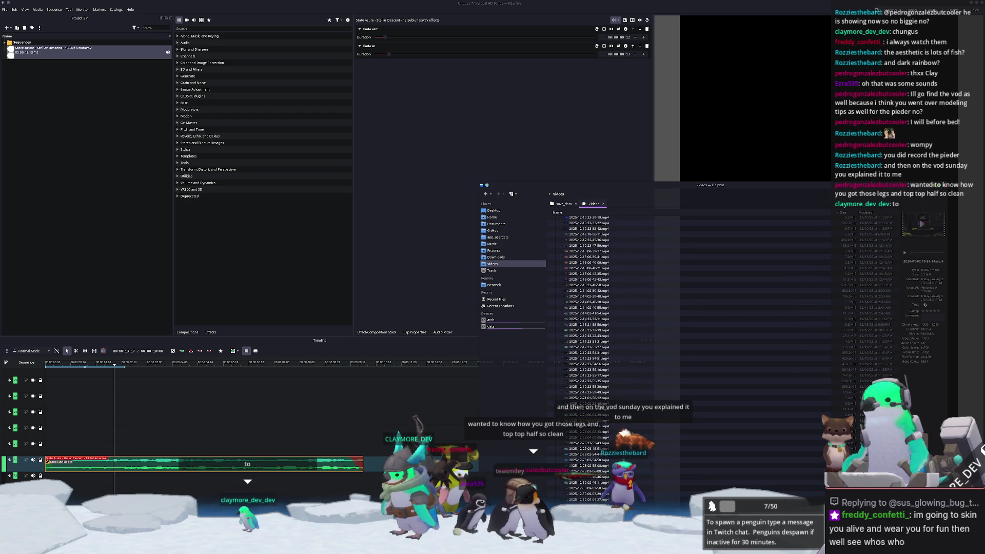
pyautogui.moveTo(681, 194); pyautogui.dragTo(676, 77)
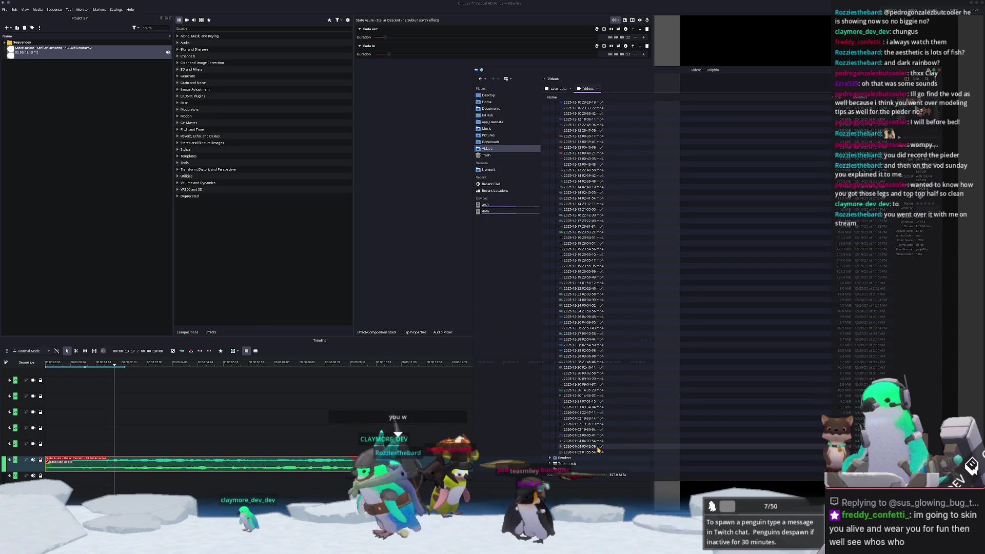
pyautogui.click(594, 443)
pyautogui.moveTo(594, 444); pyautogui.dragTo(46, 52)
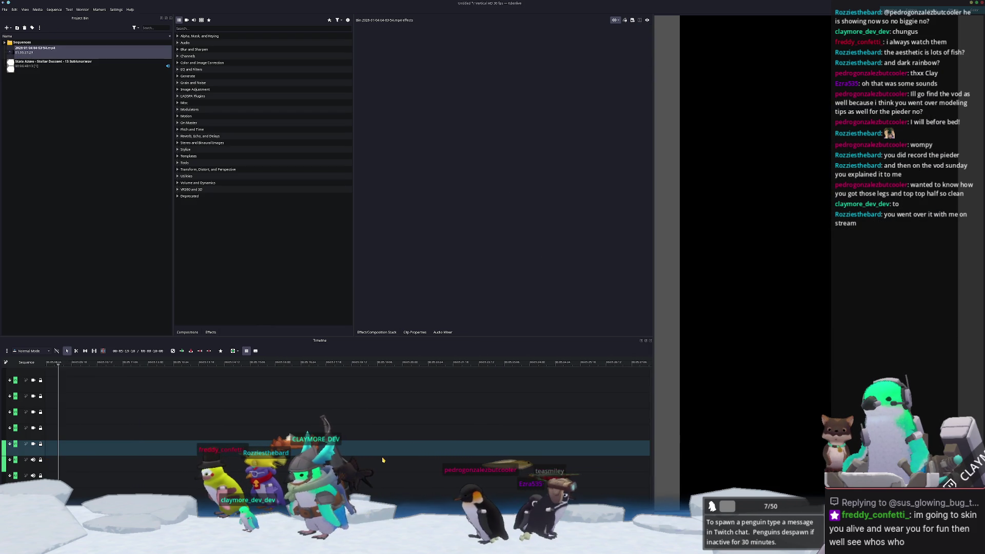
# - Preview the mp4 recording in the bin and put it on the timeline's video track
pyautogui.moveTo(51, 62); pyautogui.dragTo(49, 452)
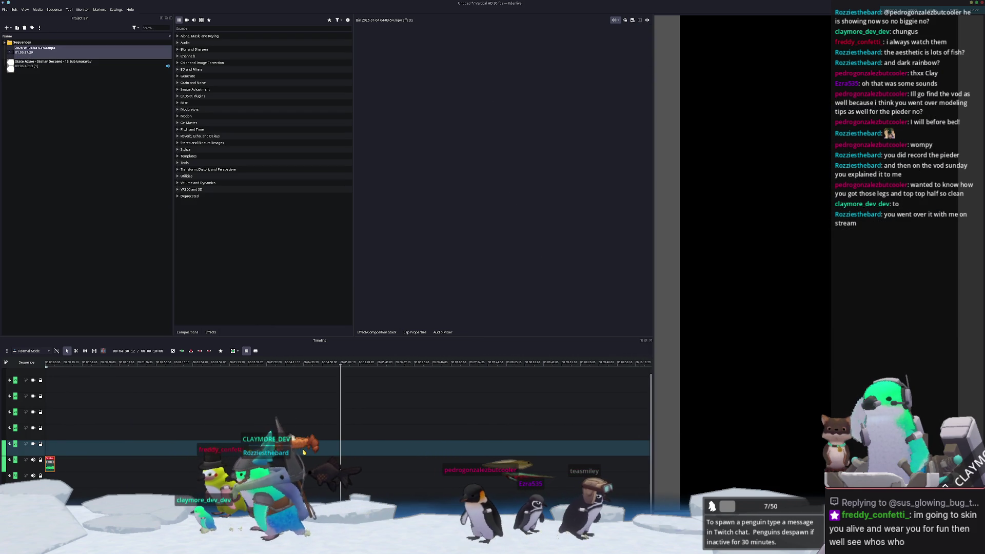
pyautogui.click(45, 57)
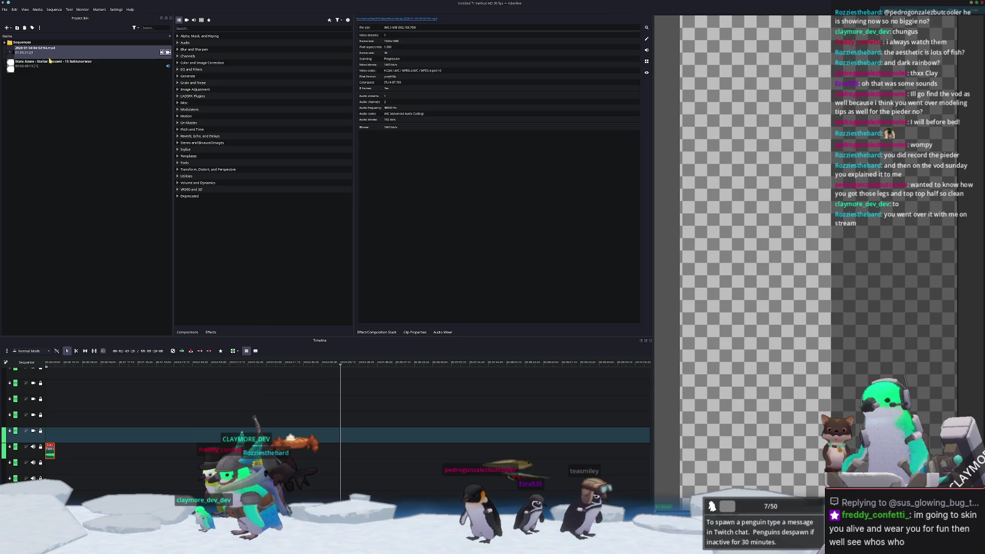
pyautogui.moveTo(682, 461)
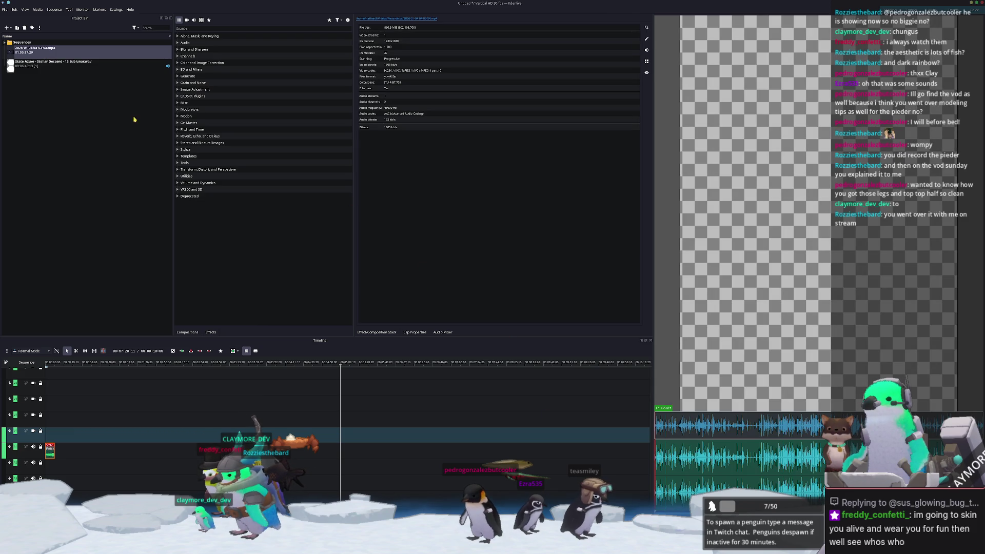
pyautogui.doubleClick(64, 53)
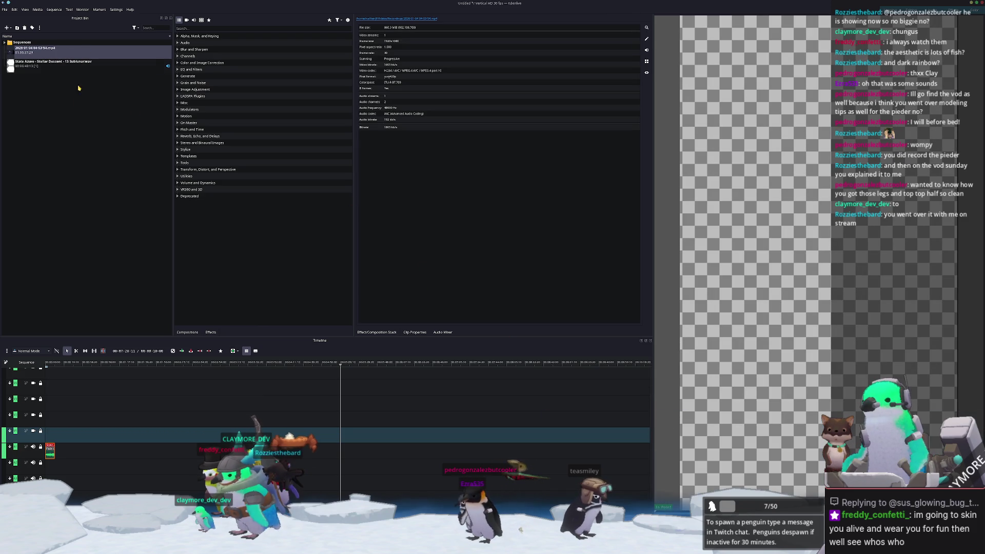
pyautogui.moveTo(87, 442); pyautogui.dragTo(53, 432)
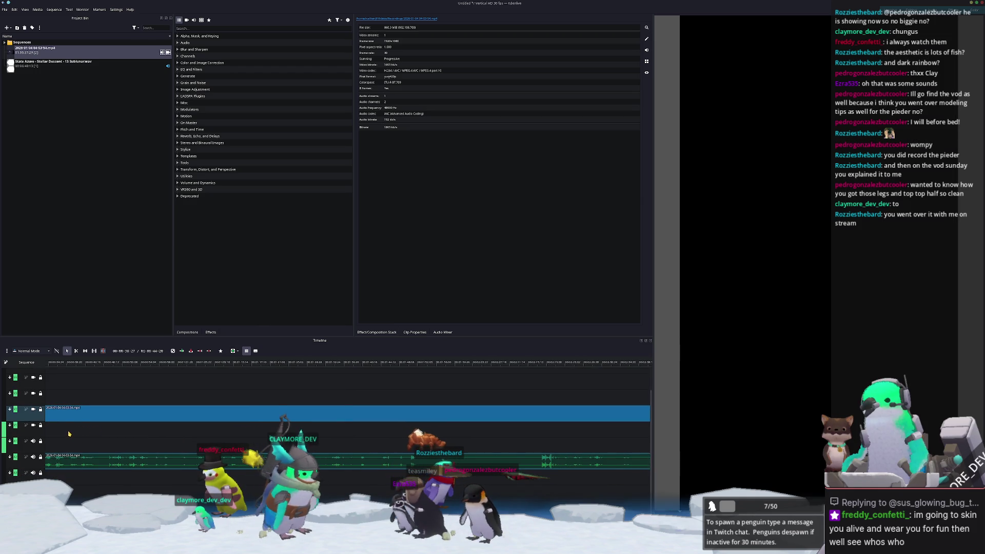
# - Apply a faster speed to the mp4 clip via Change Speed
pyautogui.keyDown('ctrl'); pyautogui.scroll(5, 87, 429); pyautogui.keyUp('ctrl')
pyautogui.keyDown('ctrl'); pyautogui.scroll(4, 123, 428); pyautogui.keyUp('ctrl')
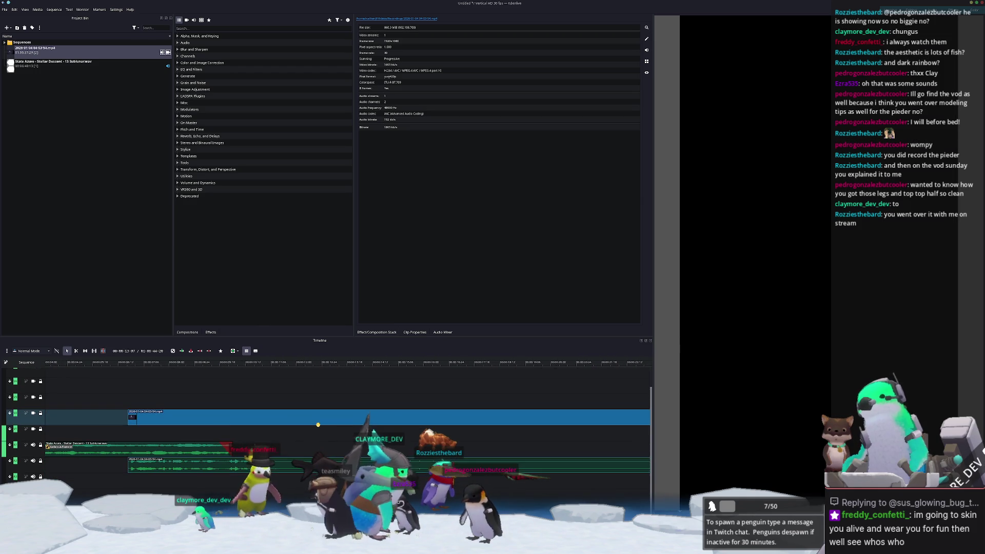
pyautogui.rightClick(233, 418)
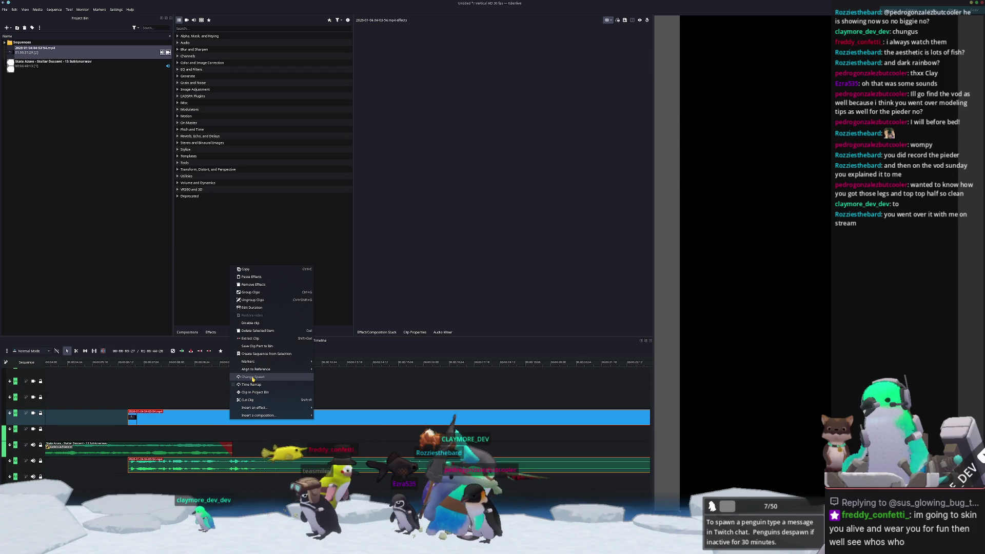
pyautogui.click(253, 377)
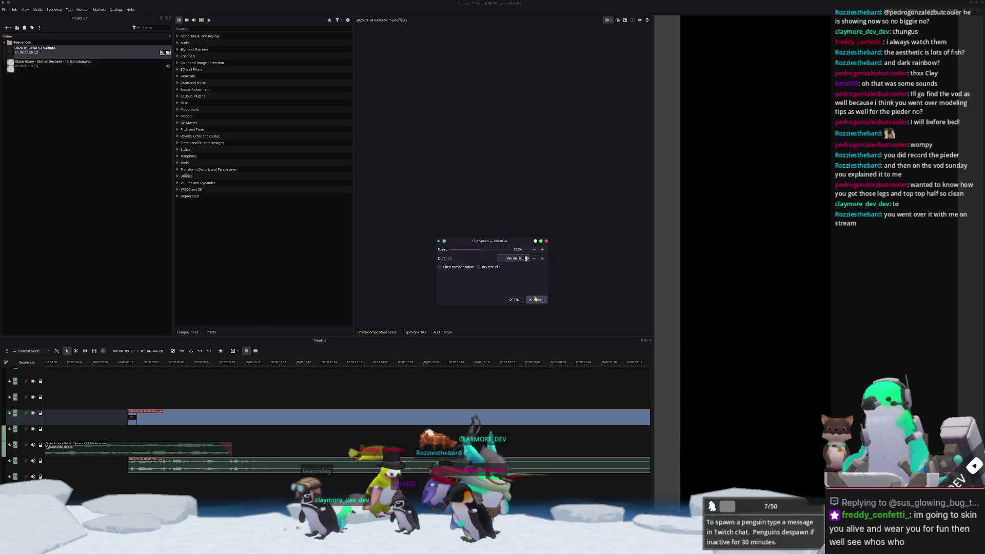
pyautogui.click(515, 299)
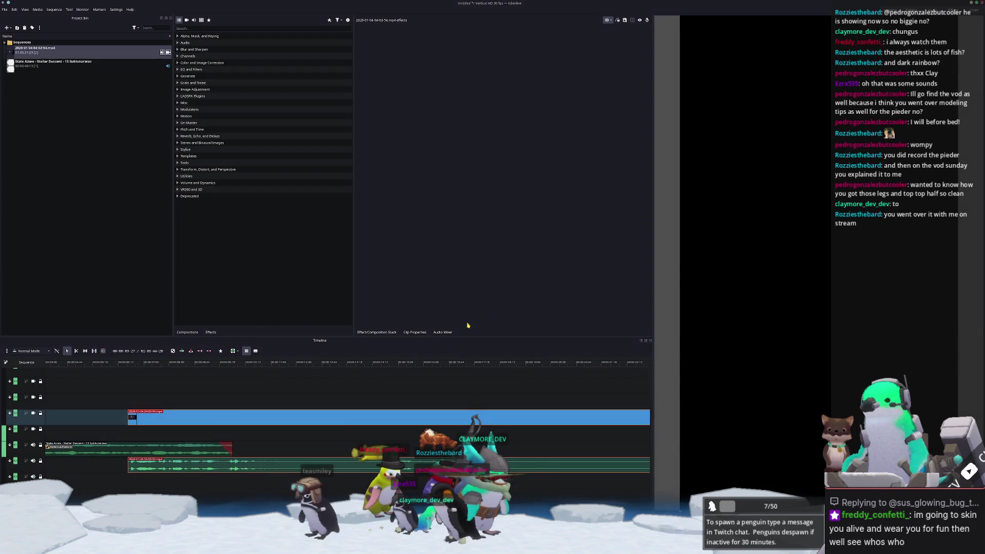
# - Move the sped-up clip later, its video up one track and audio down one
pyautogui.moveTo(142, 419); pyautogui.dragTo(216, 420)
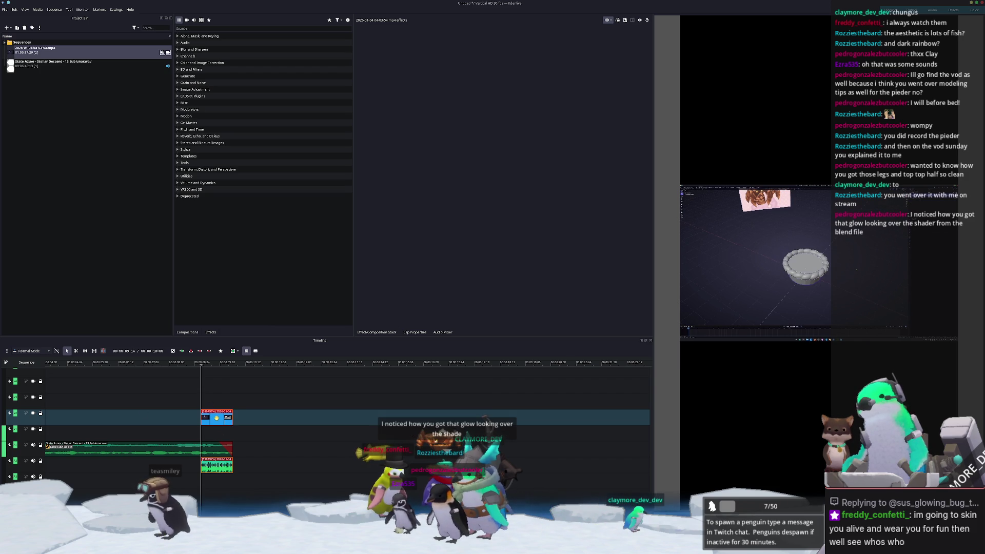
pyautogui.moveTo(215, 410); pyautogui.dragTo(213, 403)
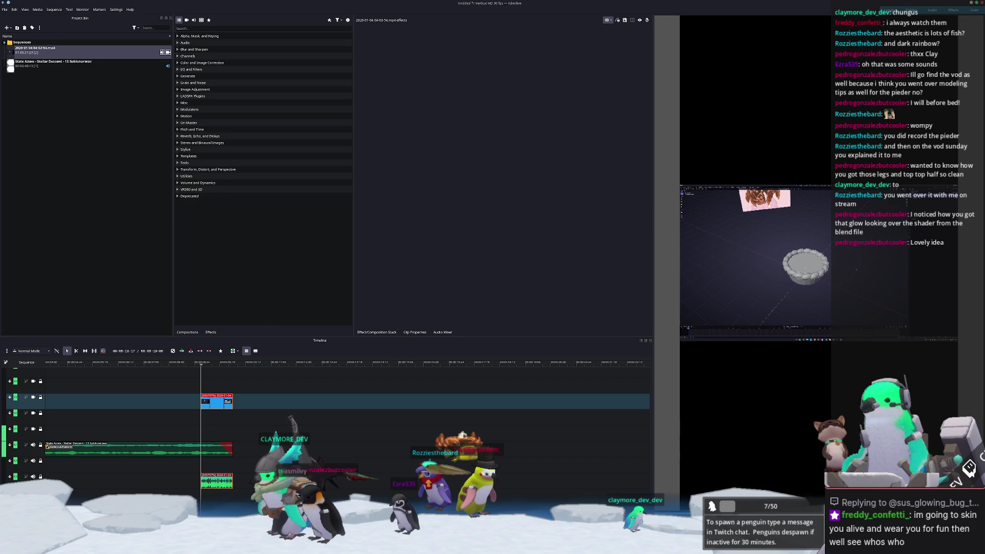
pyautogui.hotkey('alt', 'Tab')
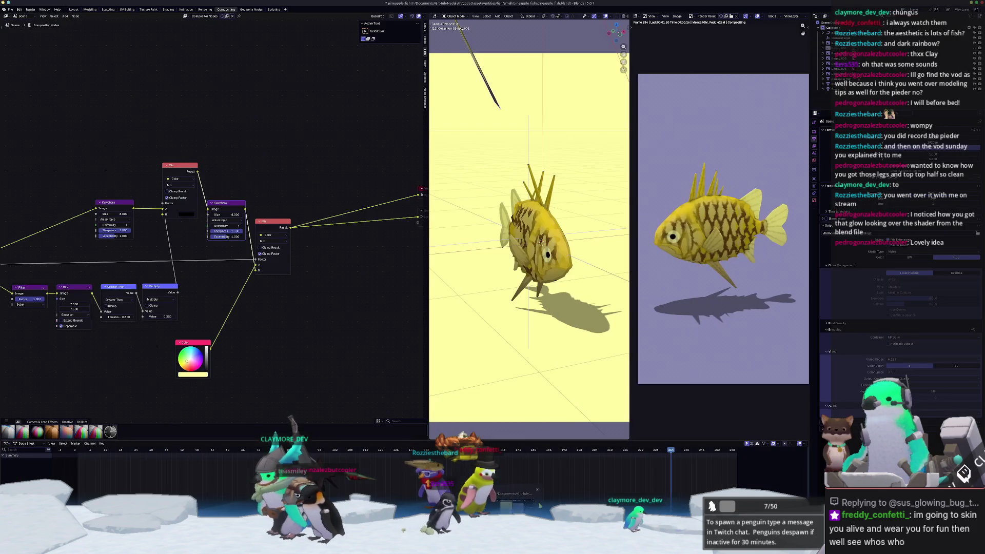
# - Check the fish scene's view layer and render properties
pyautogui.click(814, 147)
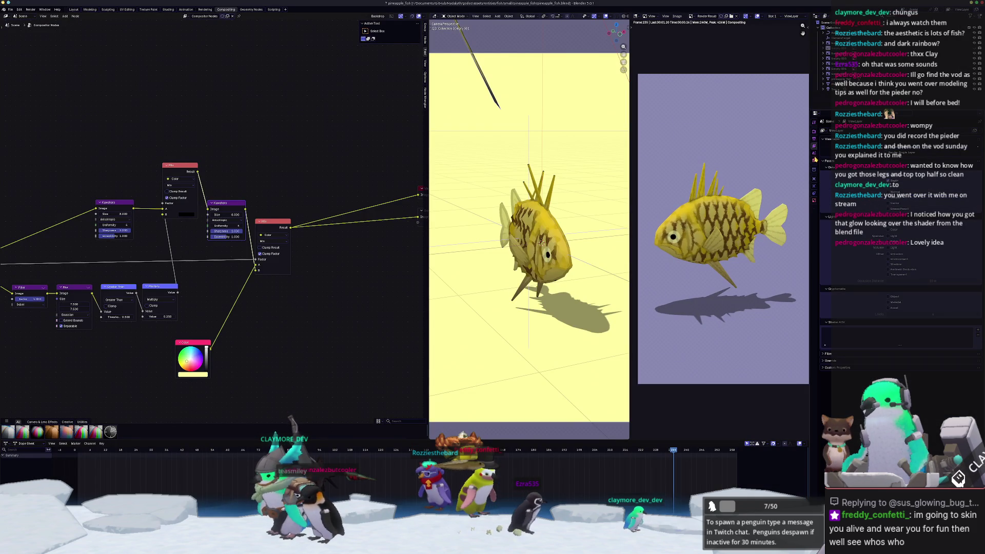
pyautogui.click(814, 132)
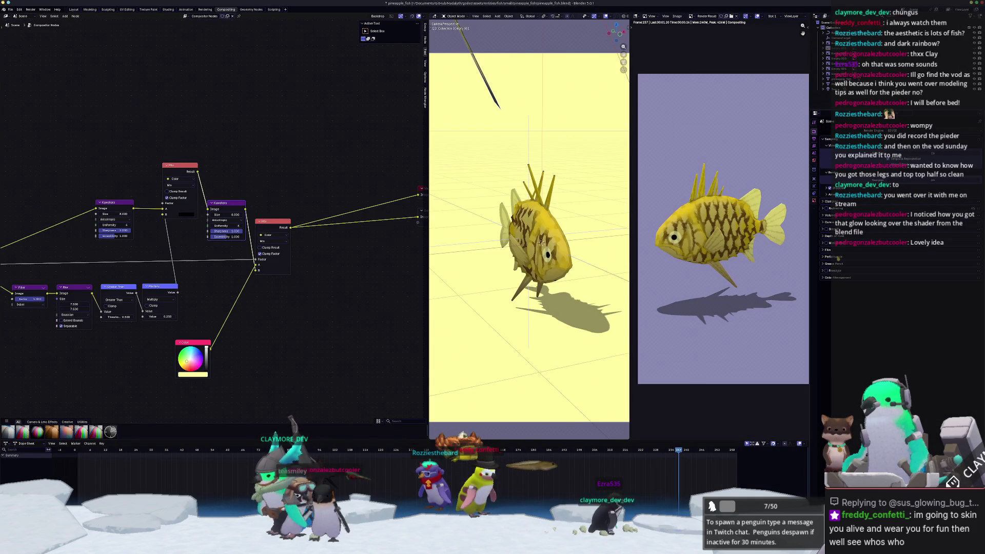
pyautogui.press('Right')
pyautogui.press('Right')
# - Add a Glare node to the compositor, then delete it again
pyautogui.hotkey('shift', 'a')
pyautogui.write('b')
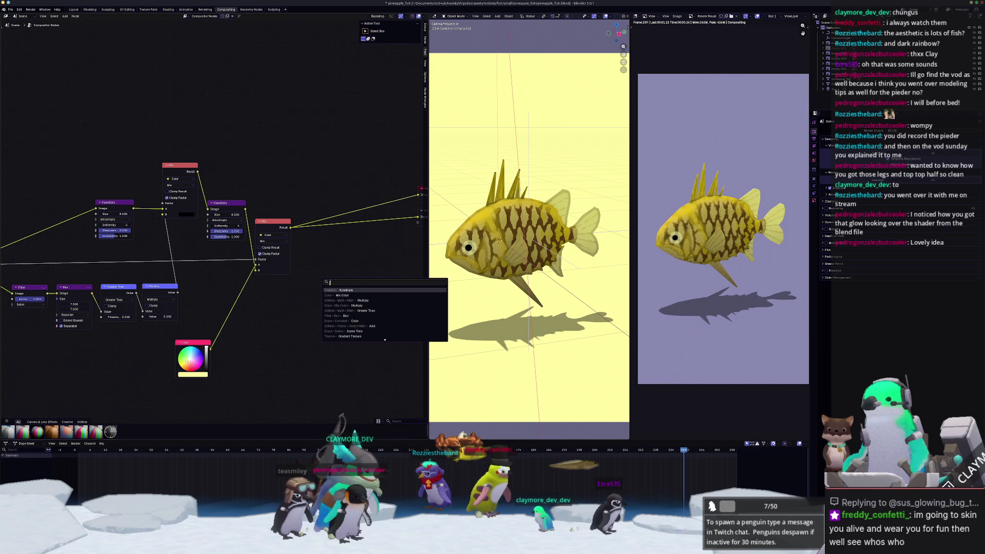
pyautogui.click(341, 300)
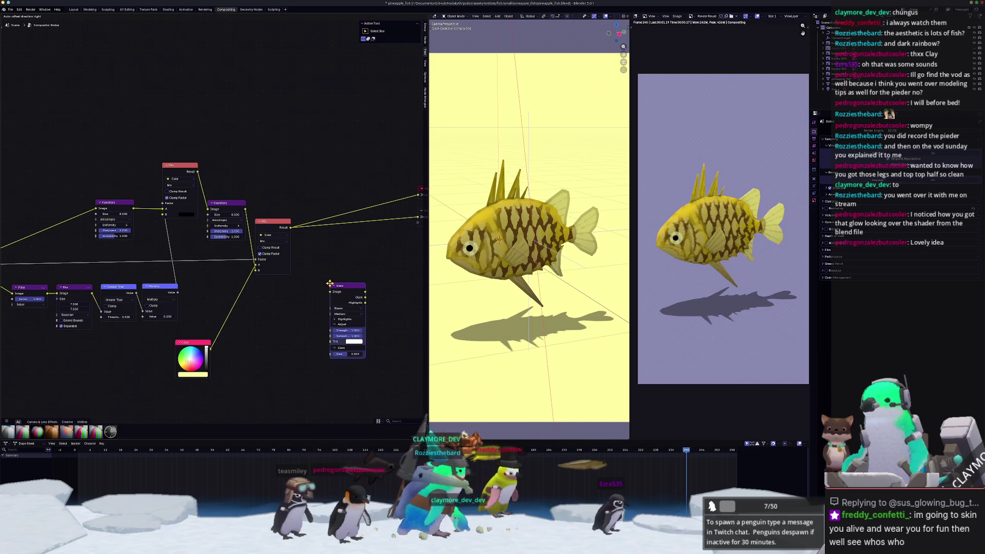
pyautogui.click(335, 301)
pyautogui.press('Right')
pyautogui.press('Right')
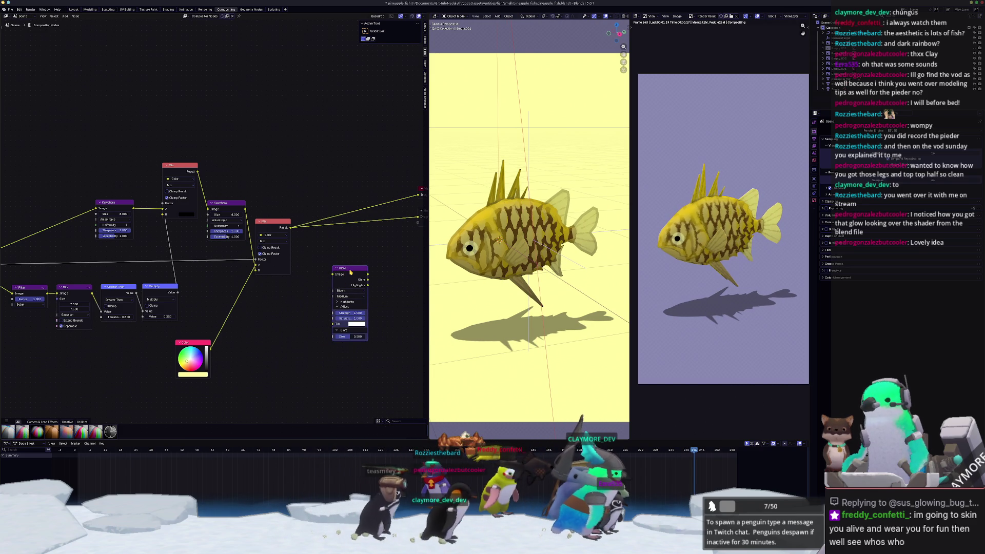
pyautogui.press('Right')
pyautogui.press('Right')
pyautogui.press('x')
# - Frame all compositor nodes and save the fish scene file with Ctrl+S
pyautogui.scroll(-1, 348, 278)
pyautogui.scroll(-1, 337, 286)
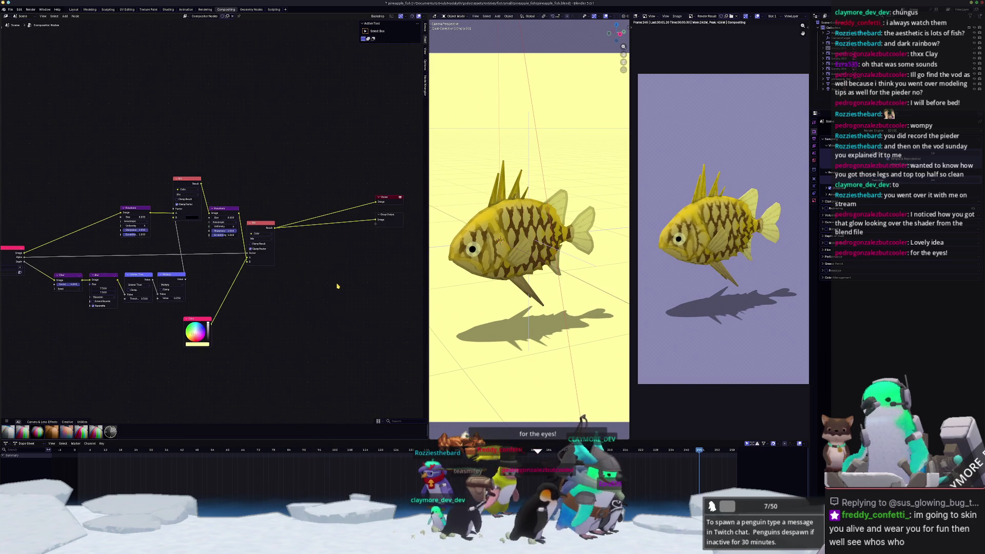
pyautogui.press('Right')
pyautogui.scroll(-1, 336, 286)
pyautogui.press('Right')
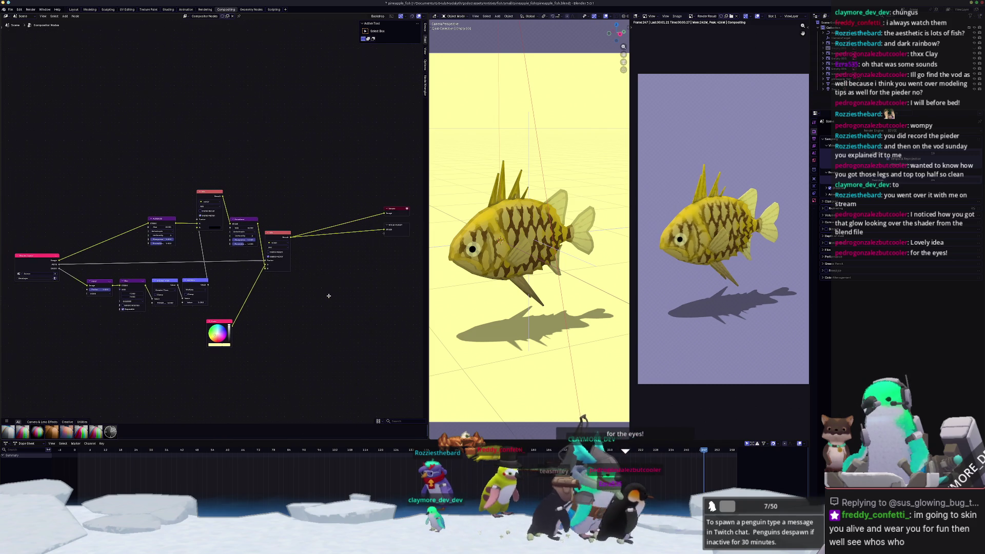
pyautogui.press('Right')
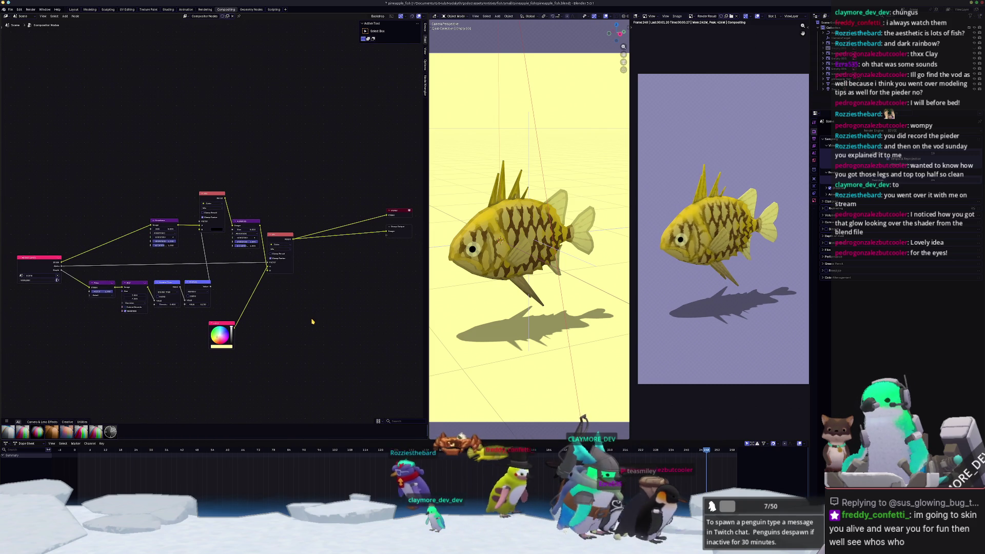
pyautogui.press('Right')
pyautogui.hotkey('ctrl', 's')
# - Switch from Blender back to the Kdenlive project
pyautogui.press('Right')
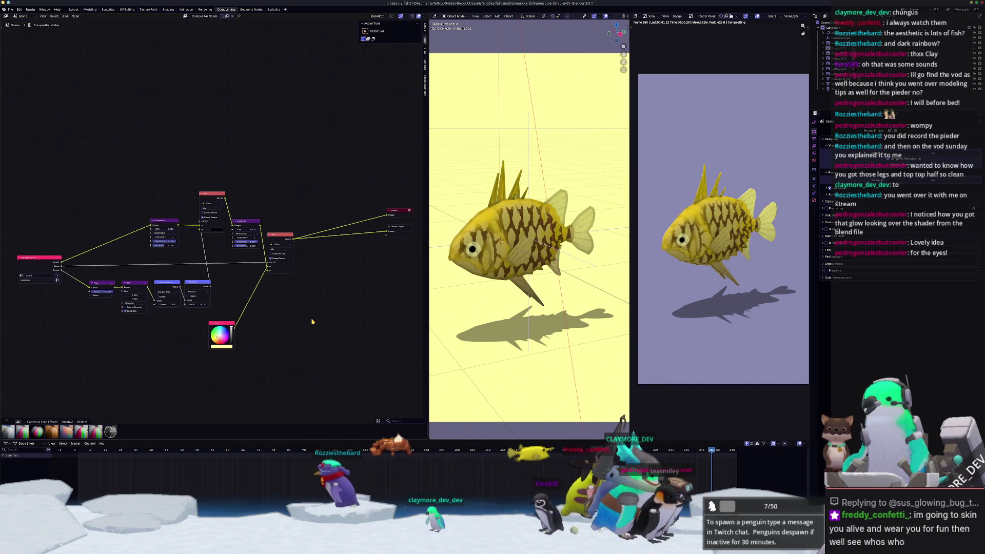
pyautogui.press('Right')
pyautogui.press('Right')
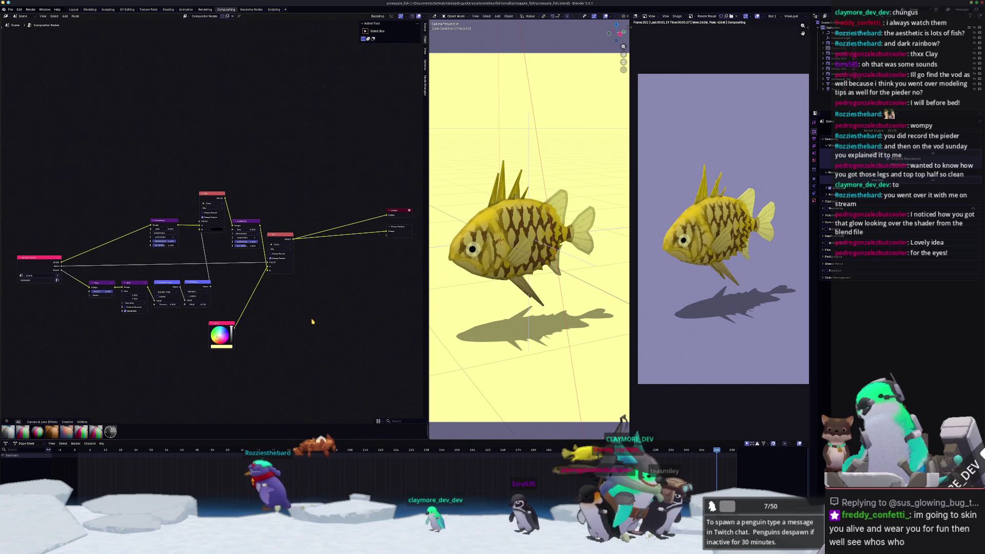
pyautogui.press('Right')
pyautogui.press('Right')
pyautogui.press('Right')
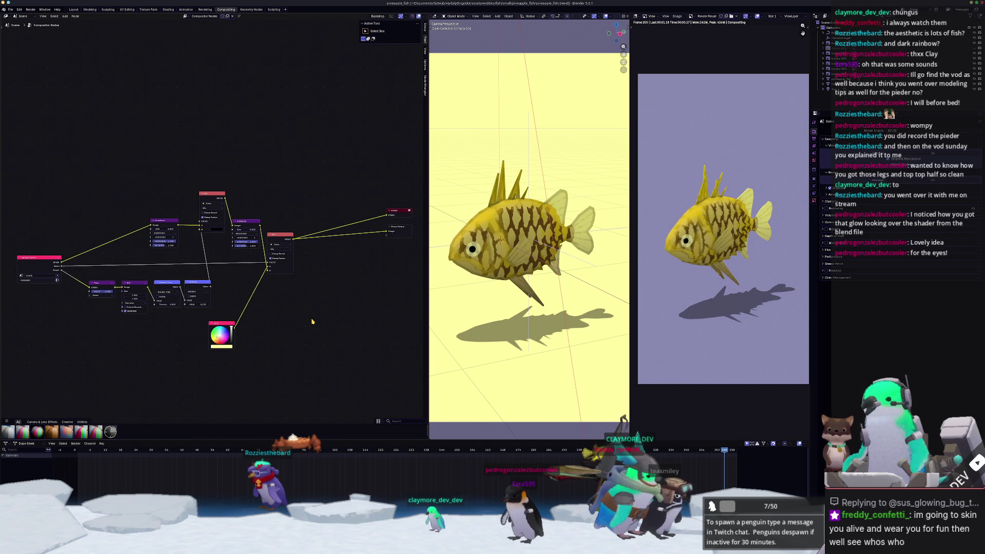
pyautogui.press('Right')
pyautogui.press('Right')
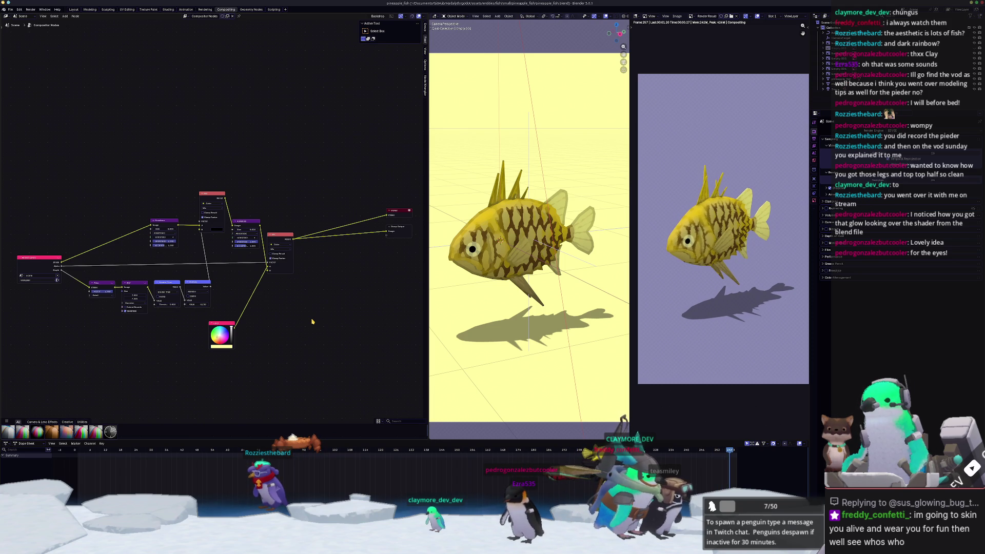
pyautogui.press('Right')
pyautogui.press('Right')
pyautogui.press('Right')
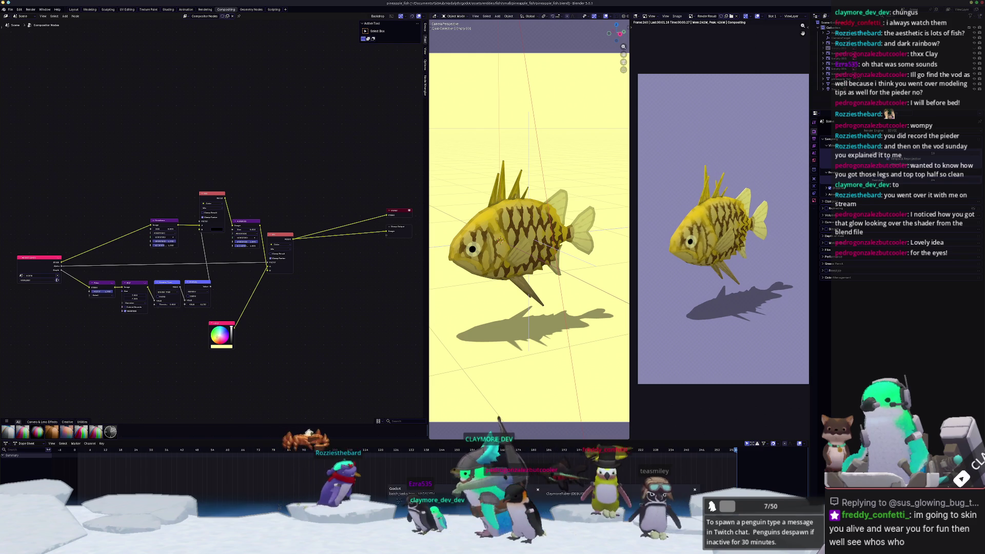
pyautogui.hotkey('alt', 'Tab')
pyautogui.hotkey('alt', 'Tab')
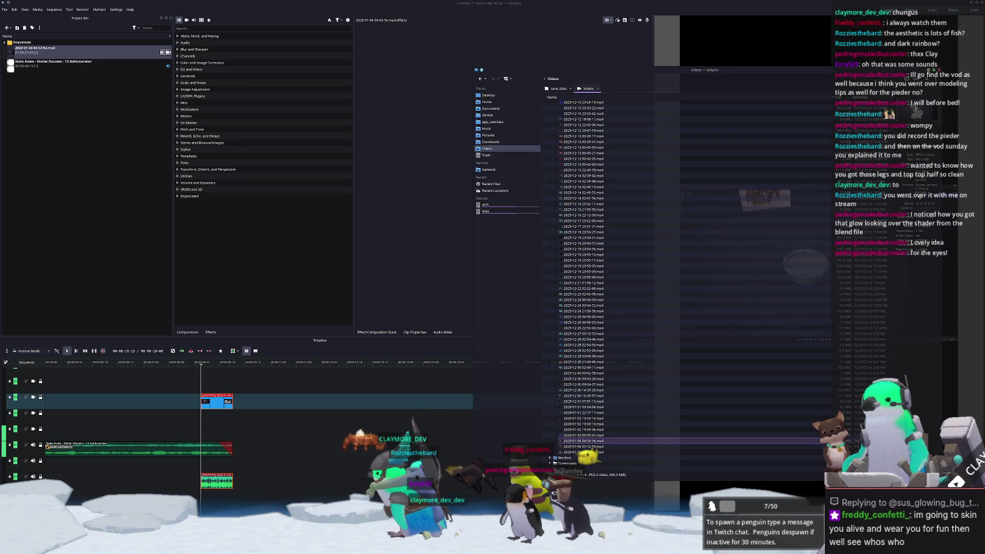
# - Try playing 0001-0300.mp4 from Recordings, close the failed player, and switch to Blender
pyautogui.scroll(-5, 571, 447)
pyautogui.scroll(10, 571, 448)
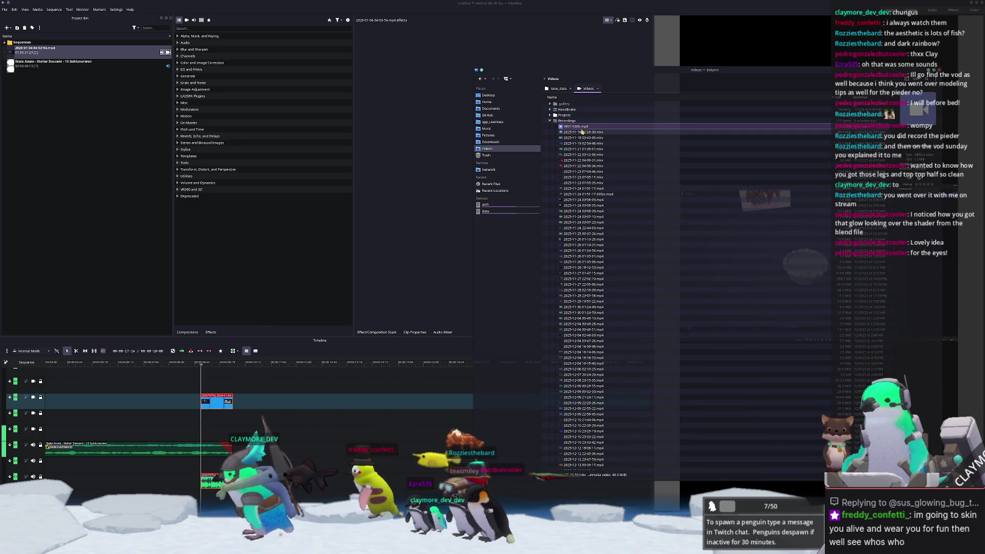
pyautogui.click(72, 190)
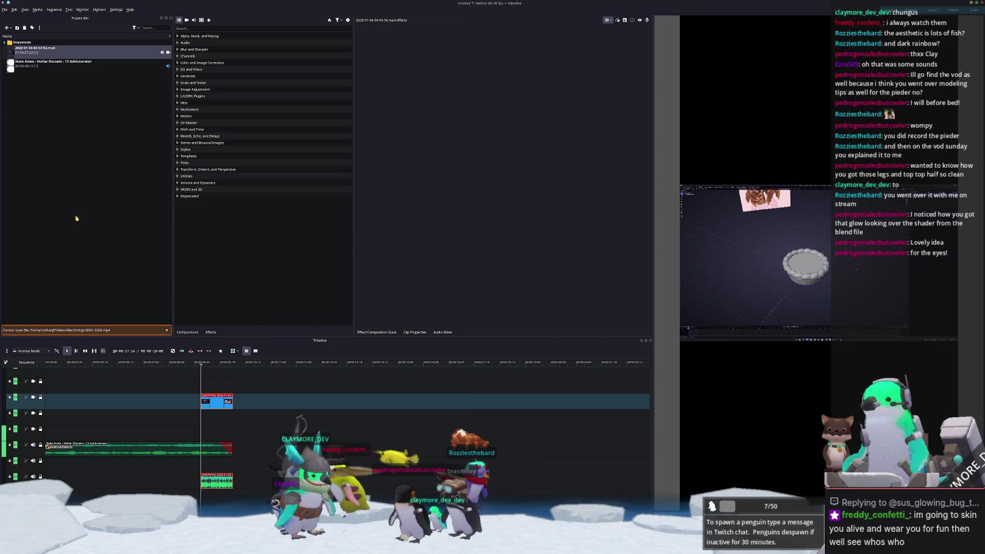
pyautogui.hotkey('alt', 'Tab')
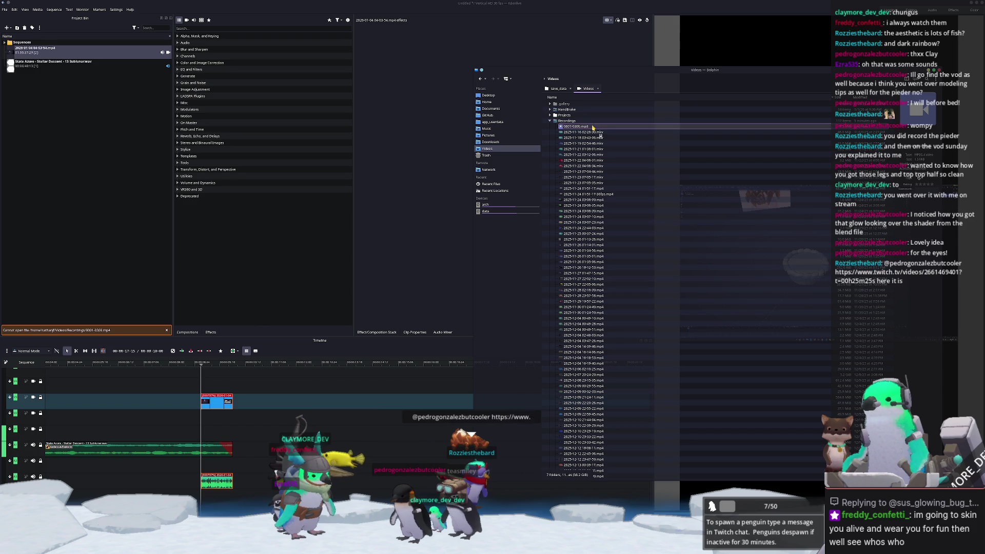
pyautogui.press('Return')
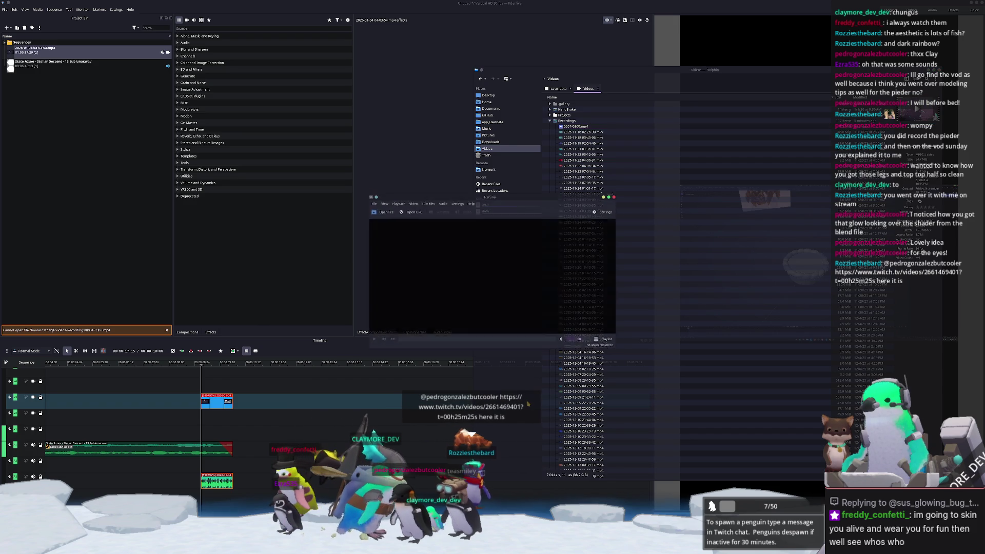
pyautogui.click(619, 195)
pyautogui.hotkey('alt', 'Tab')
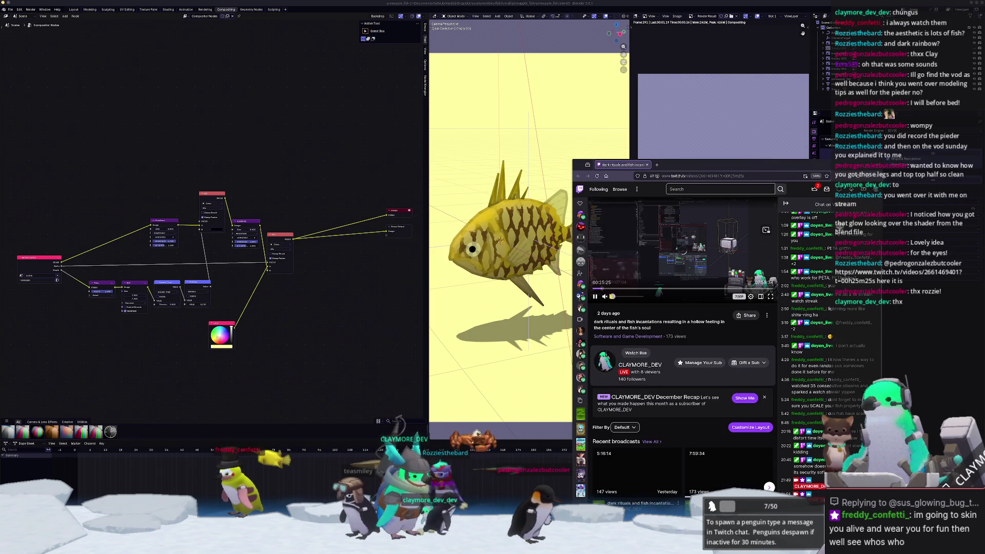
# - Set the Twitch broadcast volume to 40%, then return to Kdenlive and the Recordings folder
pyautogui.moveTo(605, 297)
pyautogui.moveTo(642, 299); pyautogui.dragTo(624, 298)
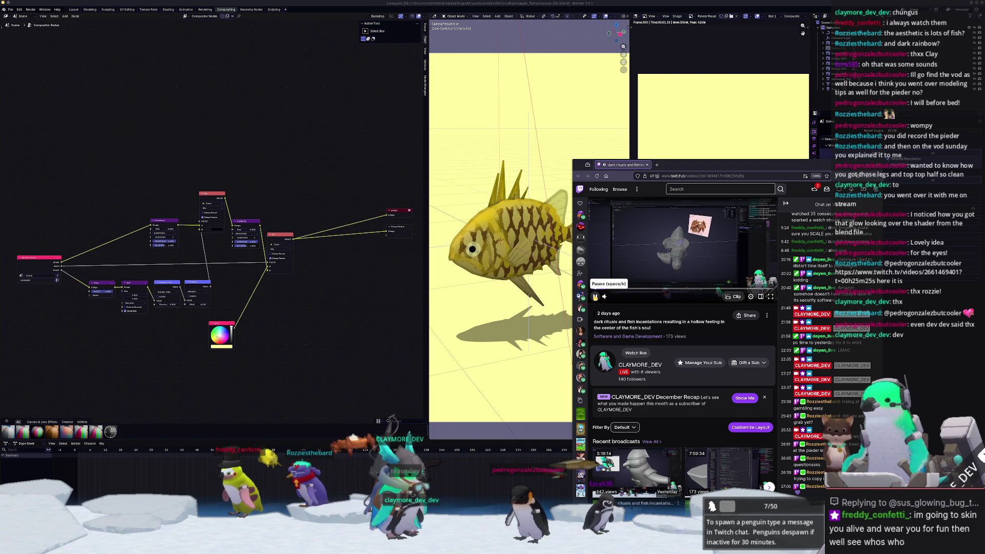
pyautogui.press('super+h')
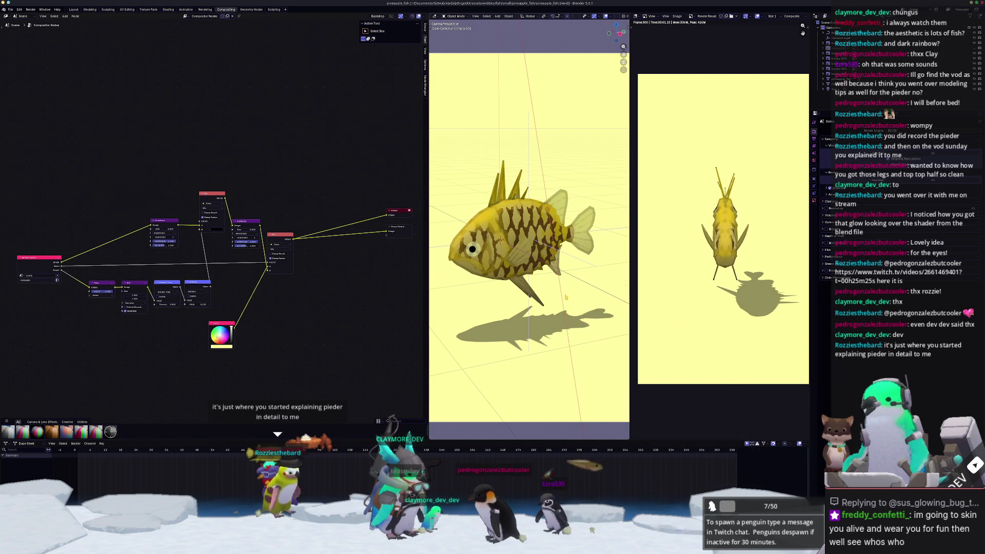
pyautogui.press('super+h')
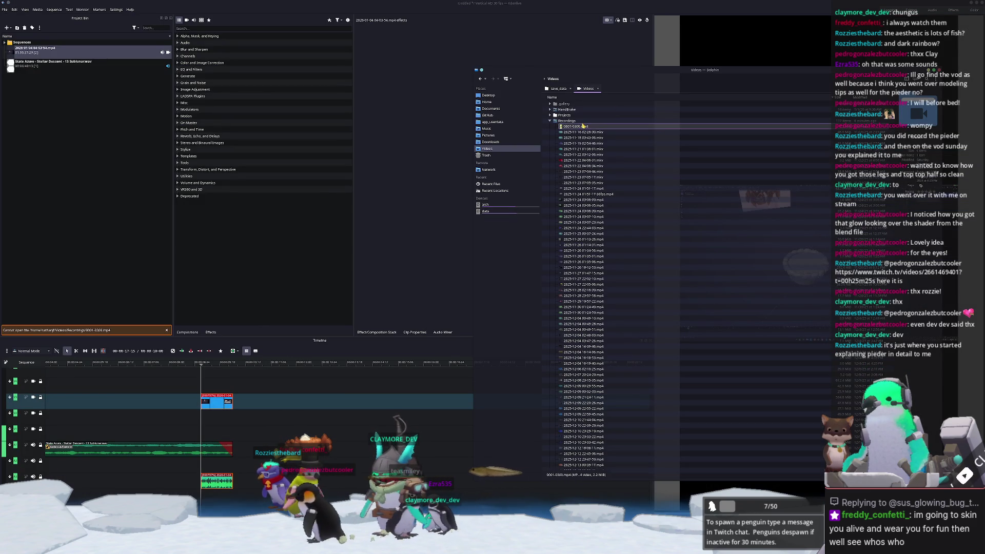
# - Place 0001-0300.mp4 at the track start, extend the music to the video's end, and shift the short clip
pyautogui.press('super+h')
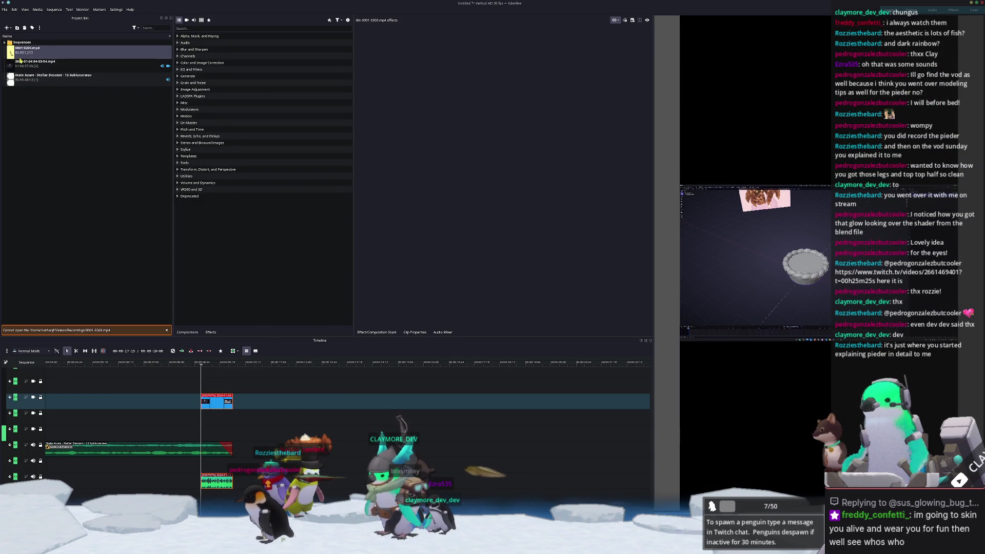
pyautogui.moveTo(132, 105)
pyautogui.mouseDown()
pyautogui.moveTo(200, 393)
pyautogui.moveTo(92, 424)
pyautogui.moveTo(3, 431)
pyautogui.mouseUp()
pyautogui.keyDown('ctrl'); pyautogui.scroll(-4, 154, 442); pyautogui.keyUp('ctrl')
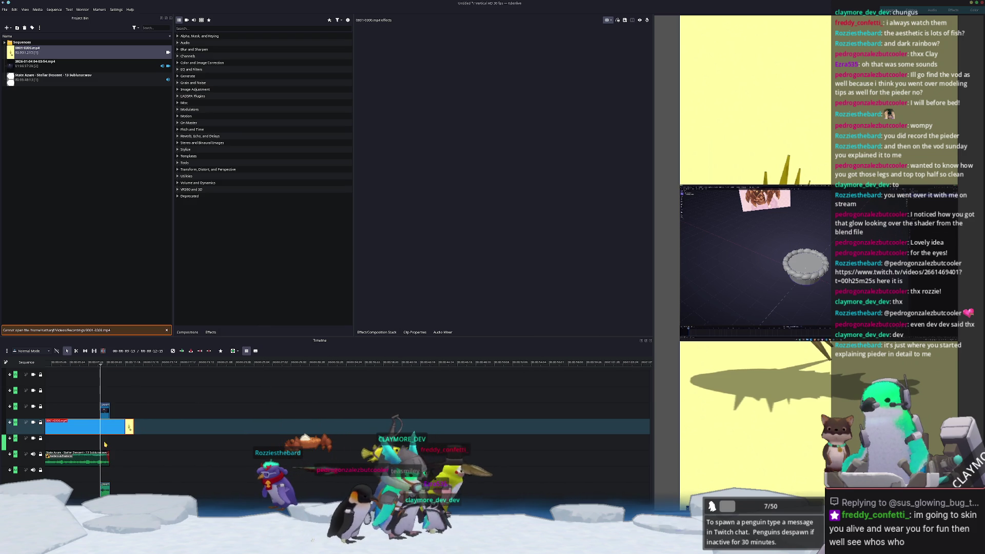
pyautogui.keyDown('ctrl'); pyautogui.scroll(4, 144, 435); pyautogui.keyUp('ctrl')
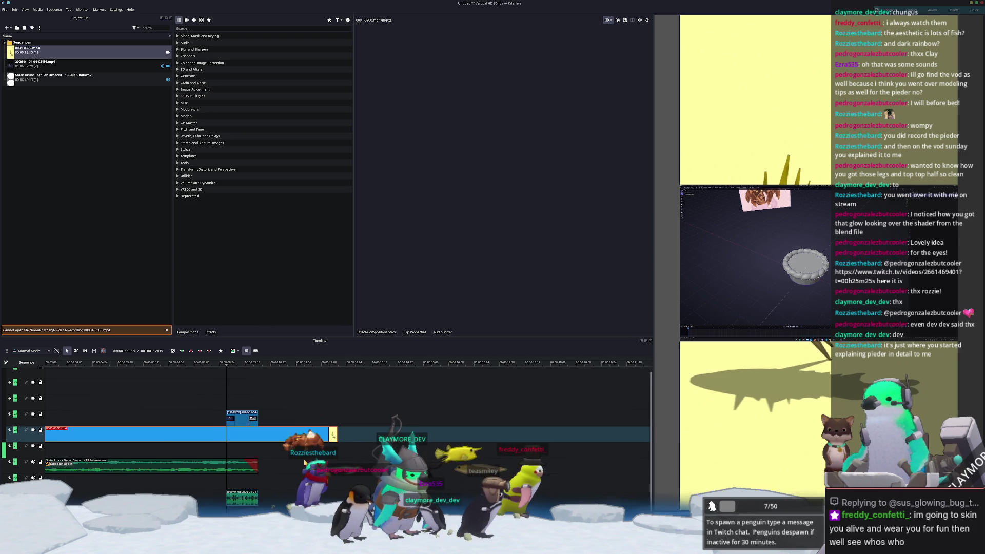
pyautogui.press('End')
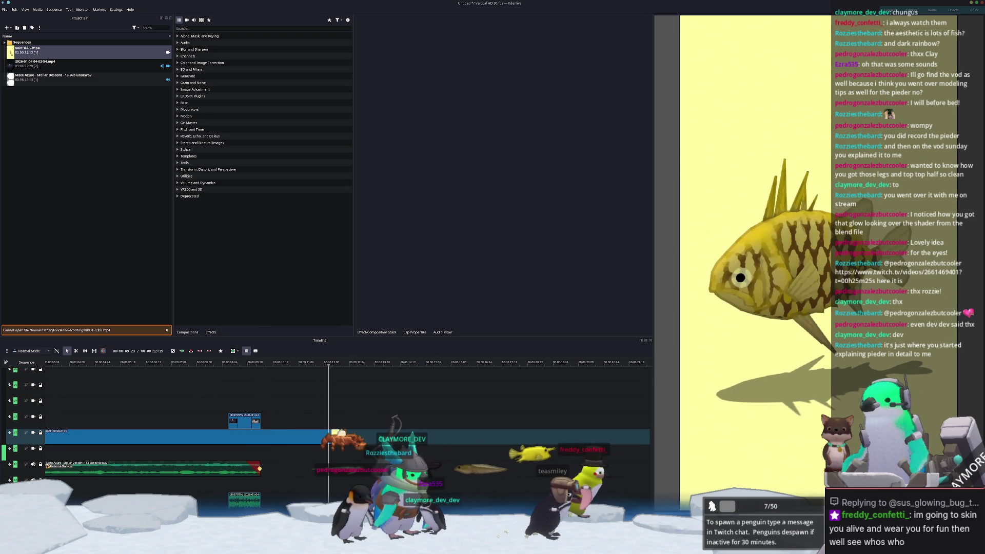
pyautogui.moveTo(265, 469); pyautogui.dragTo(338, 469)
pyautogui.moveTo(244, 423)
pyautogui.mouseDown()
pyautogui.moveTo(324, 426)
pyautogui.moveTo(278, 427)
pyautogui.mouseUp()
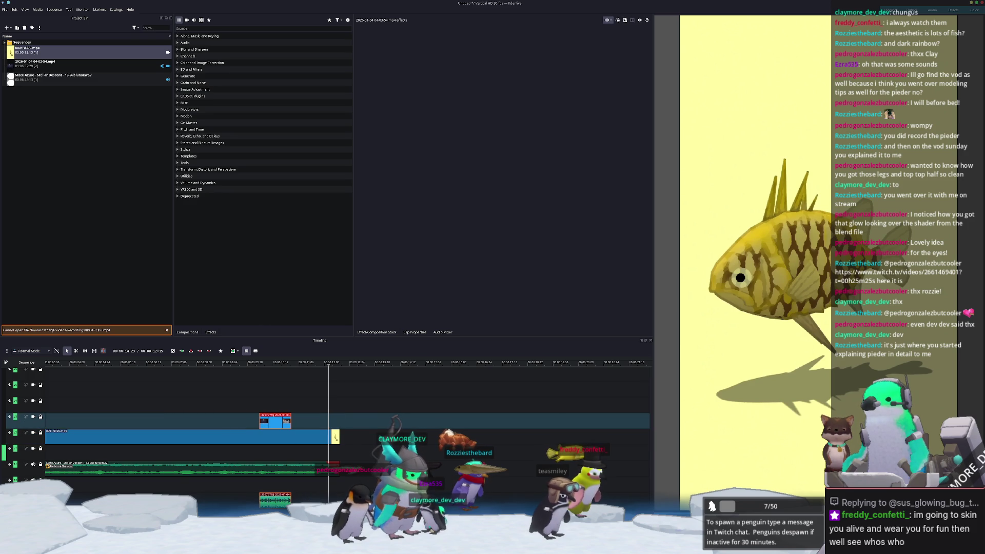
pyautogui.press('super+e')
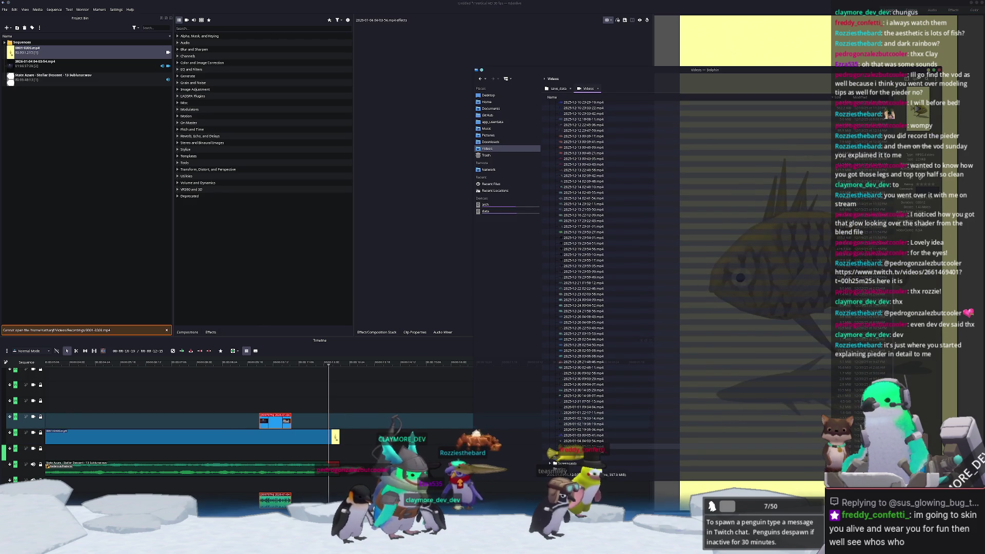
pyautogui.click(600, 447)
pyautogui.moveTo(605, 448); pyautogui.dragTo(131, 186)
pyautogui.click(31, 81)
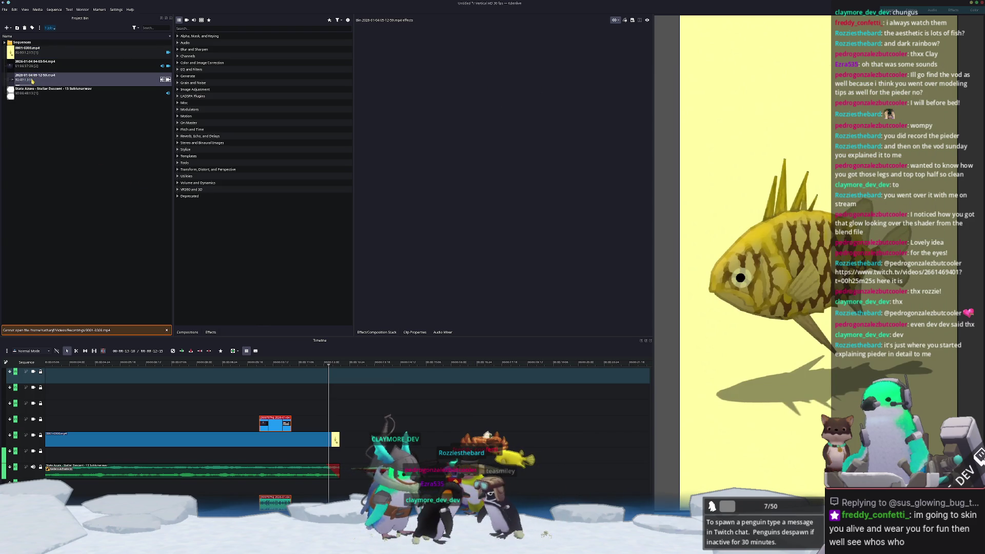
pyautogui.moveTo(249, 233); pyautogui.dragTo(318, 423)
pyautogui.rightClick(313, 423)
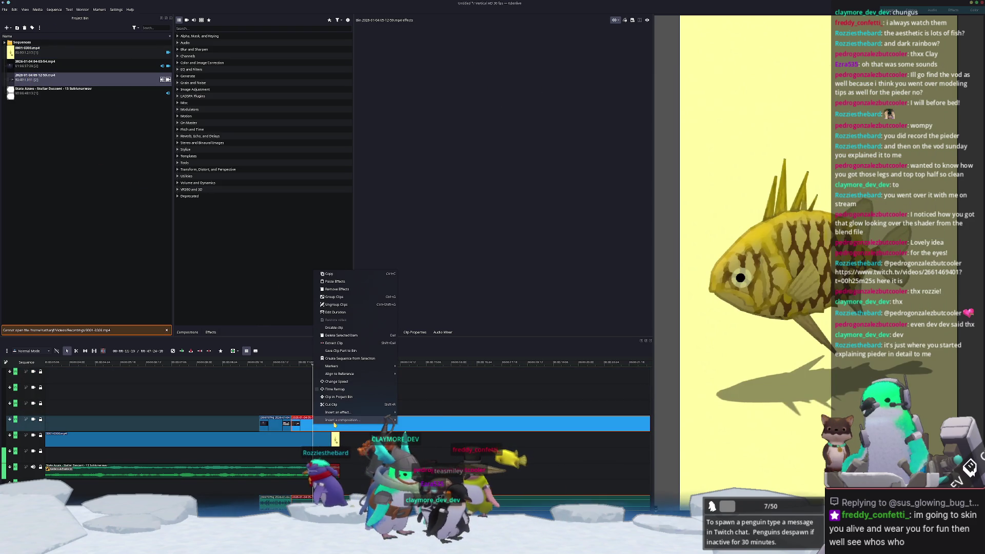
# - Speed up the new recording clip with Change Speed, shortening it on the timeline
pyautogui.moveTo(345, 375)
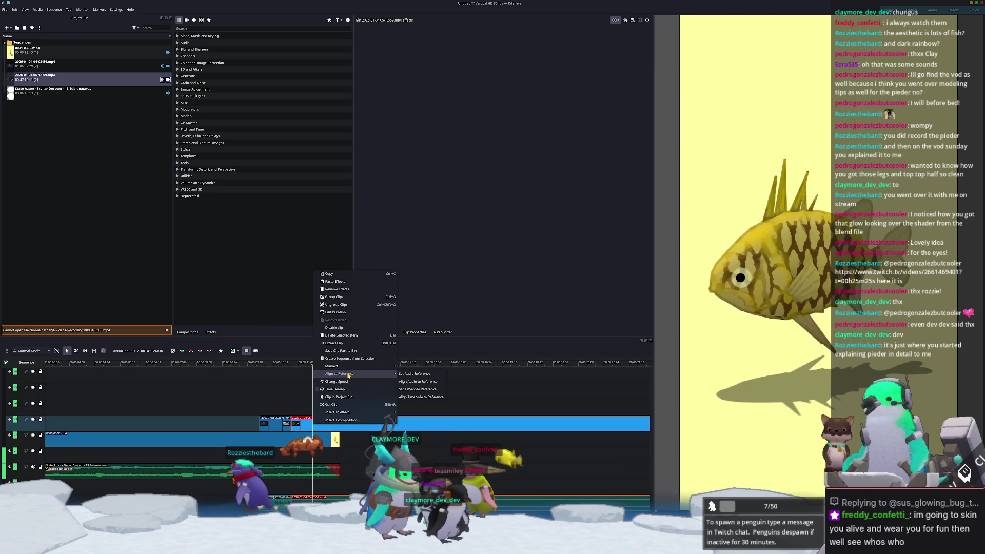
pyautogui.click(345, 313)
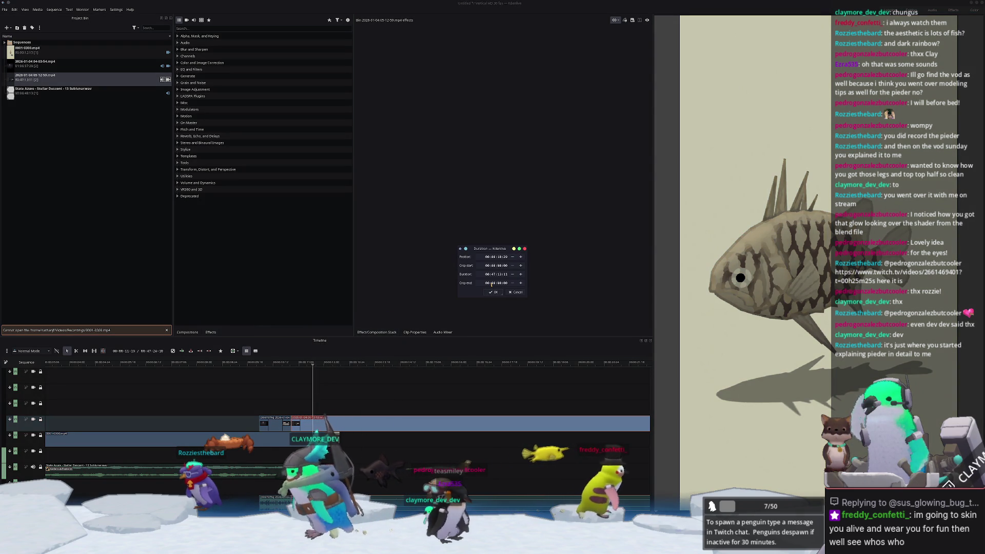
pyautogui.click(511, 293)
pyautogui.rightClick(343, 420)
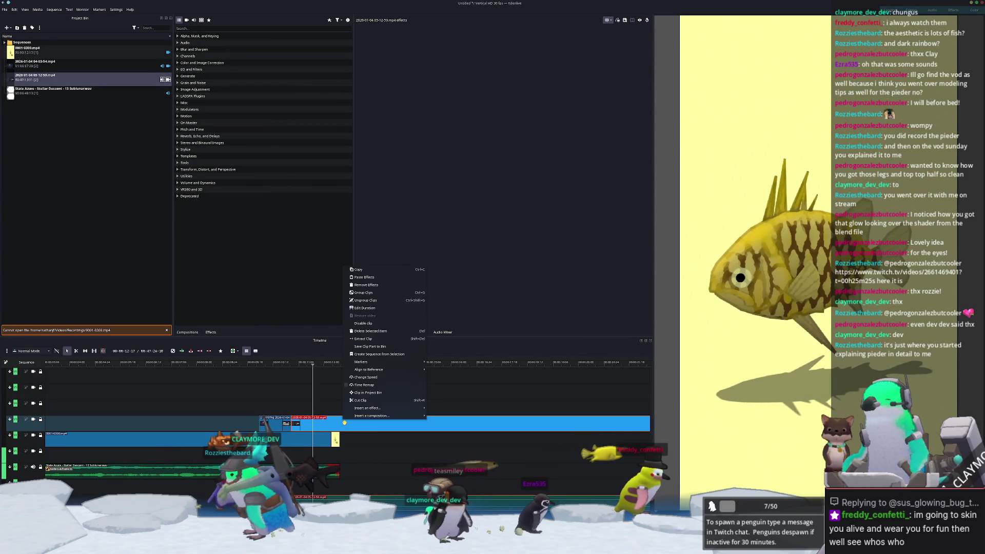
pyautogui.click(364, 377)
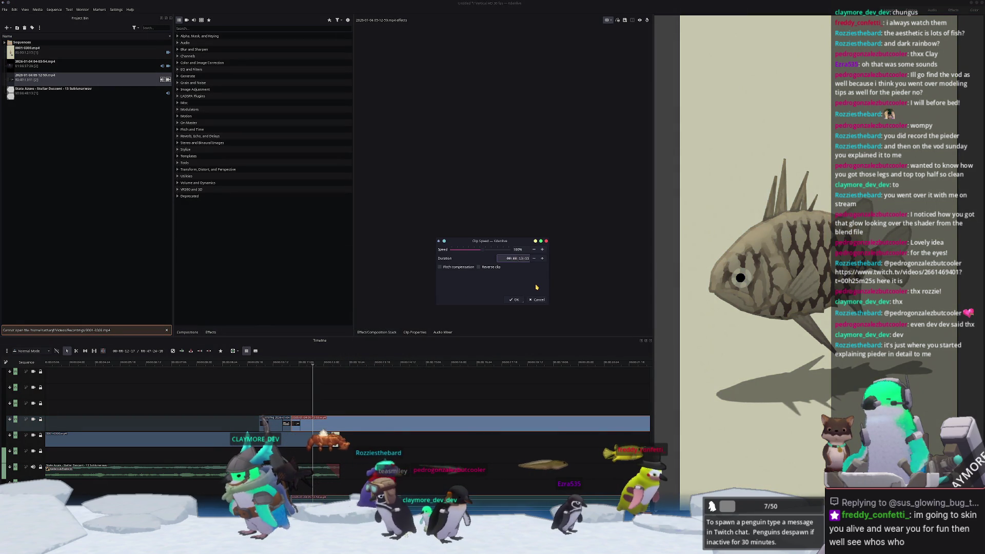
pyautogui.click(515, 300)
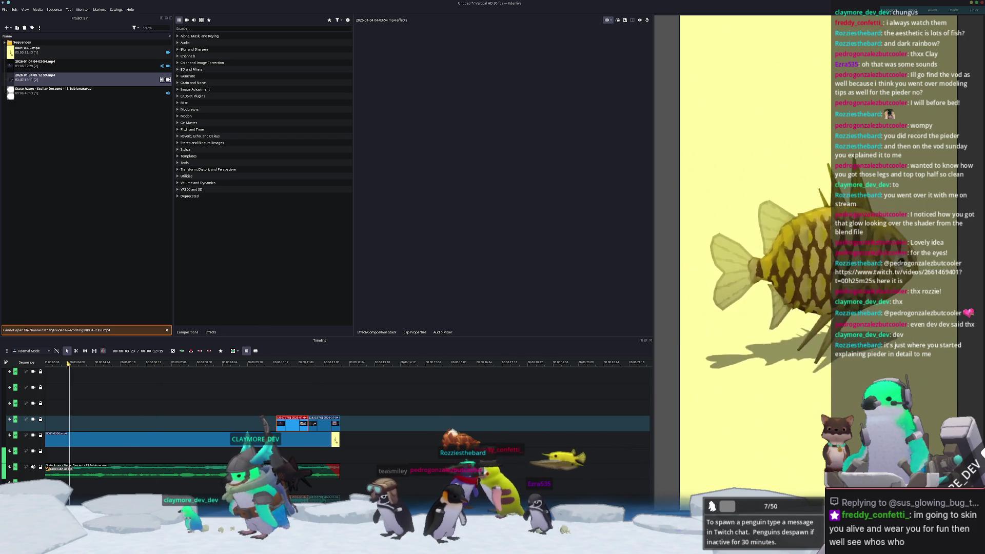
# - Preview the sped-up clip from its start, then bring up the project save dialog
pyautogui.keyDown('ctrl'); pyautogui.scroll(2, 77, 364); pyautogui.keyUp('ctrl')
pyautogui.click(60, 363)
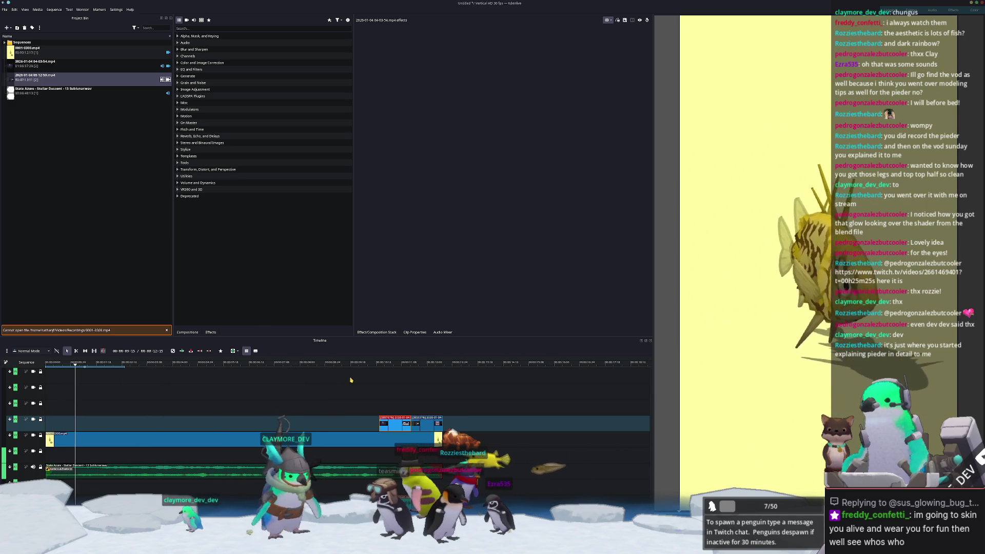
pyautogui.click(379, 363)
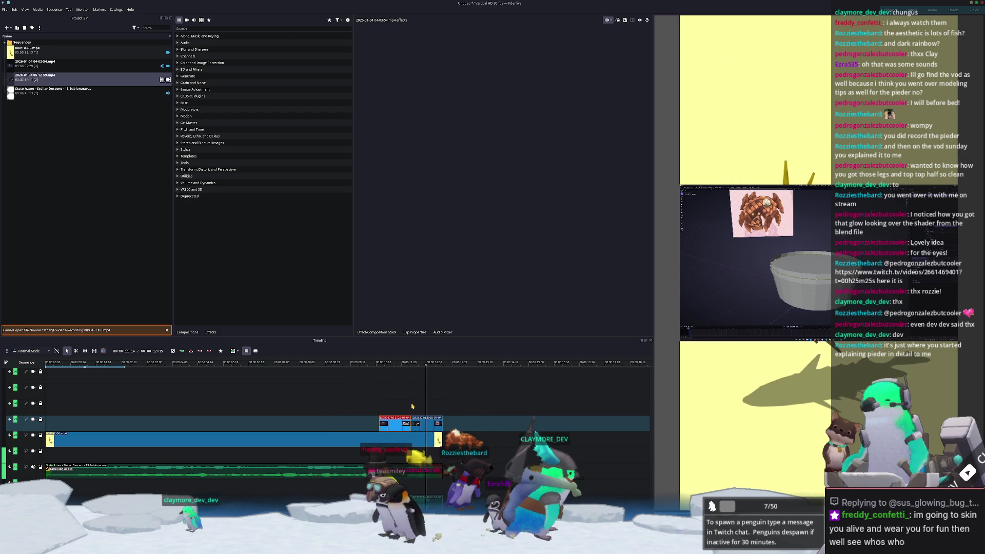
pyautogui.click(442, 363)
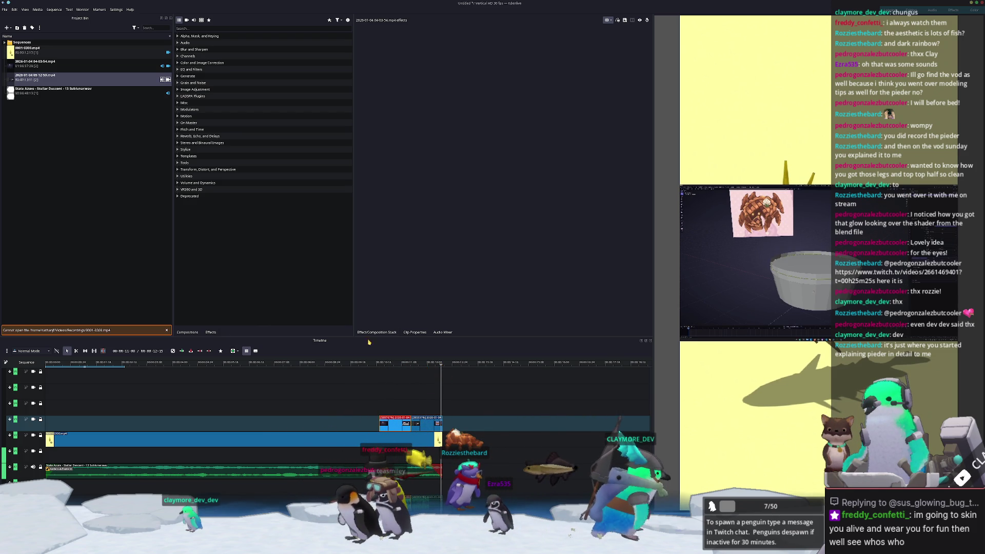
pyautogui.hotkey('ctrl', 's')
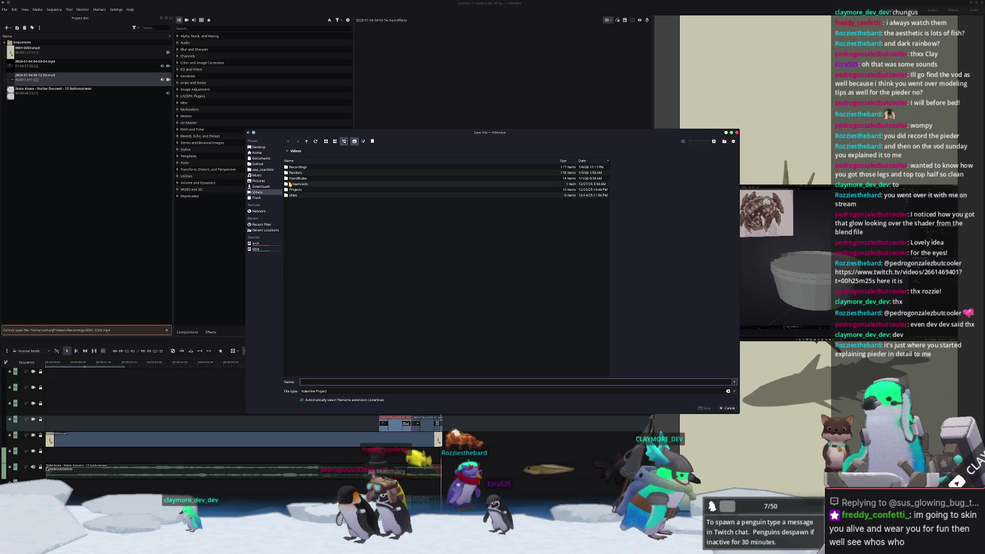
# - Save the project as pineapple_fish in a new Projects/shorts/pineapple_fish folder
pyautogui.doubleClick(295, 190)
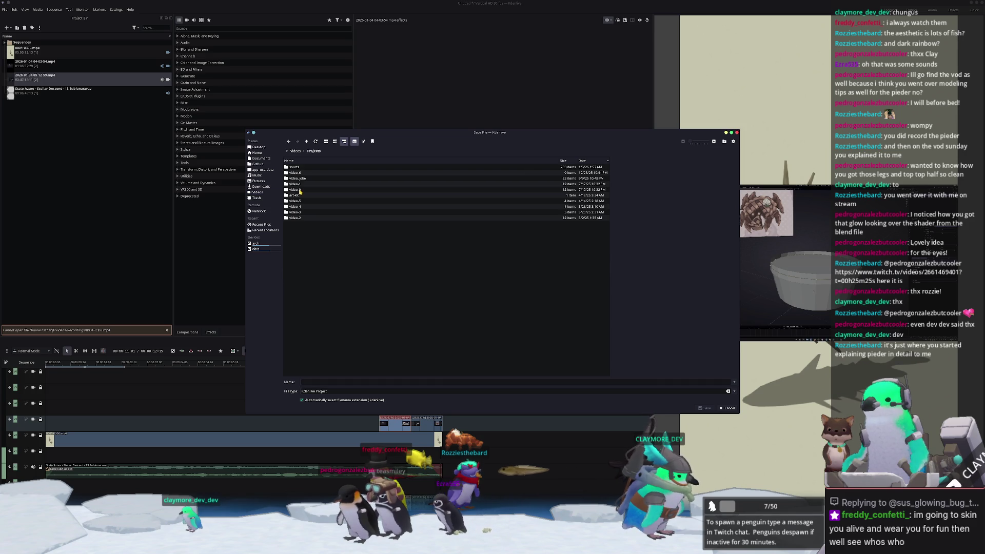
pyautogui.doubleClick(294, 168)
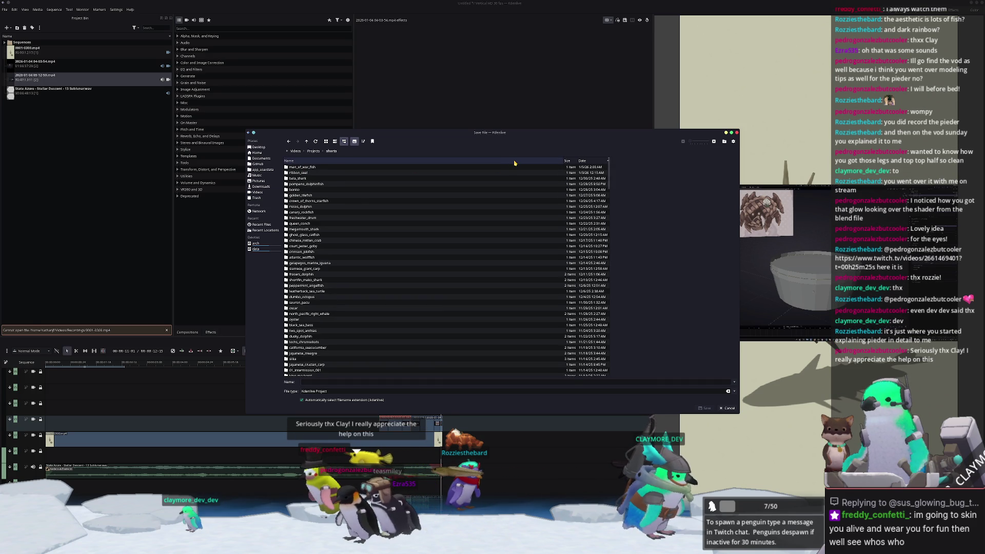
pyautogui.press('F10')
pyautogui.write('pineapple_fish')
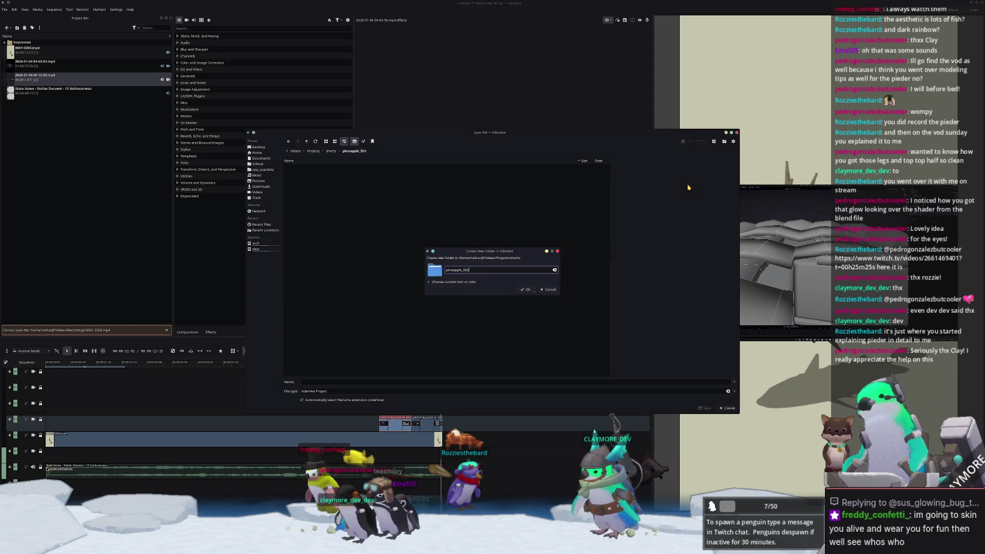
pyautogui.press('Return')
pyautogui.click(406, 383)
pyautogui.write('pineapple_')
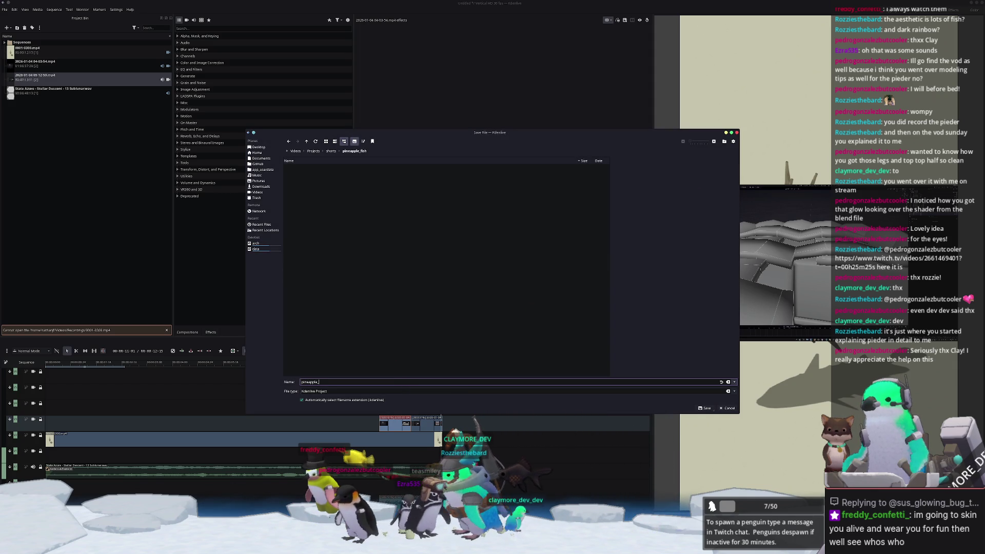
pyautogui.write('h')
pyautogui.press('Return')
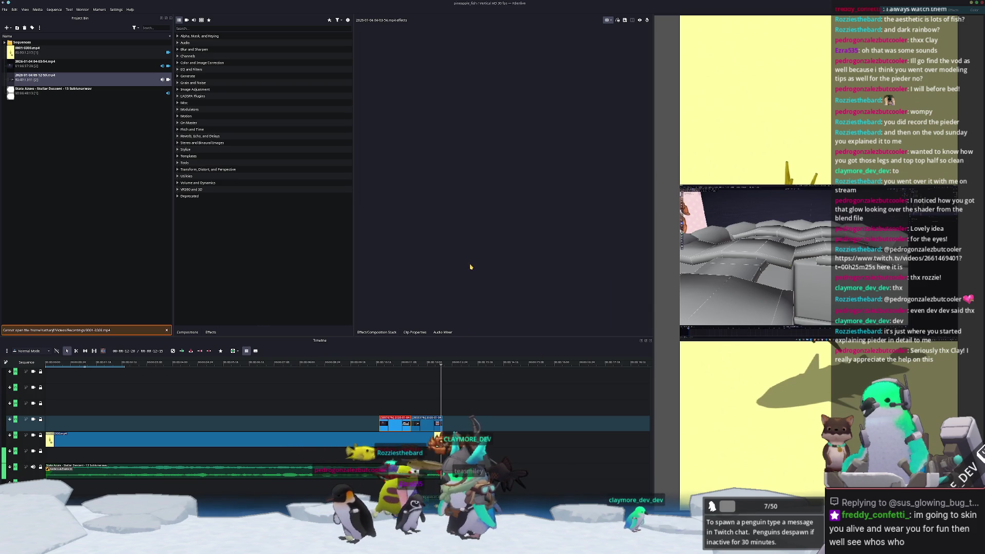
# - Render the project to MP4 with output path Renders/pineapple_fish.mp4
pyautogui.scroll(-5, 337, 422)
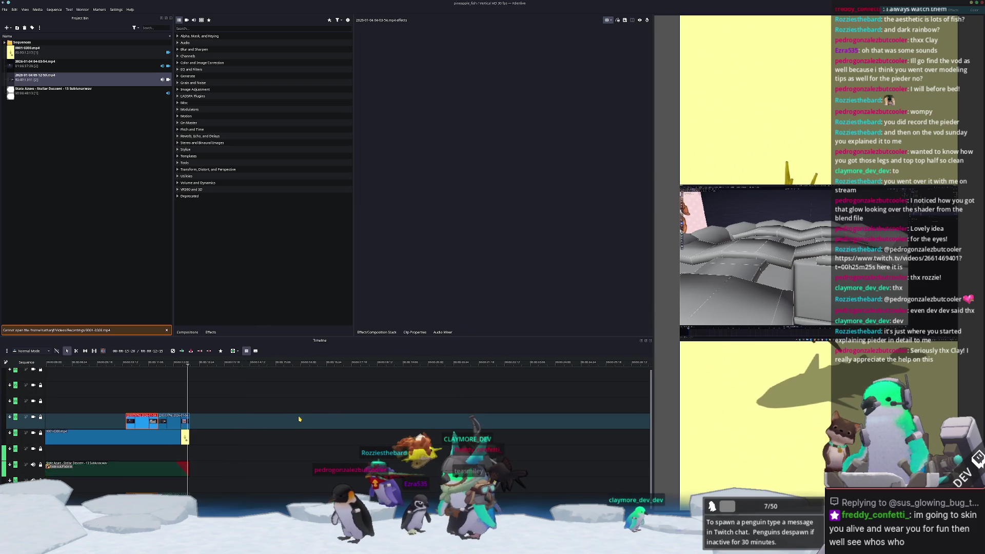
pyautogui.scroll(5, 526, 421)
pyautogui.scroll(-2, 338, 420)
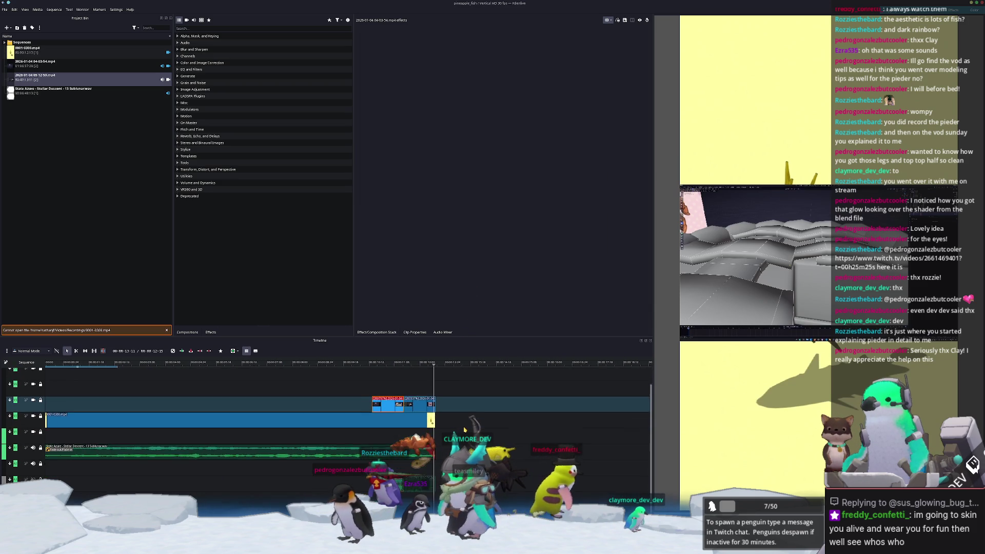
pyautogui.keyDown('ctrl'); pyautogui.scroll(-2, 367, 438); pyautogui.keyUp('ctrl')
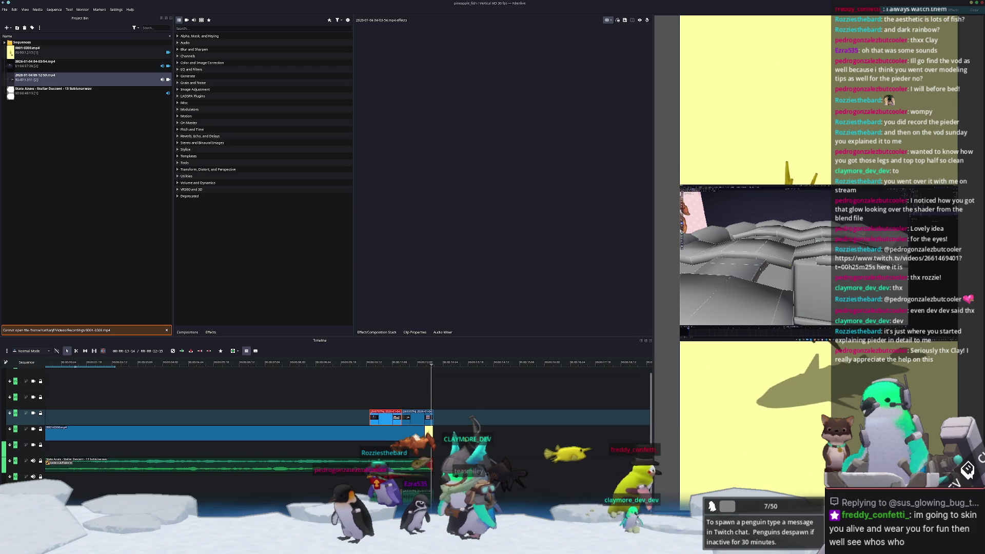
pyautogui.scroll(-1, 366, 438)
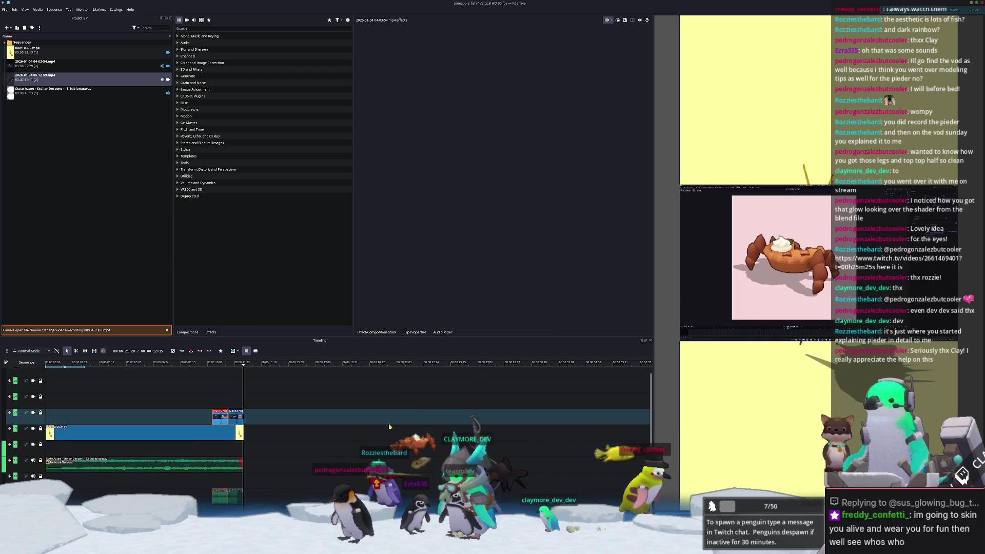
pyautogui.click(11, 9)
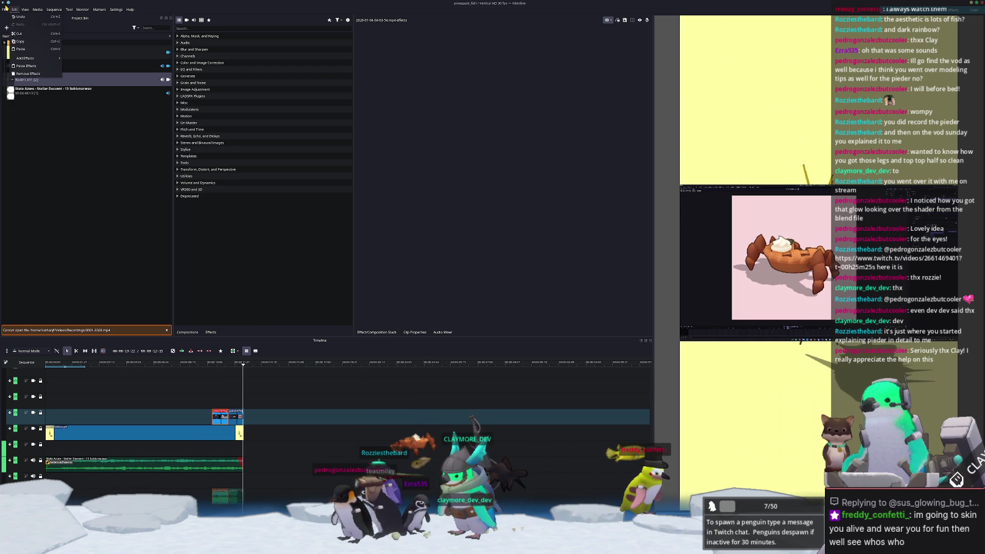
pyautogui.moveTo(6, 7)
pyautogui.click(21, 81)
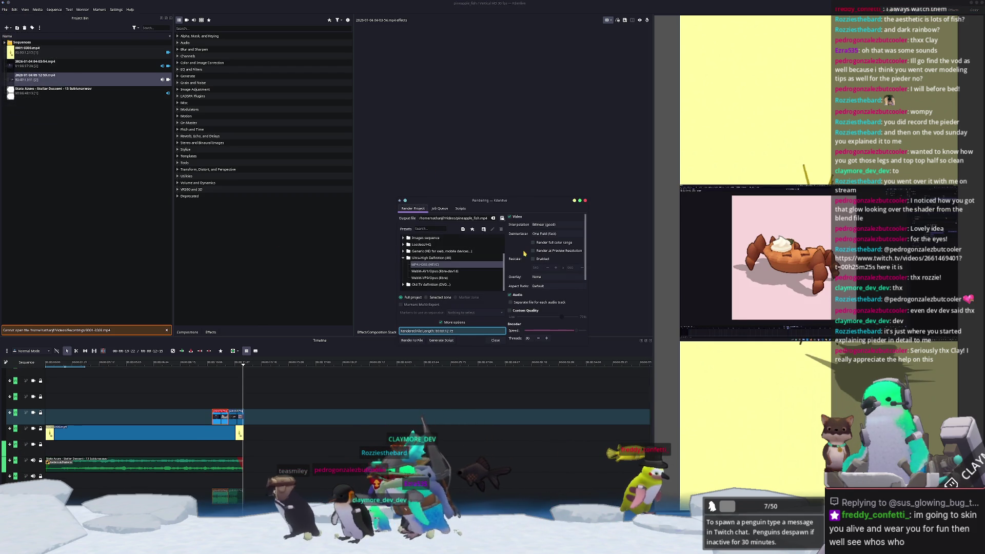
pyautogui.click(458, 218)
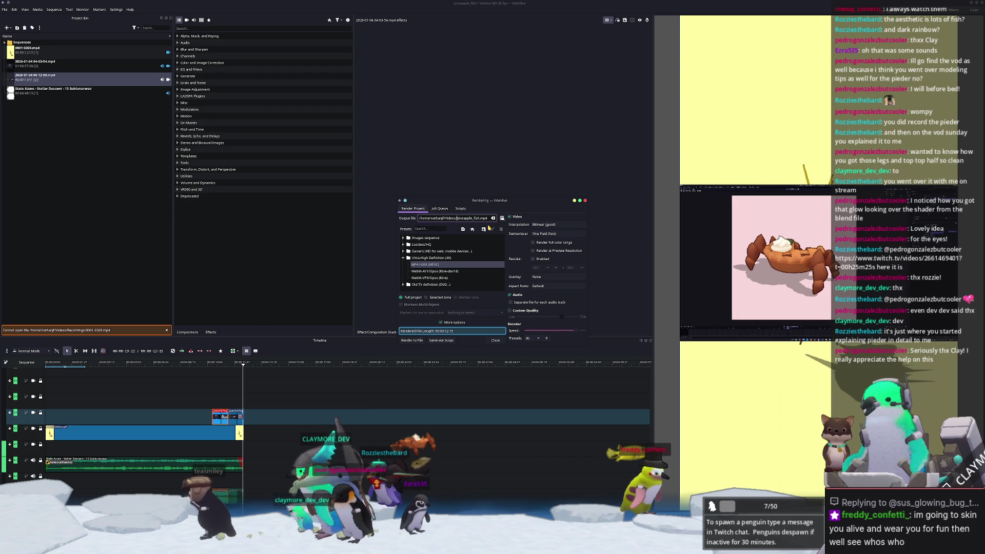
pyautogui.write('Renders/')
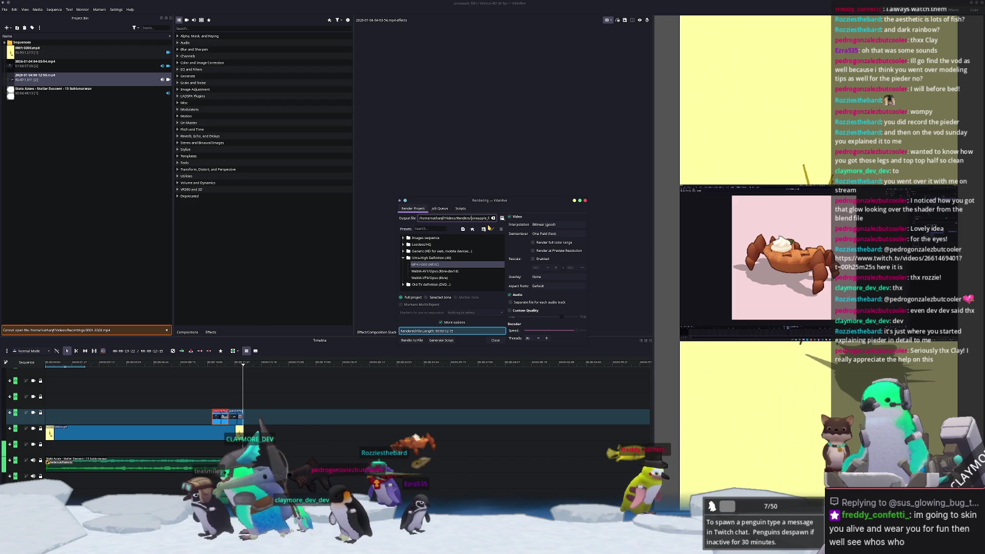
pyautogui.click(416, 341)
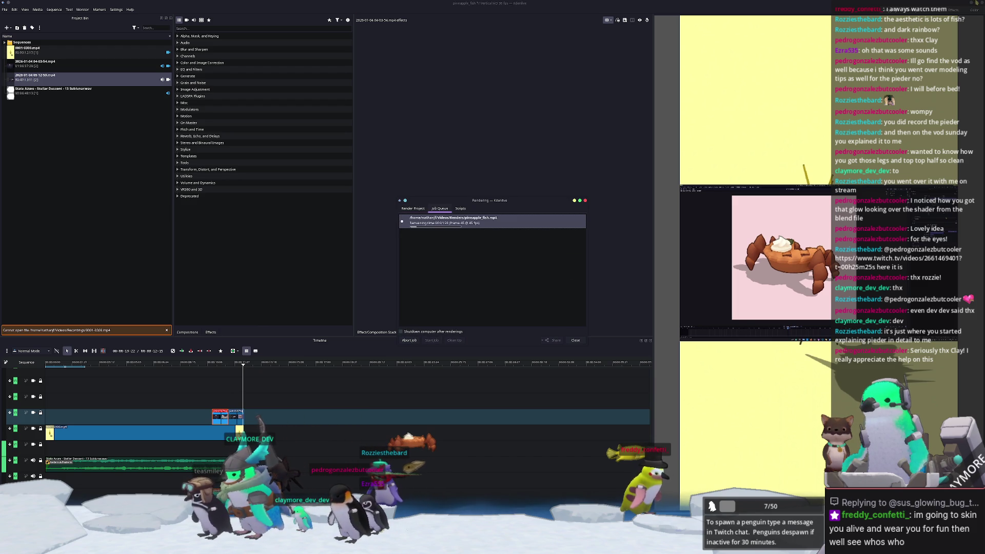